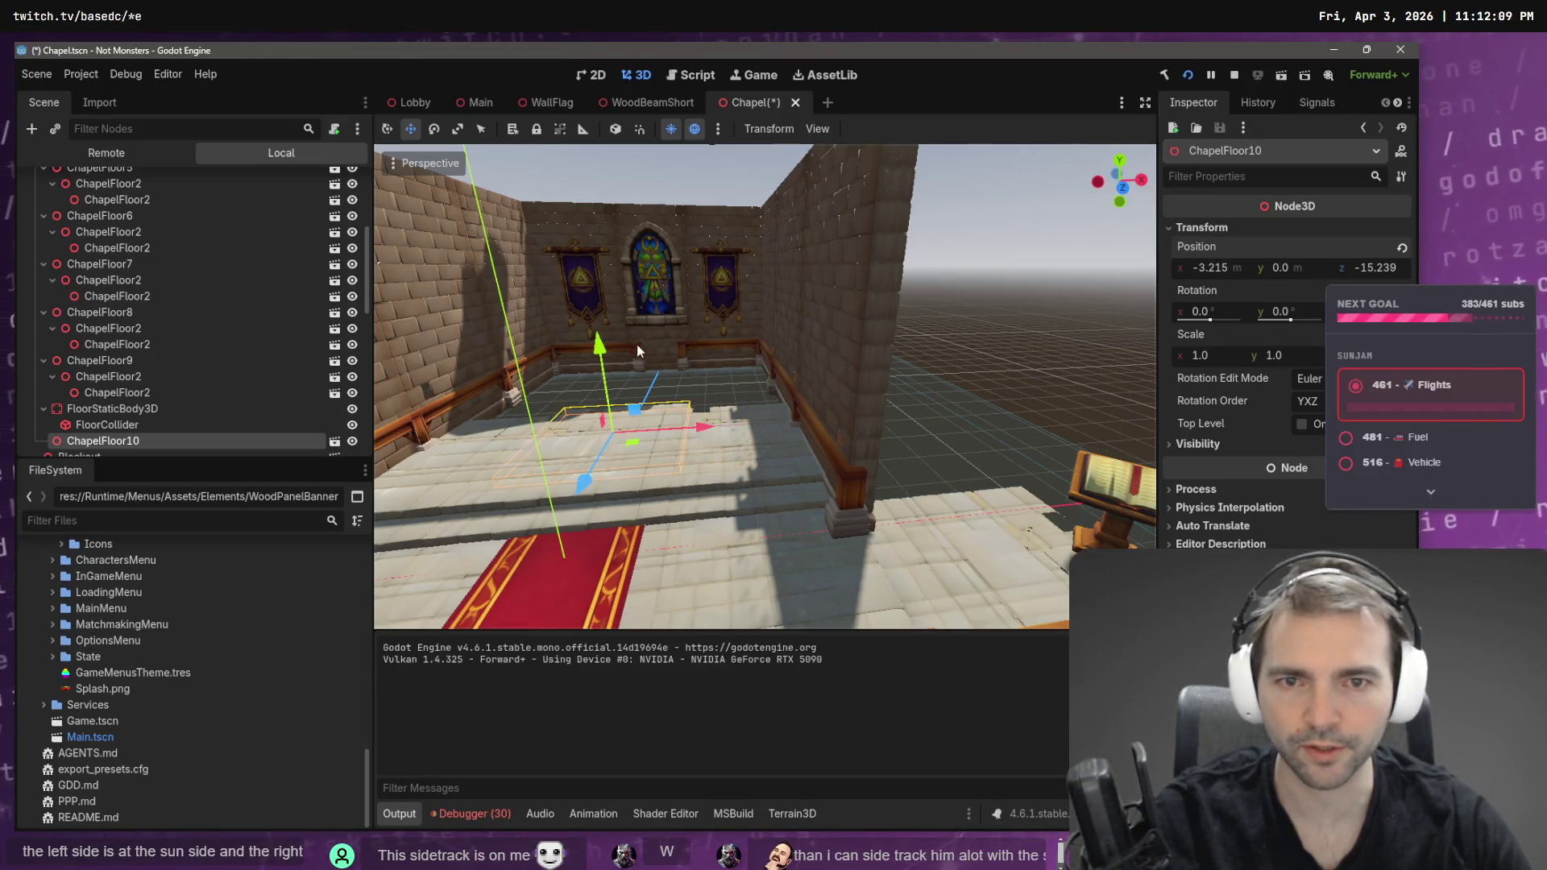
- Raise ChapelFloor10 and shift it along X and back along Z, comparing with the tldraw reference
{"action": "left_click_drag", "start_coordinate": [600, 346], "coordinate": [602, 323]}
{"action": "key", "text": "a"}
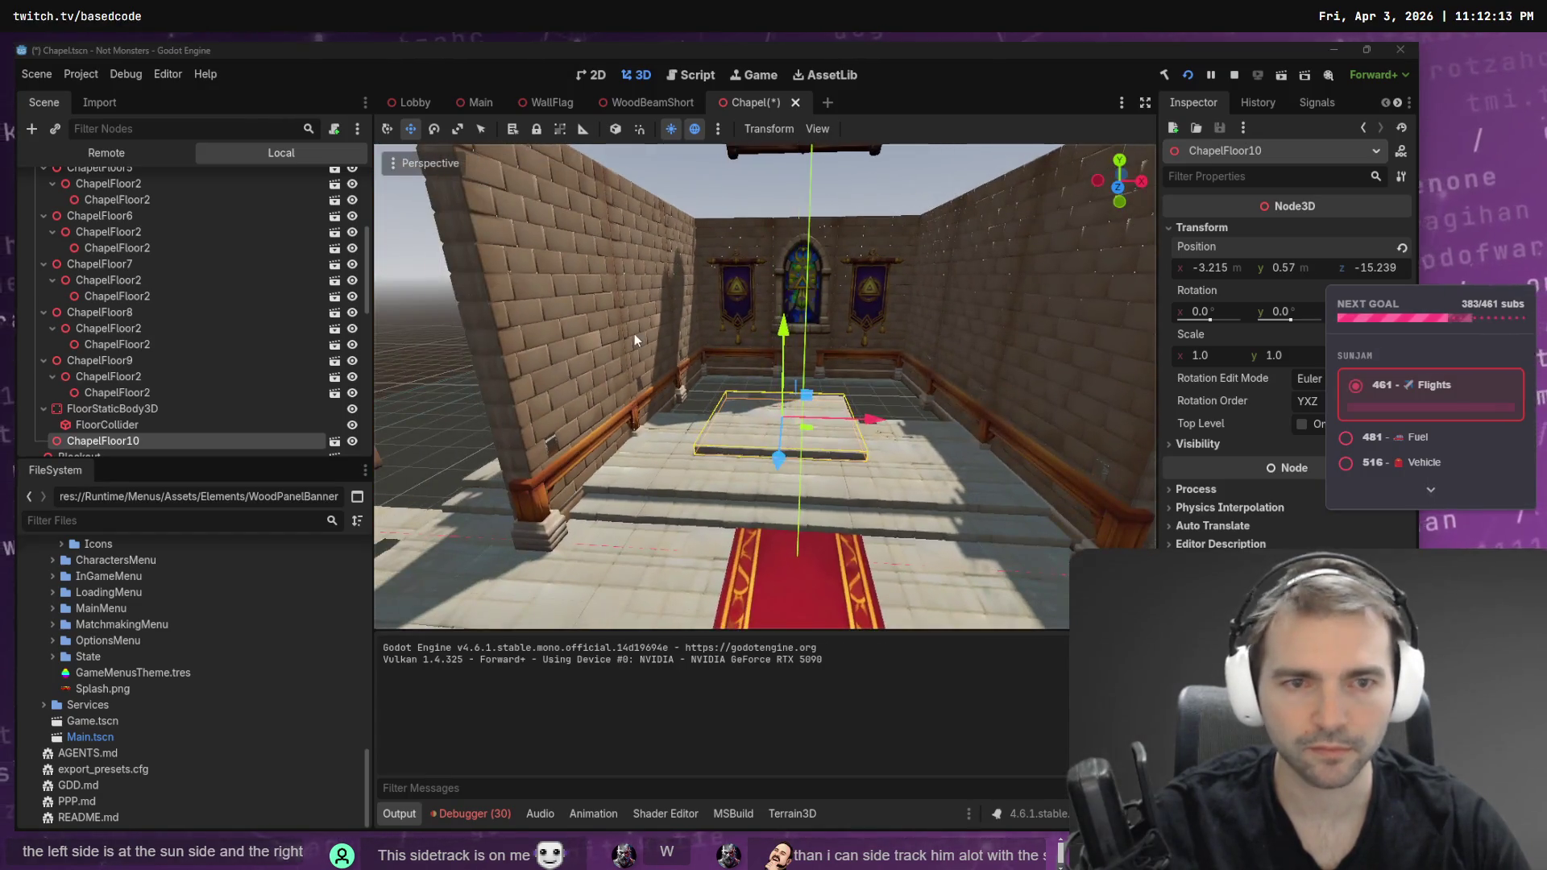
{"action": "key", "text": "alt+Tab"}
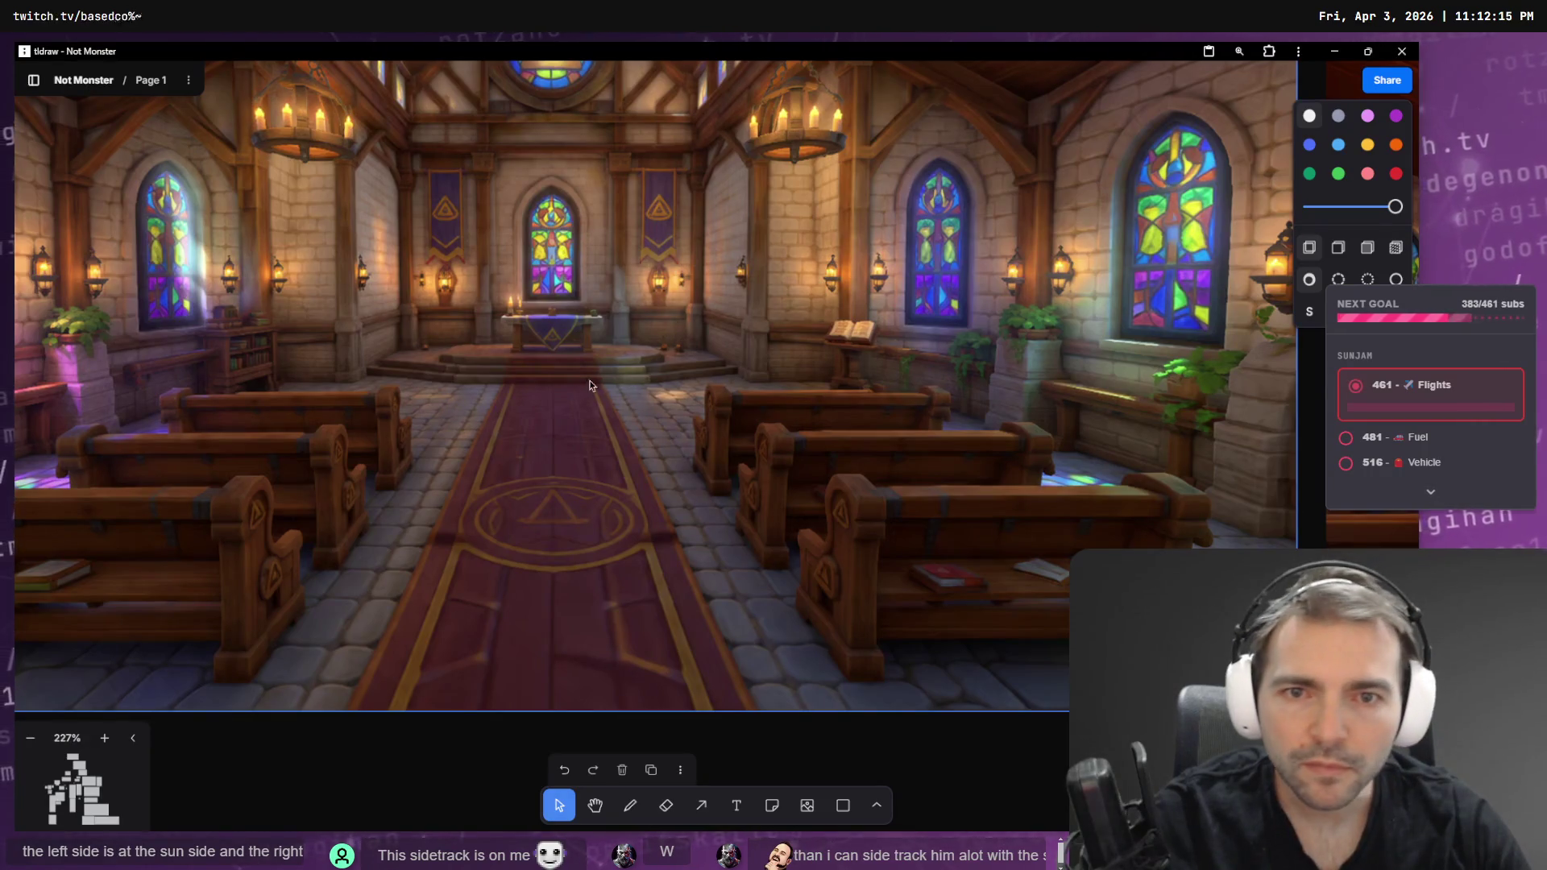
{"action": "key", "text": "alt+Tab"}
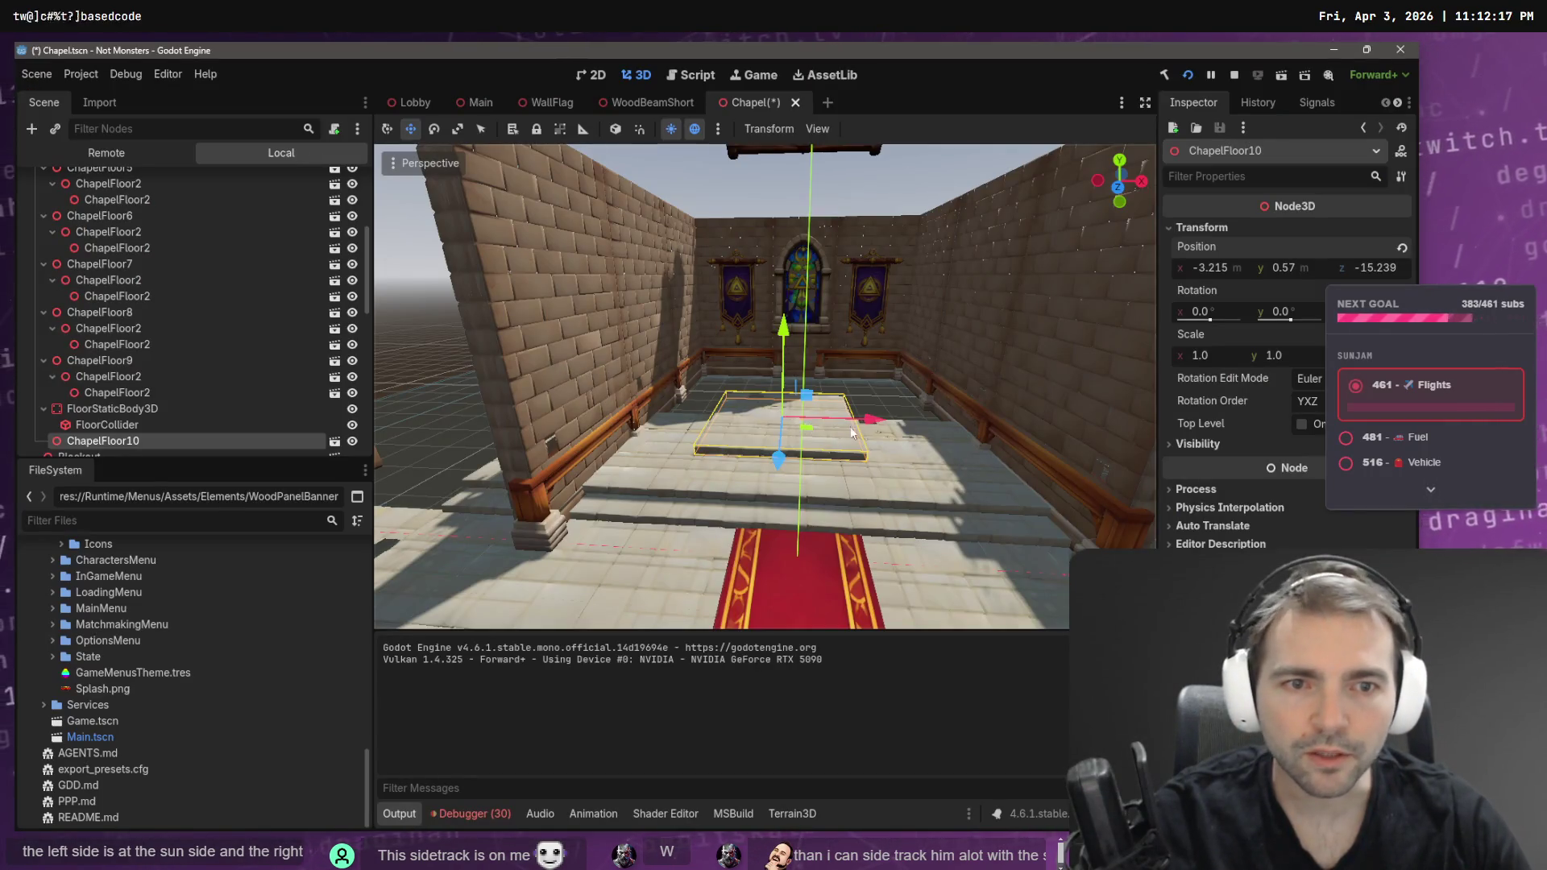
{"action": "left_click_drag", "start_coordinate": [880, 428], "coordinate": [900, 427]}
{"action": "left_click_drag", "start_coordinate": [800, 461], "coordinate": [804, 448]}
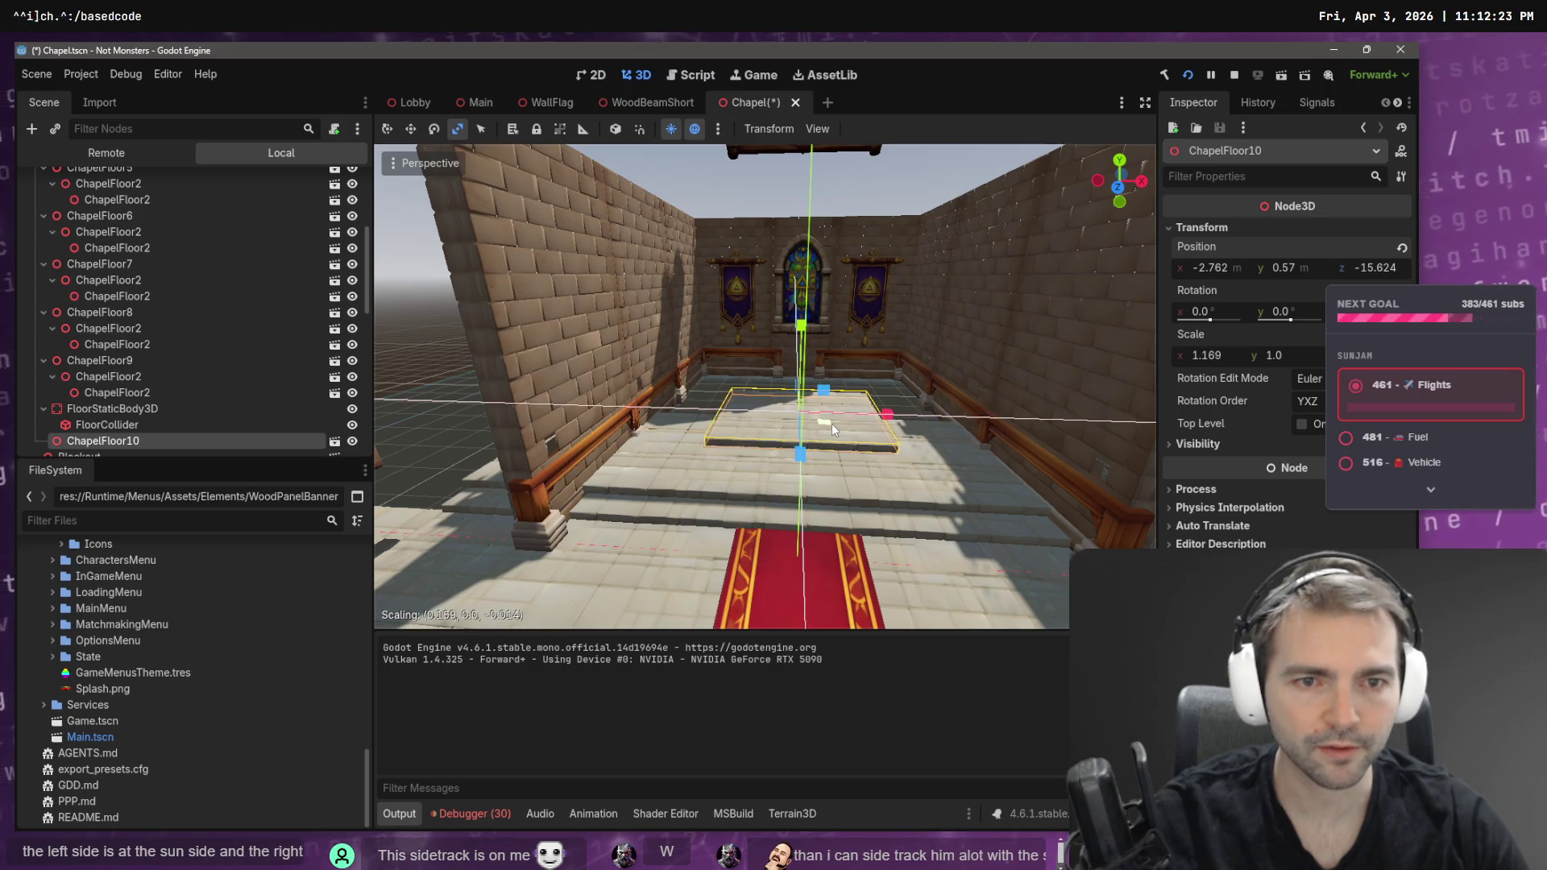
- Scale ChapelFloor10 up uniformly, then set its Inspector X and Y scale to 1.8
{"action": "left_click_drag", "start_coordinate": [799, 409], "coordinate": [801, 413]}
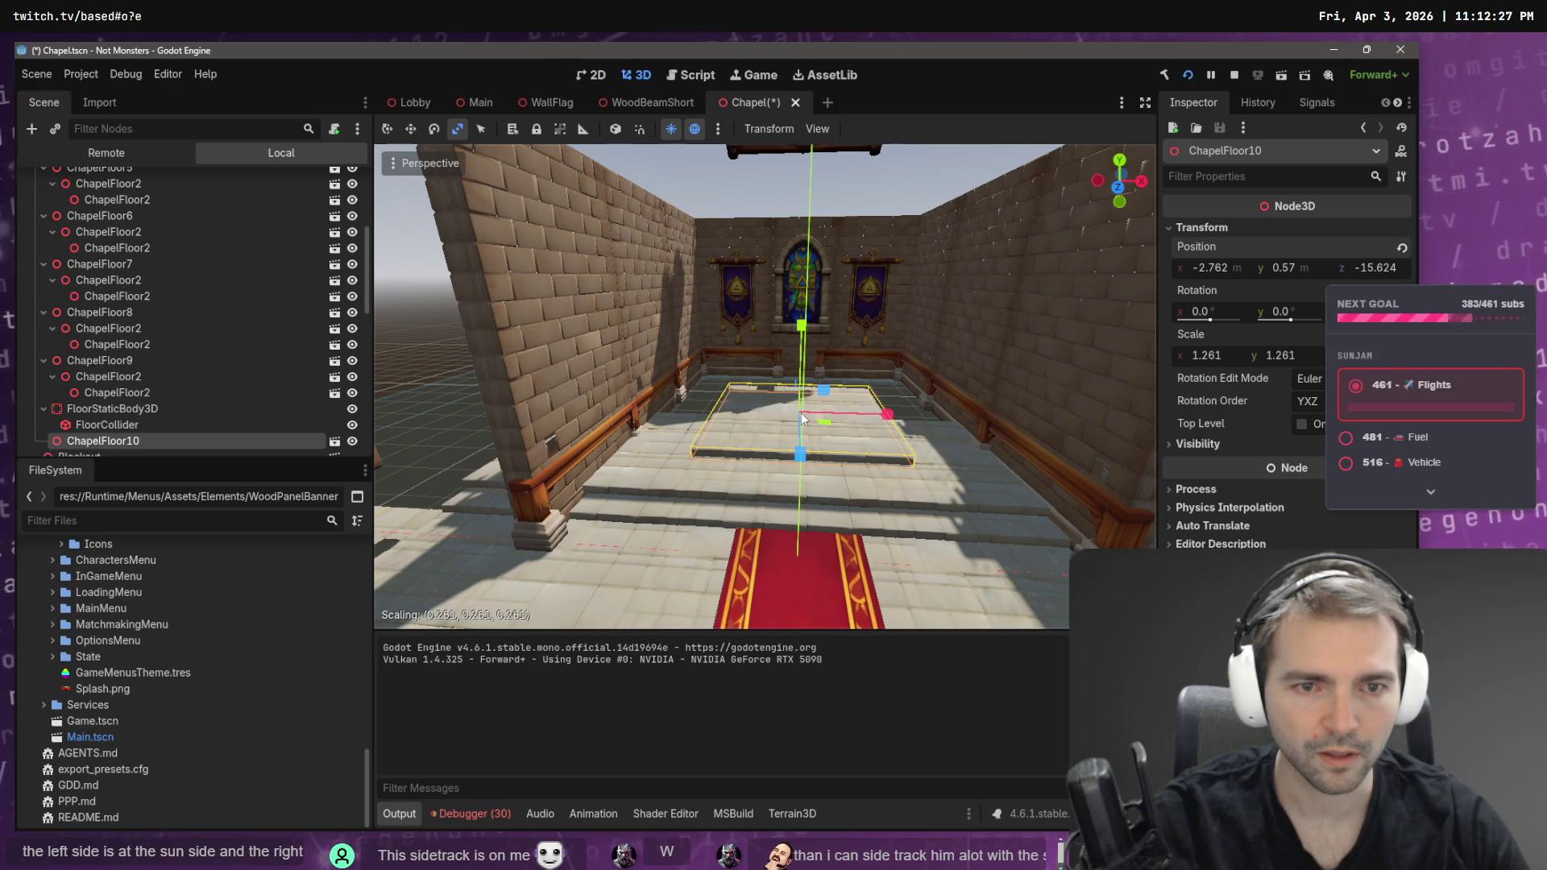
{"action": "left_click_drag", "start_coordinate": [802, 413], "coordinate": [803, 412]}
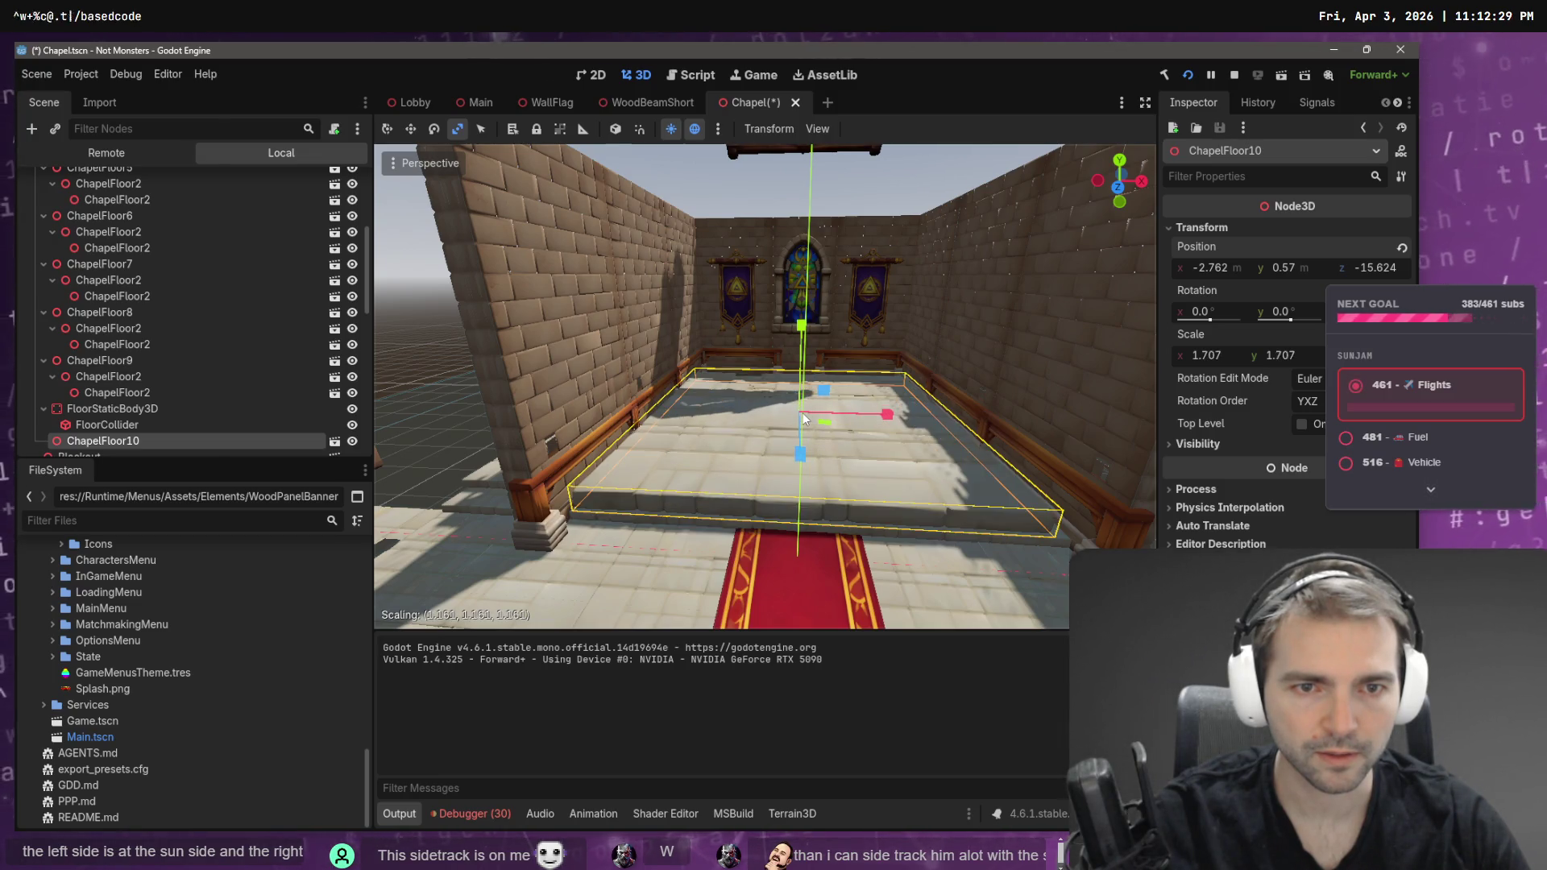
{"action": "key", "text": "Return"}
{"action": "left_click", "coordinate": [1209, 356]}
{"action": "type", "text": "1.8"}
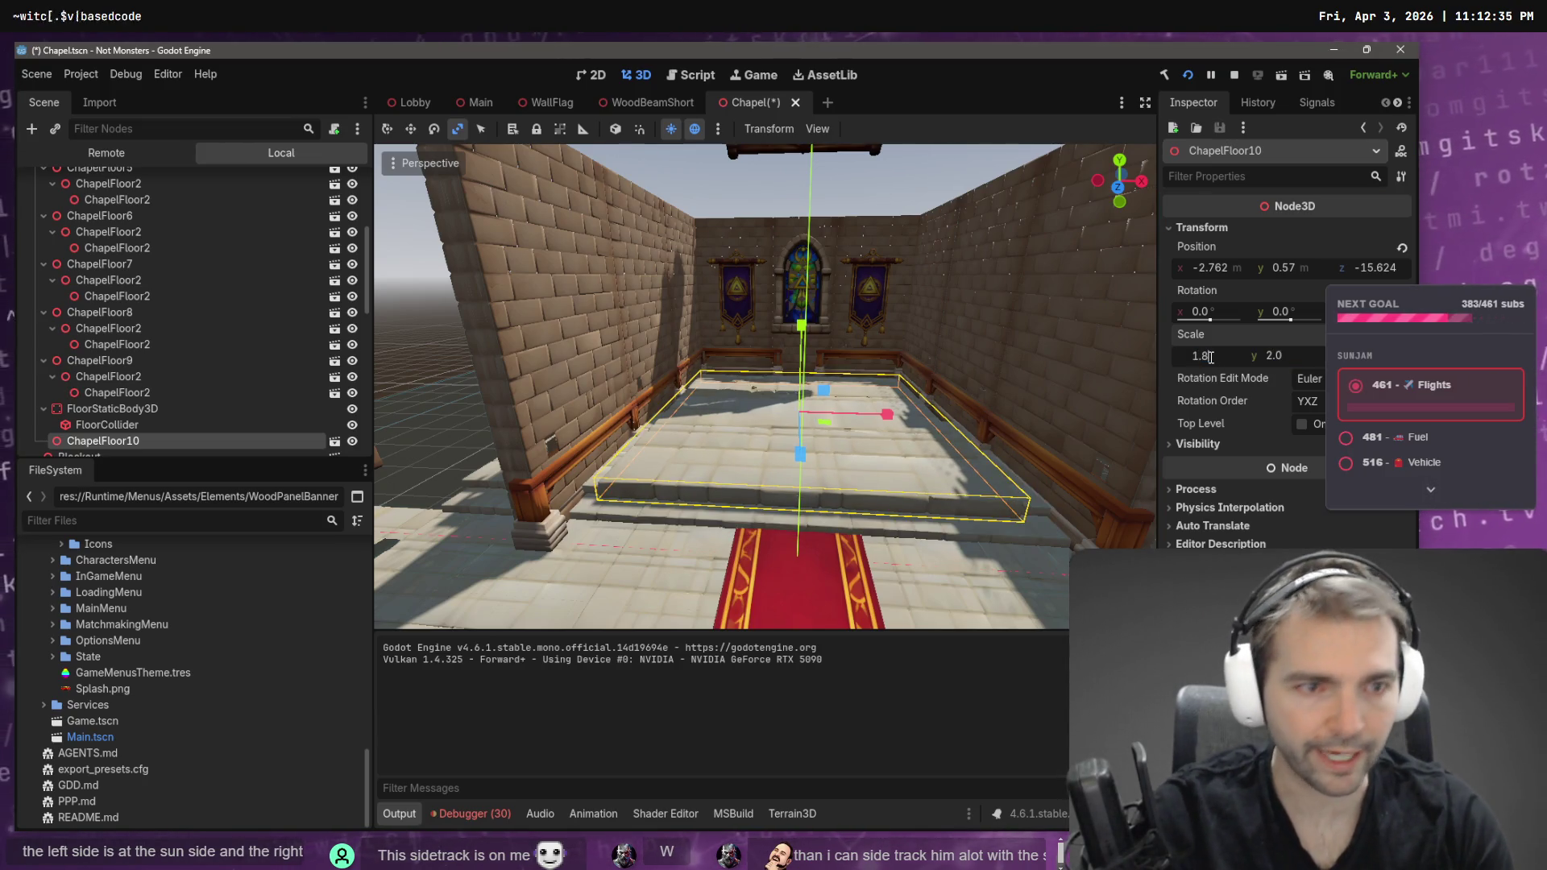
{"action": "key", "text": "Tab"}
{"action": "type", "text": "1.8"}
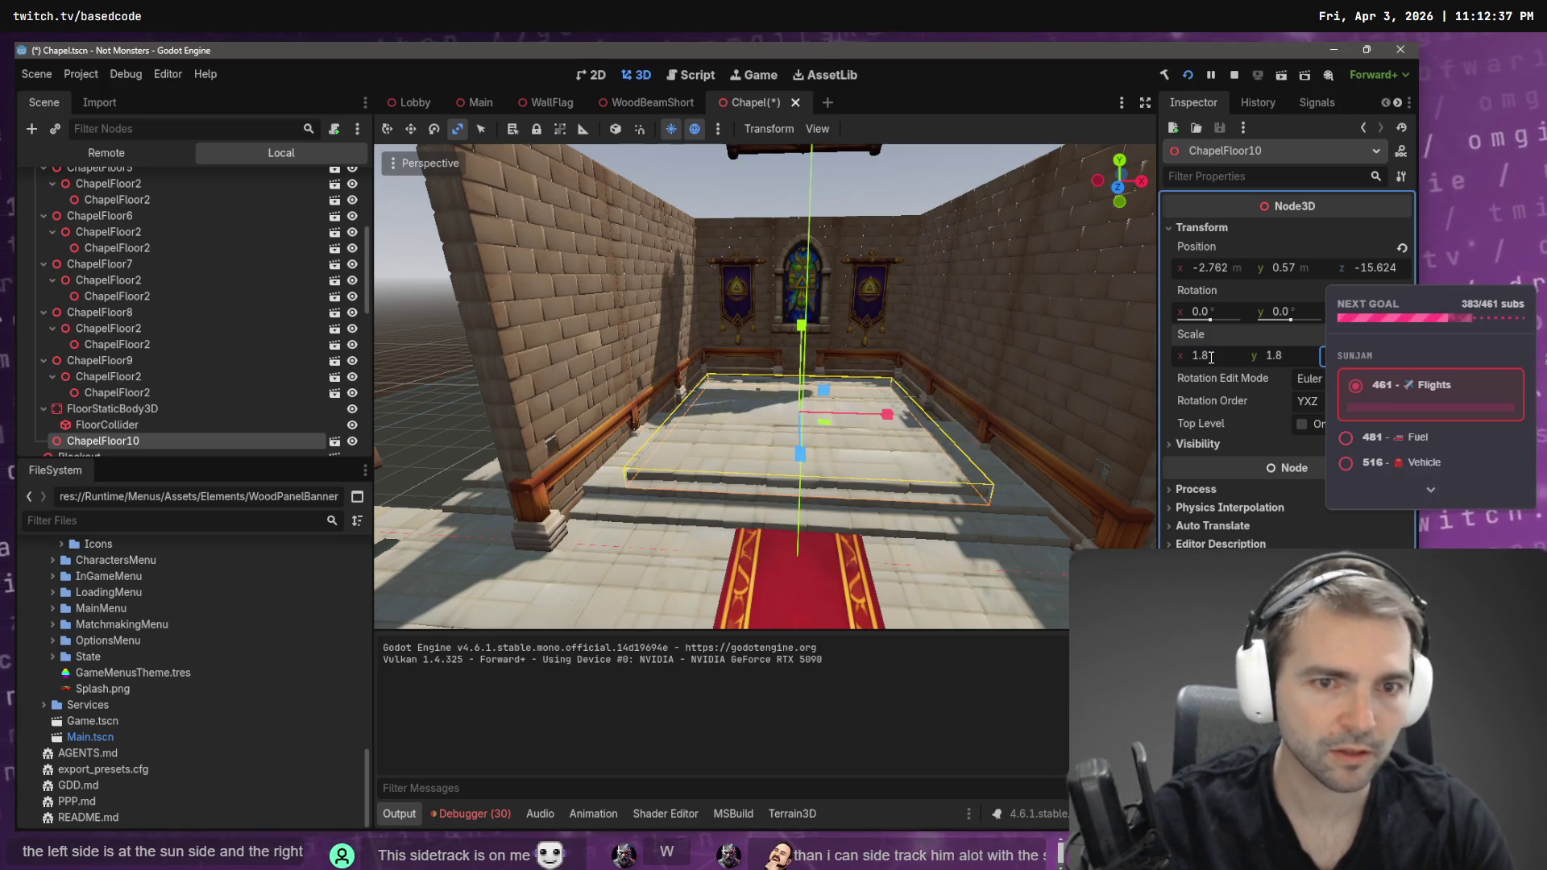
{"action": "type", "text": "w"}
- Push ChapelFloor10 further back along Z and raise it to Y 0.694
{"action": "left_click_drag", "start_coordinate": [796, 451], "coordinate": [798, 431]}
{"action": "key", "text": "w"}
{"action": "key", "text": "s"}
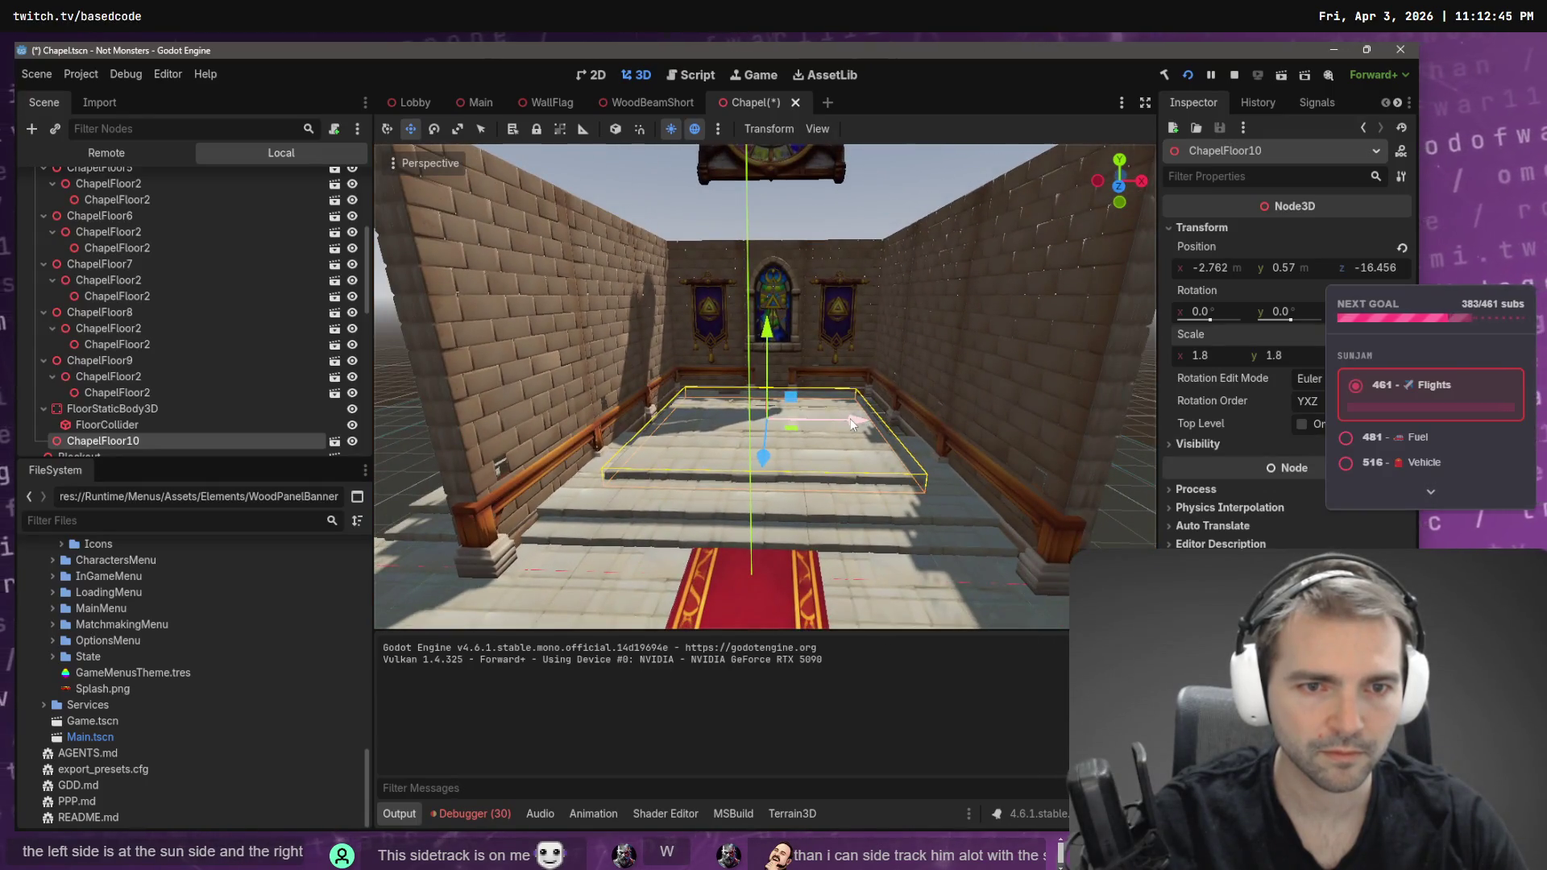
{"action": "key", "text": "s"}
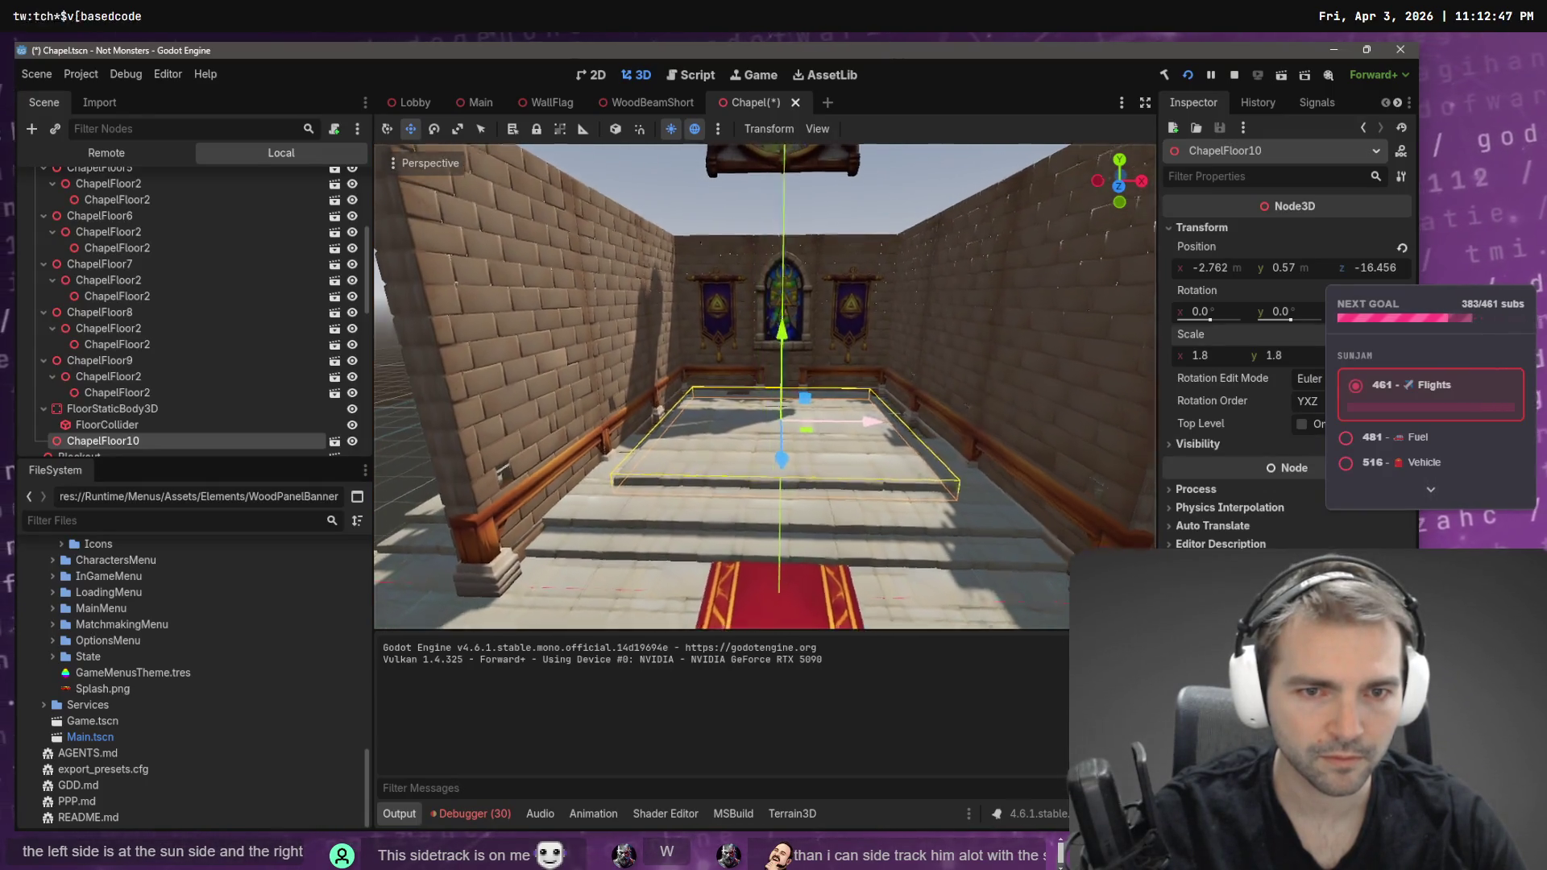
{"action": "key", "text": "s"}
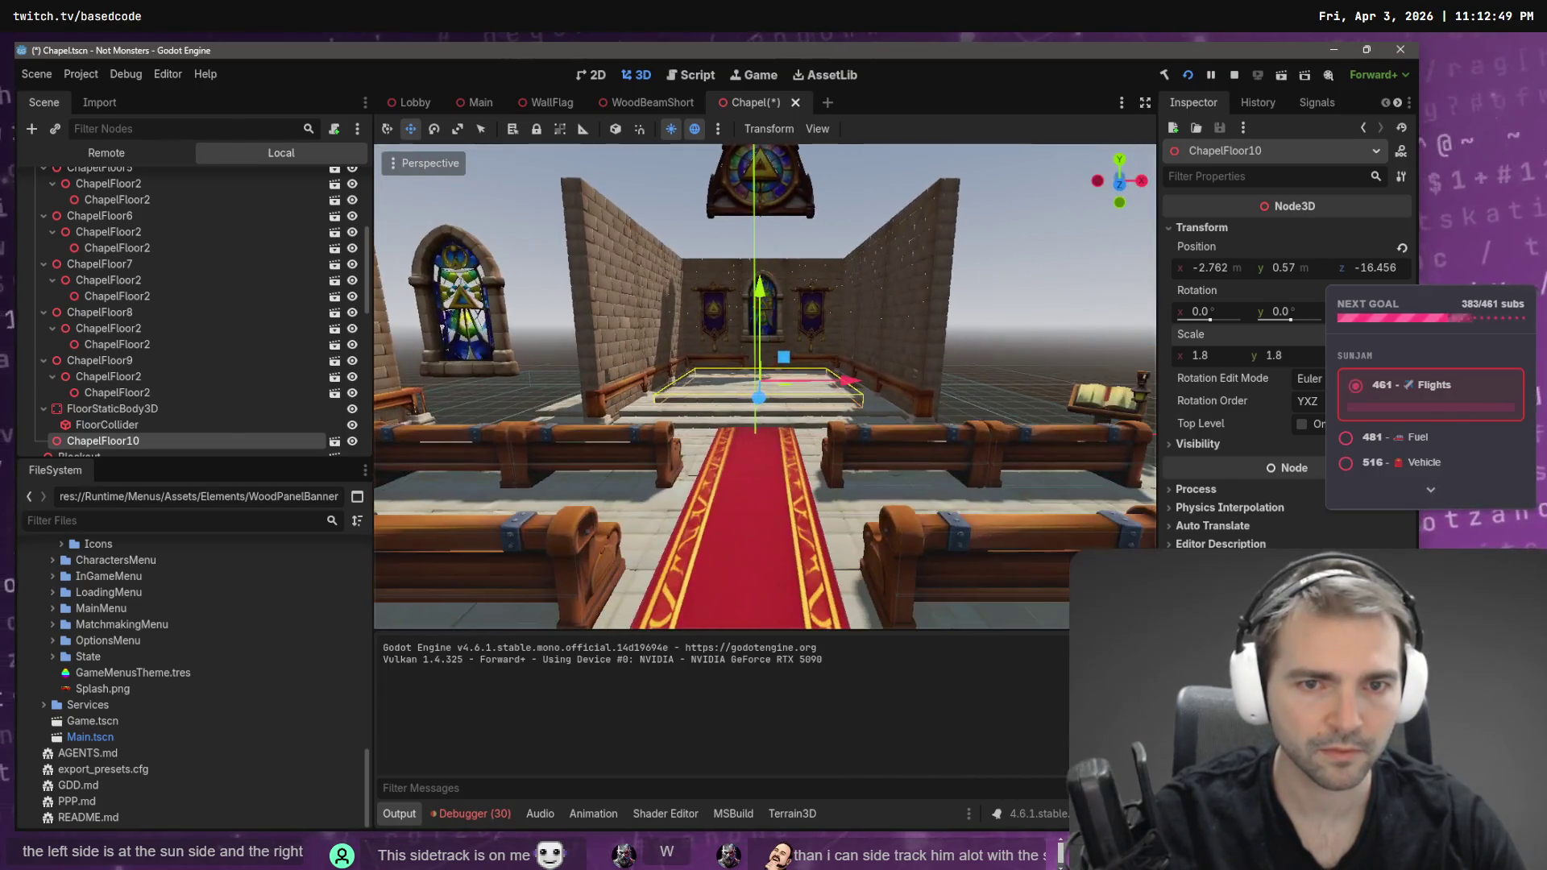
{"action": "key", "text": "w"}
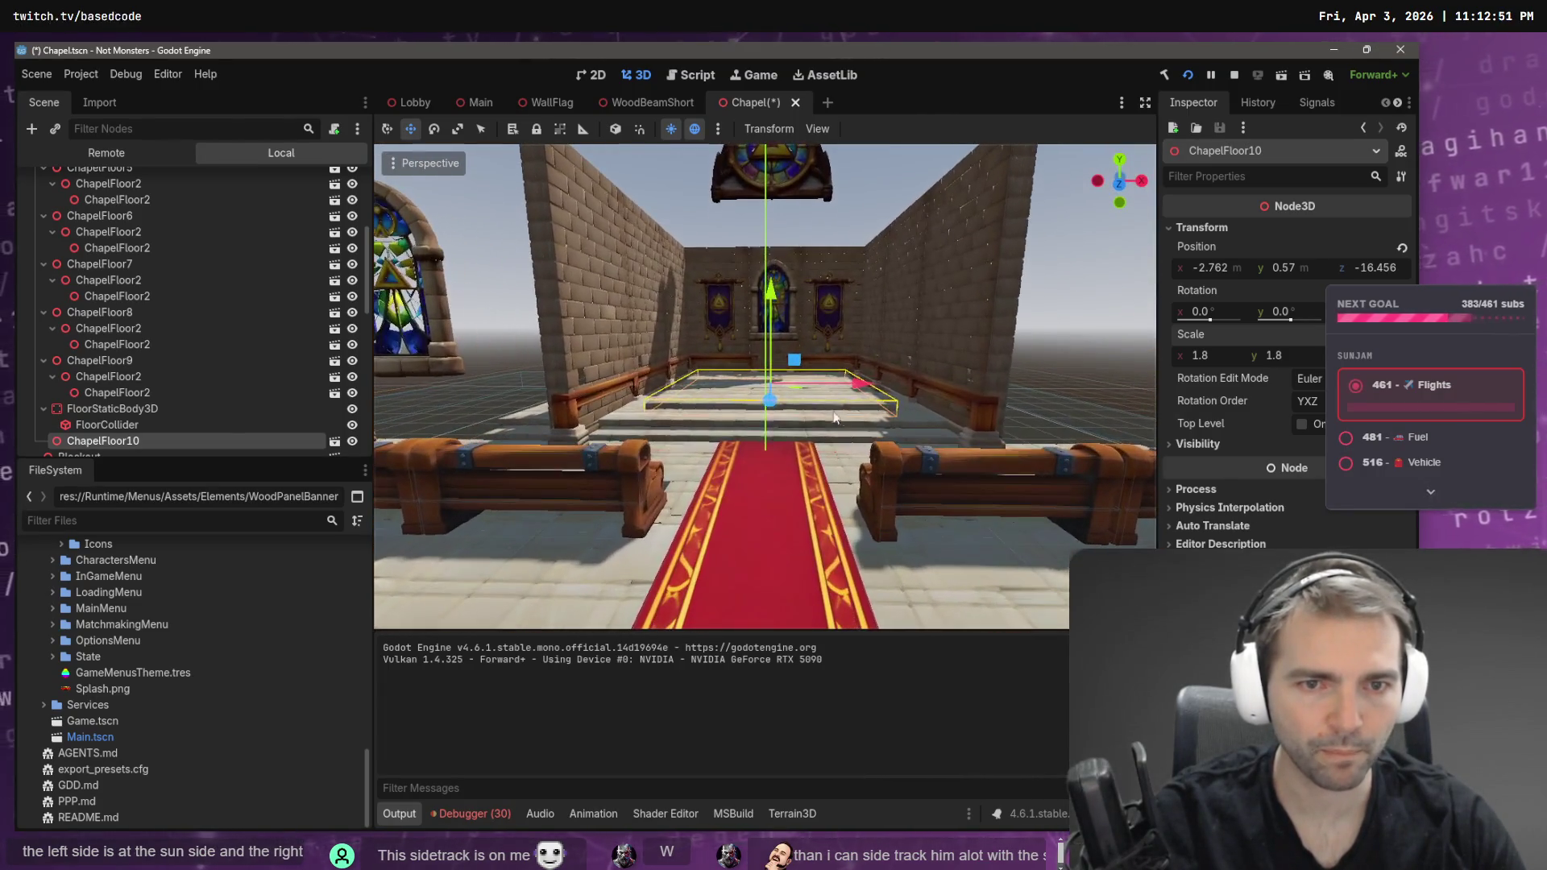
{"action": "left_click_drag", "start_coordinate": [771, 295], "coordinate": [771, 296]}
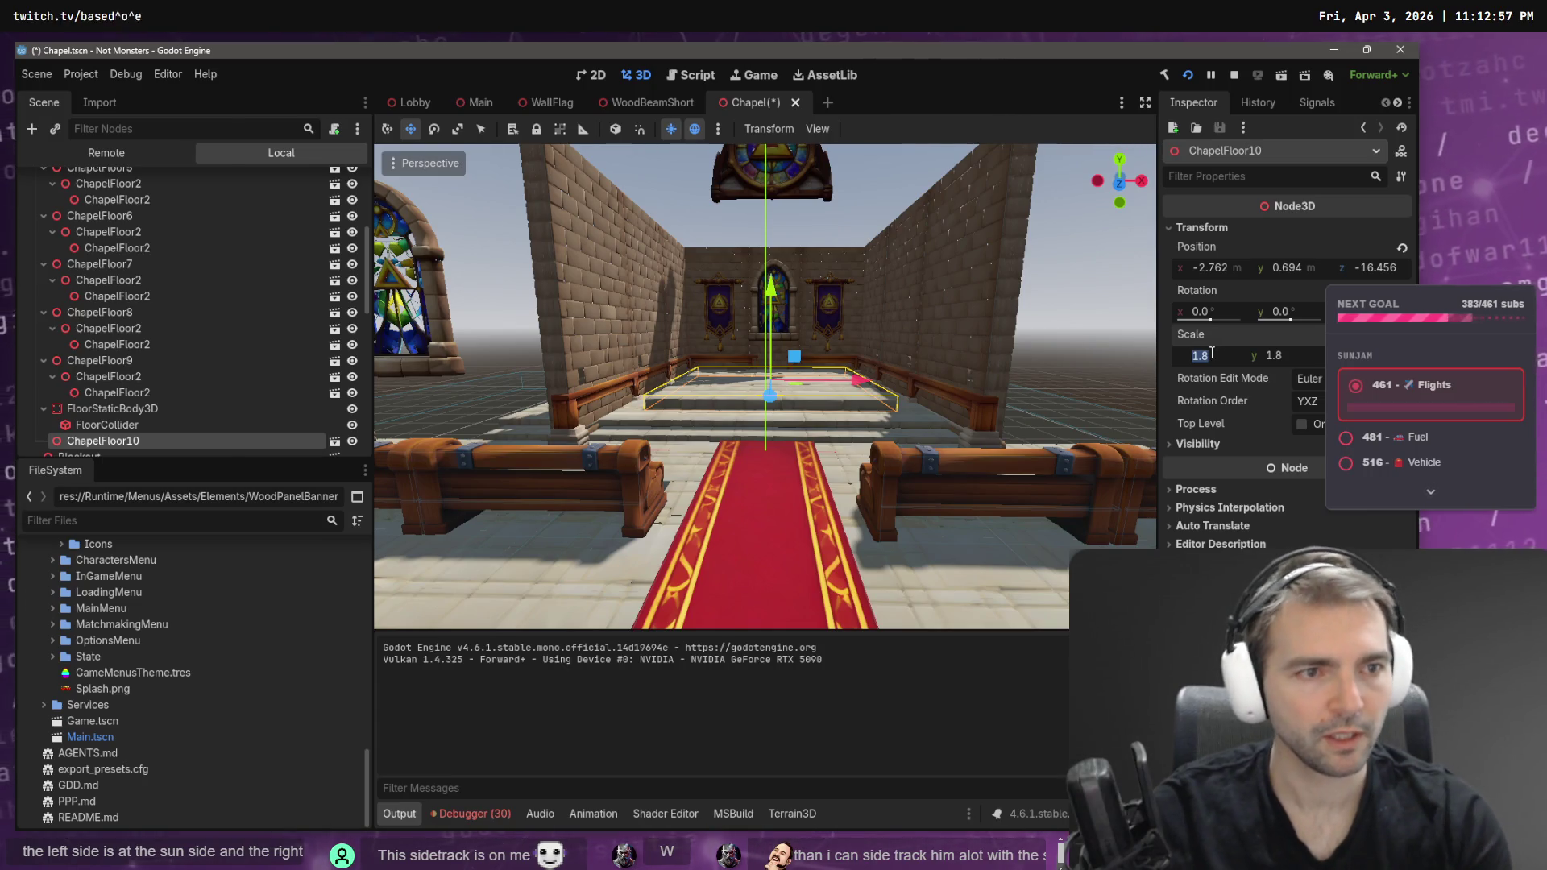
{"action": "type", "text": "1.5"}
- Set ChapelFloor10's X and Y scale to 1.5 and inspect it from beside the left wall
{"action": "key", "text": "Tab"}
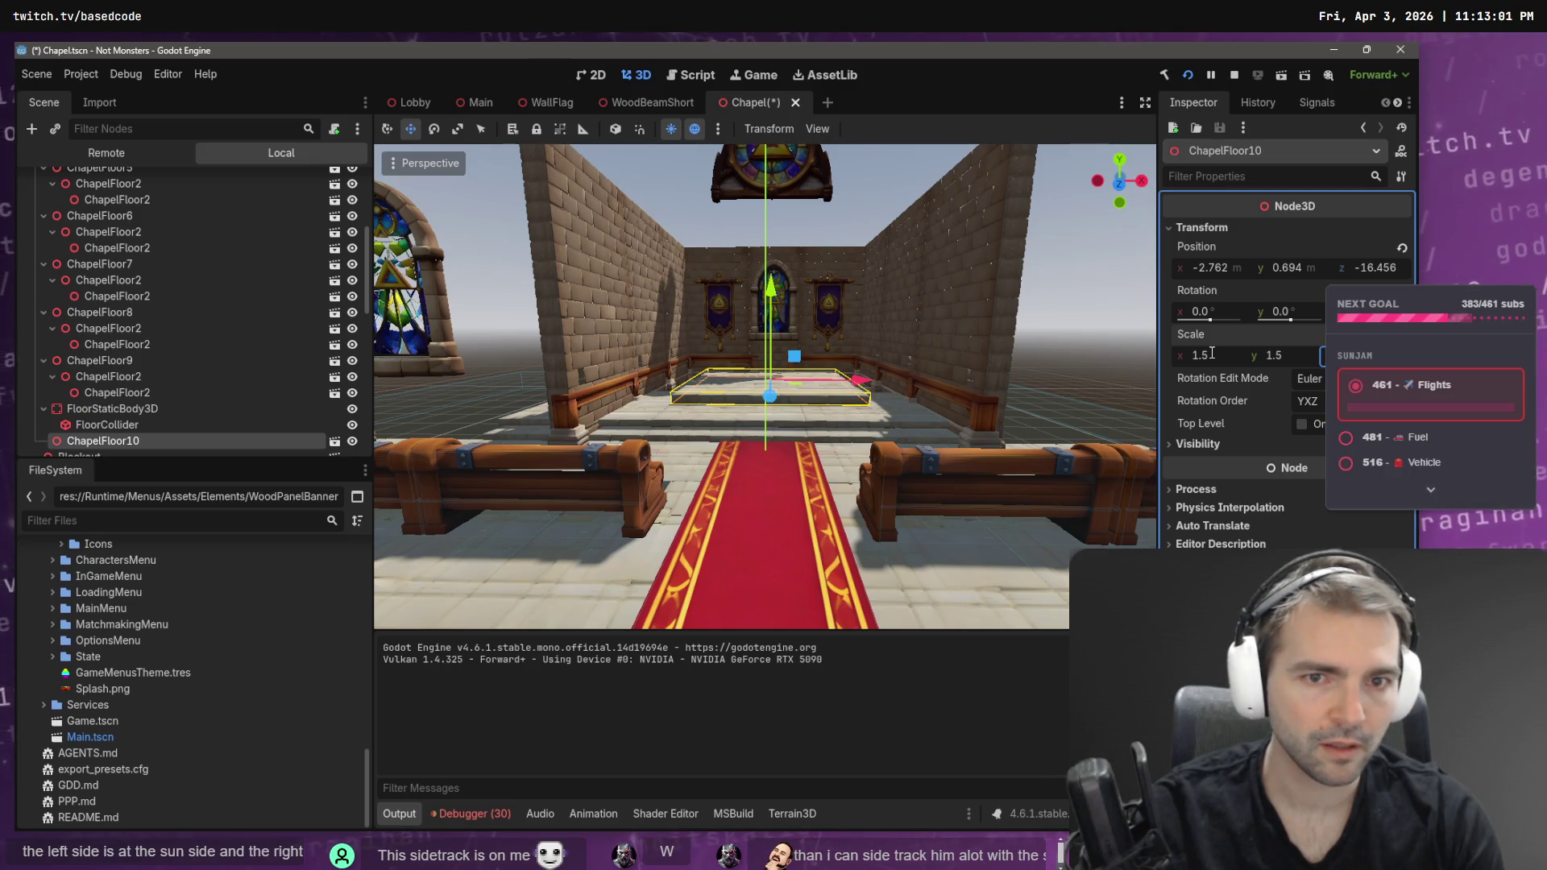
{"action": "type", "text": "1.6"}
{"action": "key", "text": "Return"}
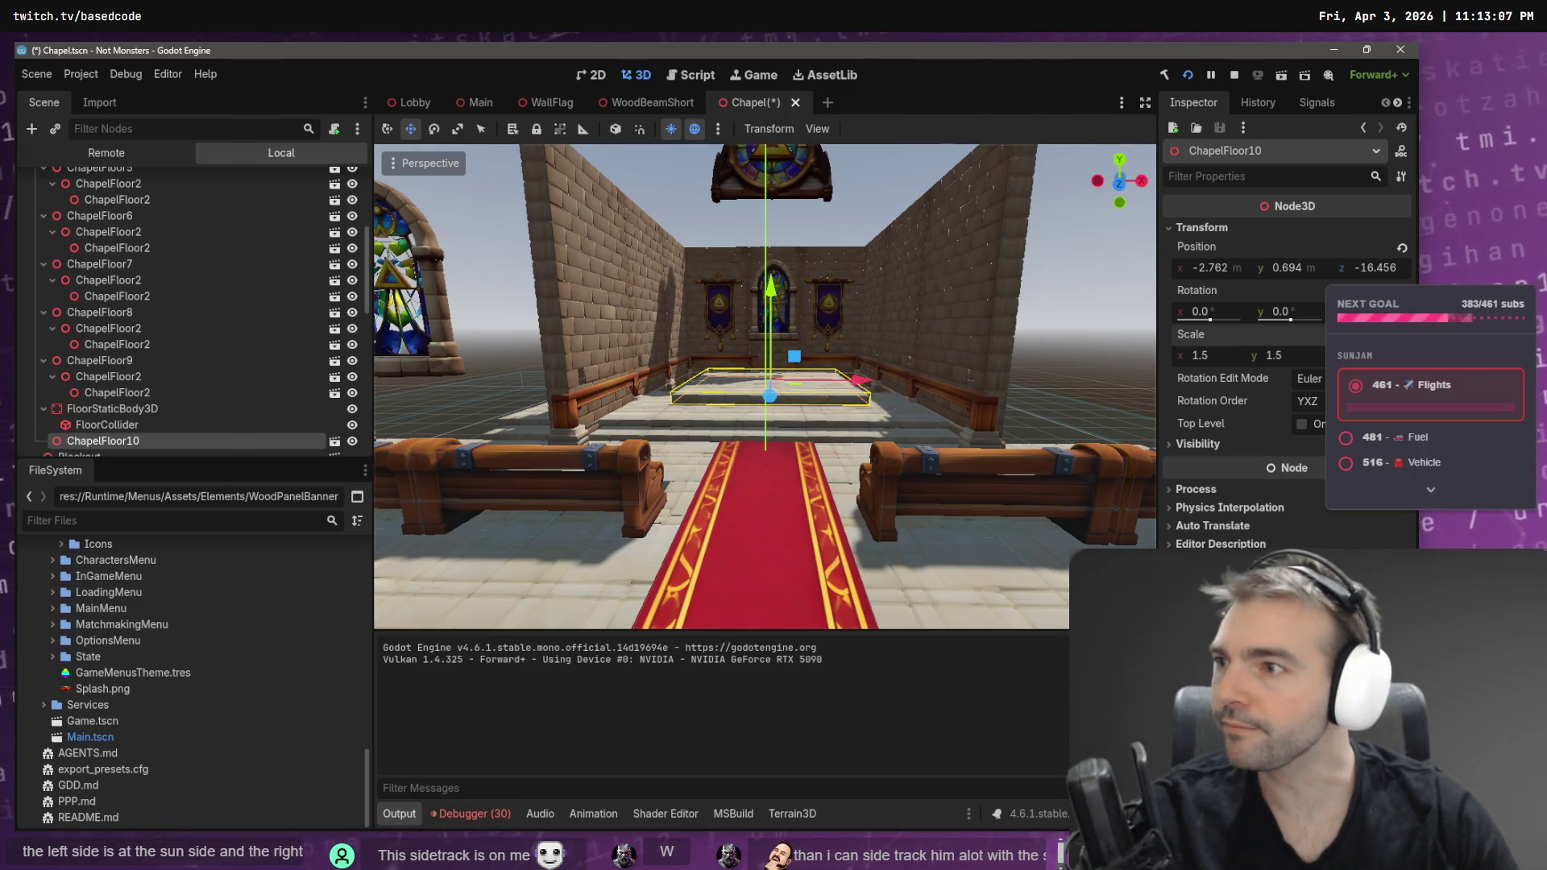
{"action": "scroll", "coordinate": [684, 325], "scroll_direction": "up", "scroll_amount": 2}
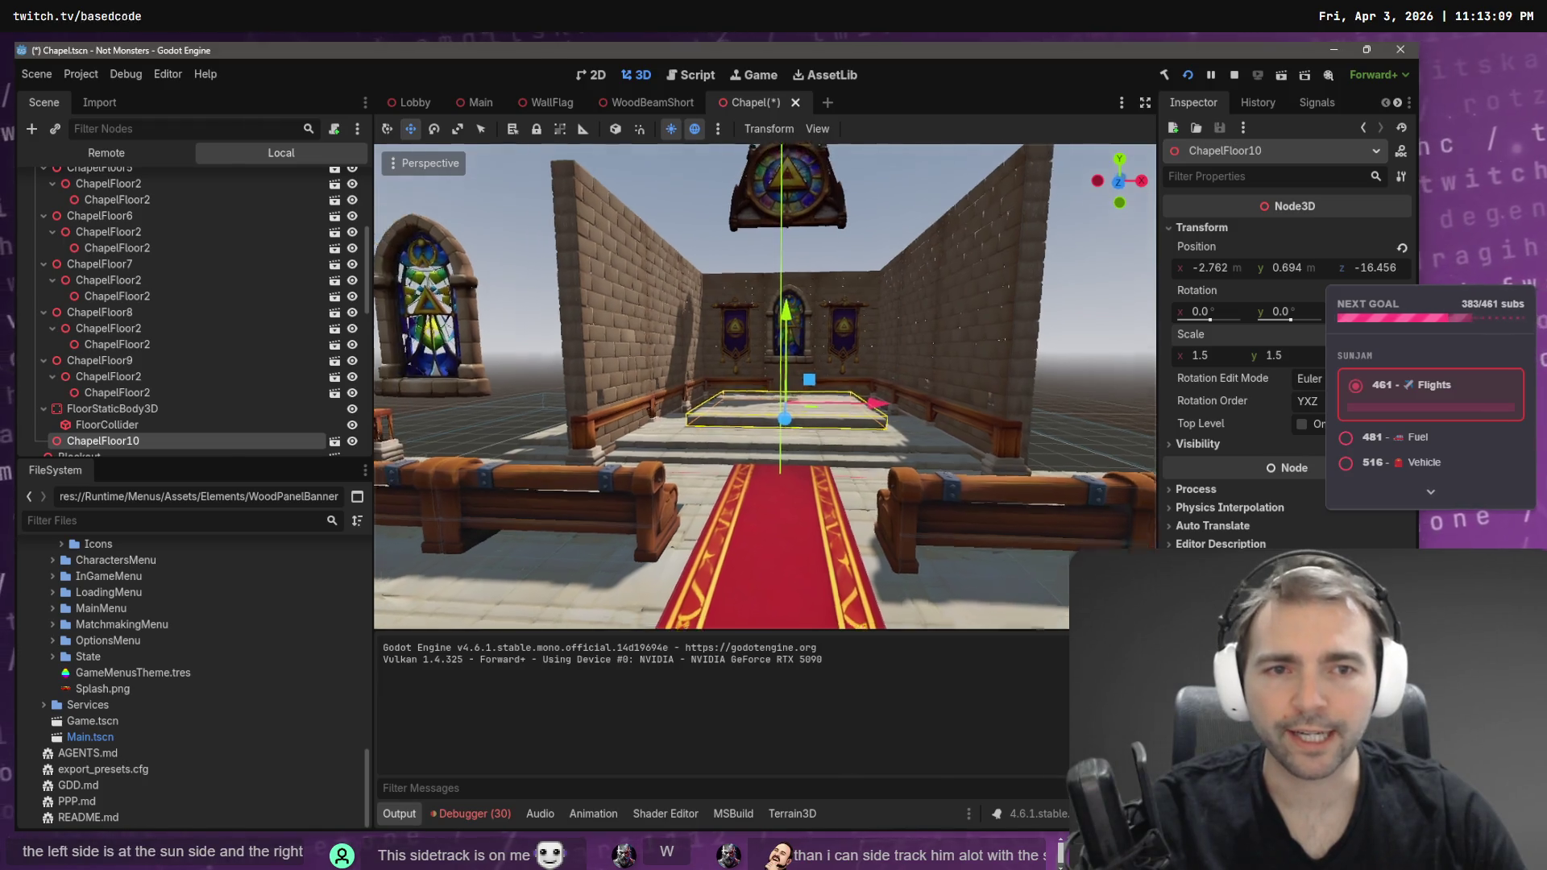
{"action": "mouse_move", "coordinate": [683, 326]}
{"action": "left_mouse_down"}
{"action": "mouse_move", "coordinate": [612, 331]}
{"action": "mouse_move", "coordinate": [596, 306]}
{"action": "mouse_move", "coordinate": [629, 323]}
{"action": "mouse_move", "coordinate": [709, 490]}
{"action": "left_mouse_up"}
{"action": "left_click_drag", "start_coordinate": [864, 510], "coordinate": [853, 486]}
- Select ChapelFloor5 and ChapelFloor6 together and slide both along the X axis
{"action": "left_click", "coordinate": [762, 474]}
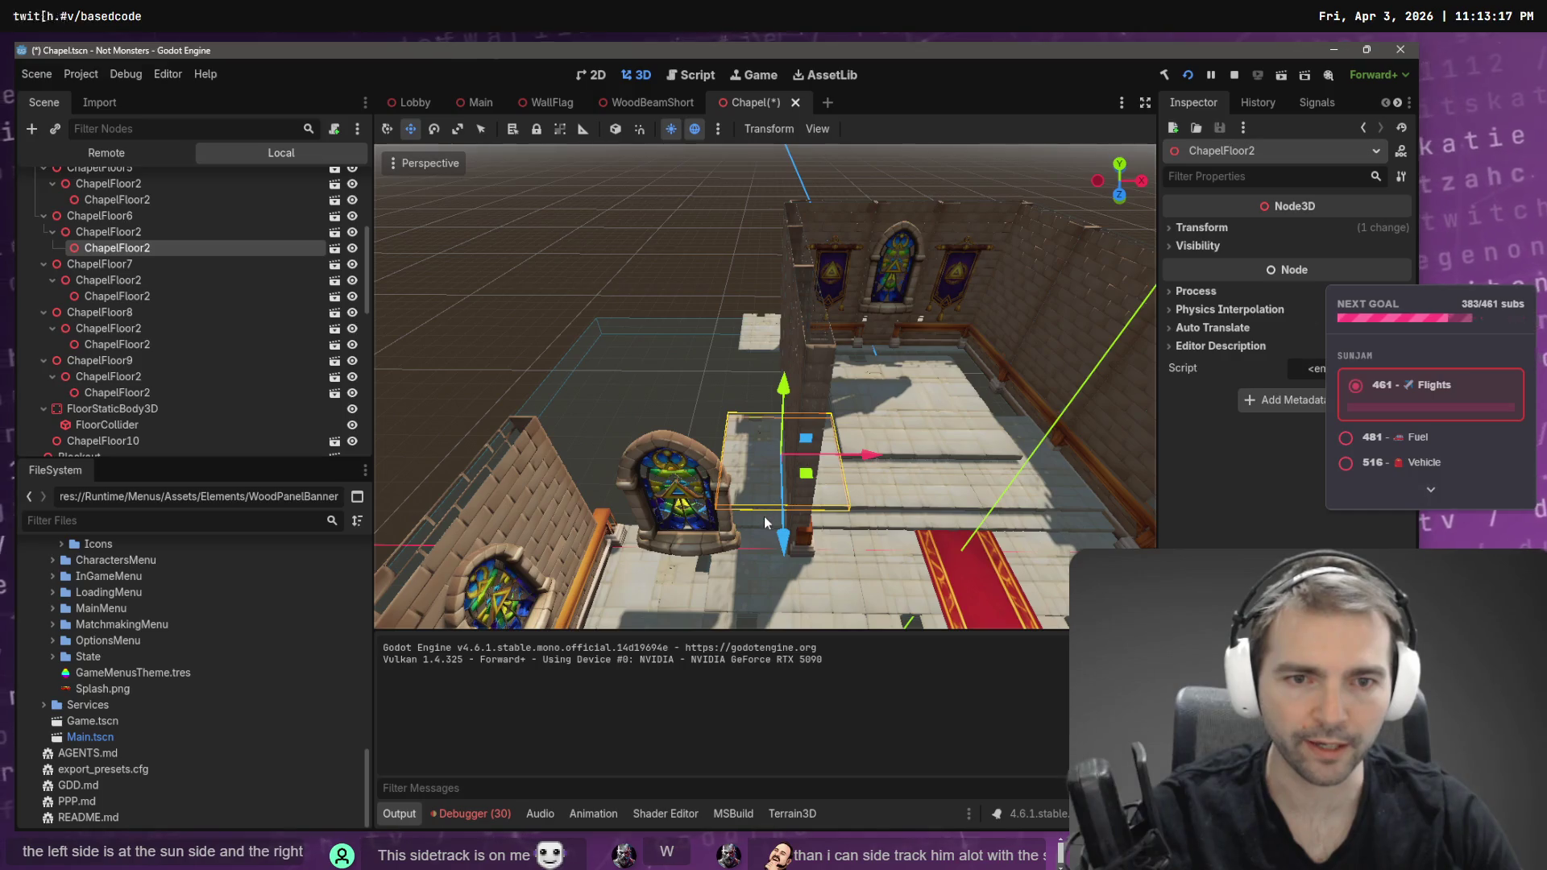
{"action": "left_click", "coordinate": [144, 216]}
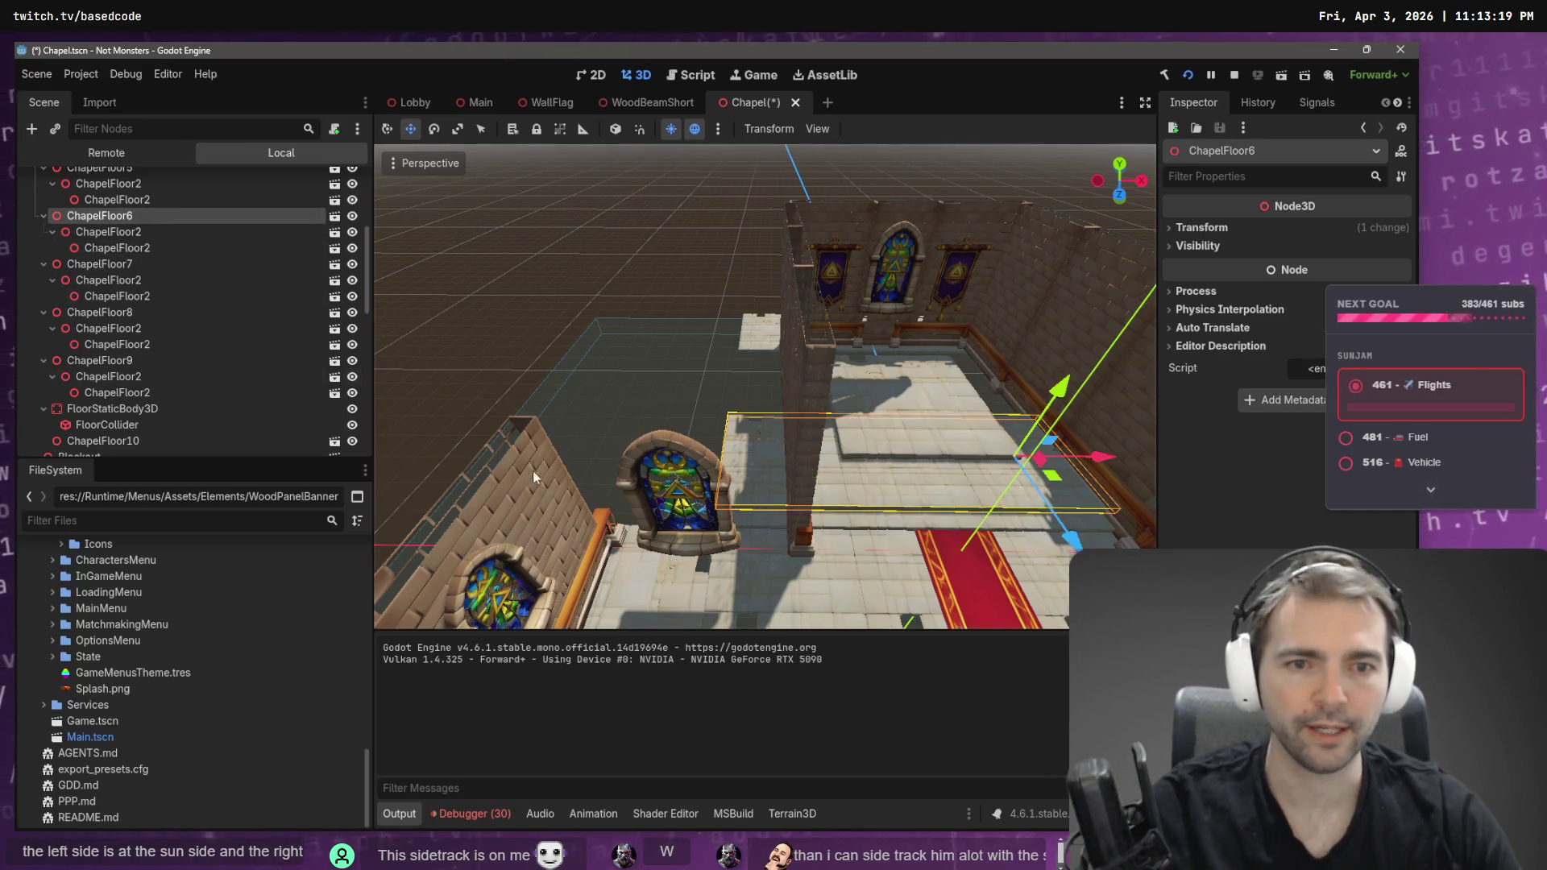
{"action": "left_click", "coordinate": [779, 530], "text": "shift"}
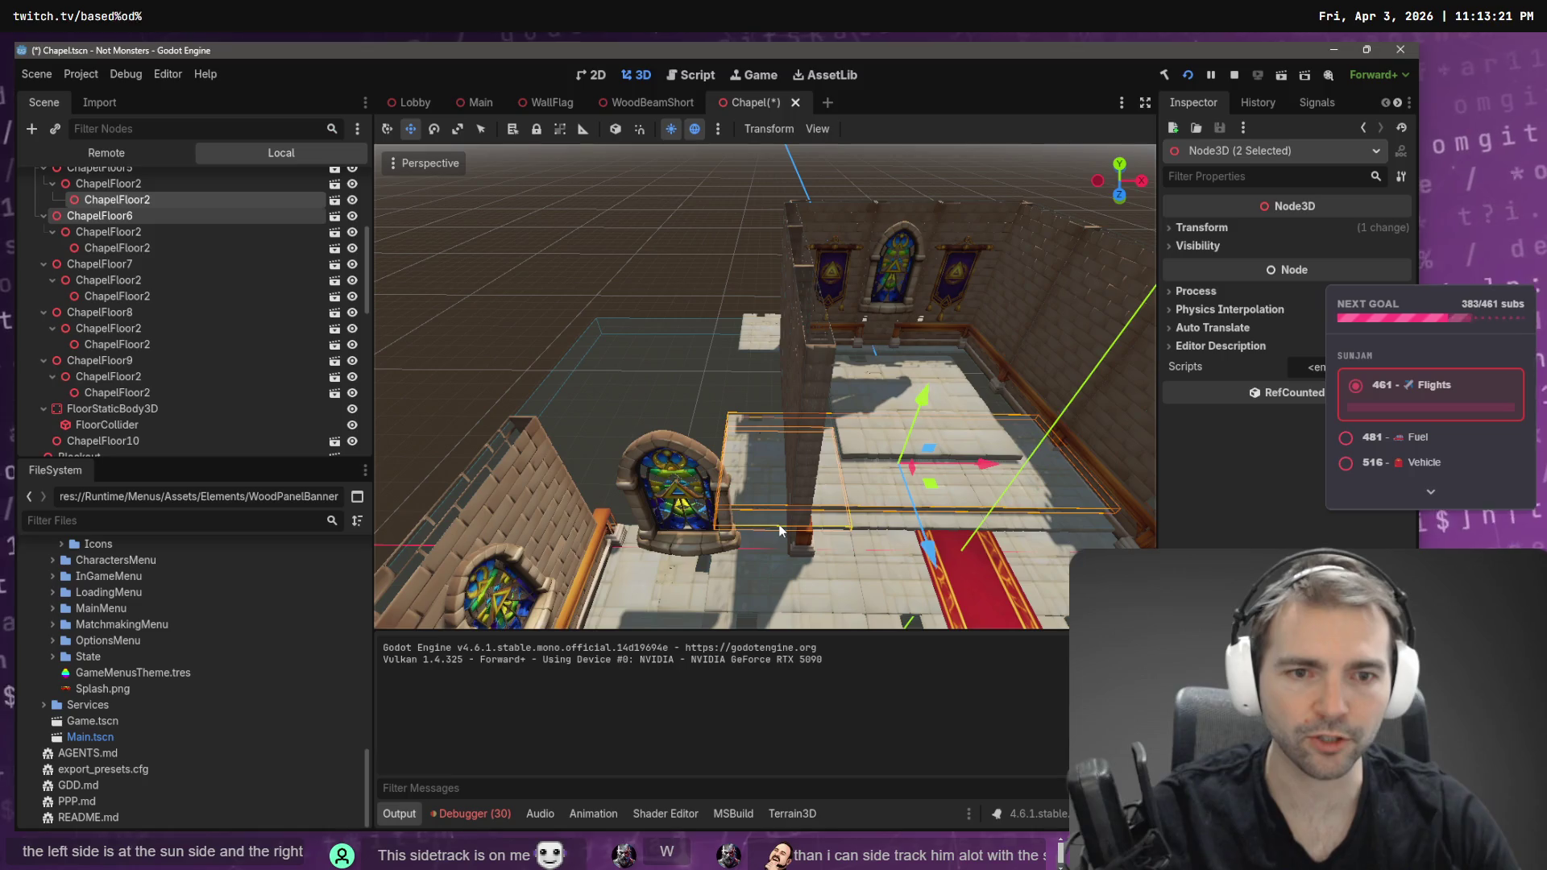
{"action": "left_click", "coordinate": [145, 242], "text": "shift"}
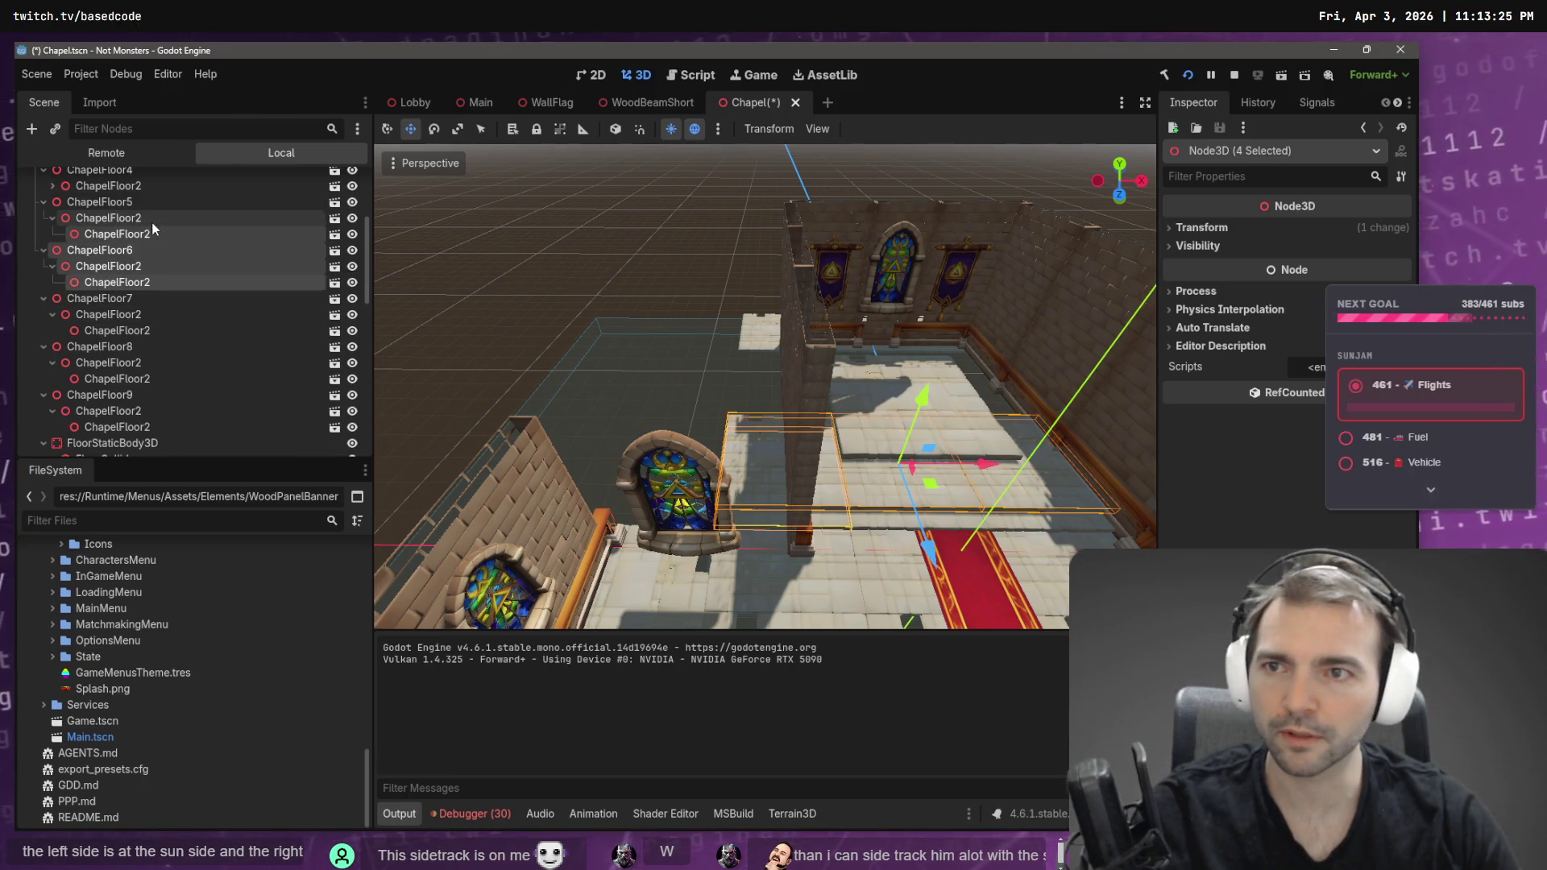
{"action": "left_click", "coordinate": [101, 169]}
{"action": "left_click", "coordinate": [130, 245], "text": "ctrl"}
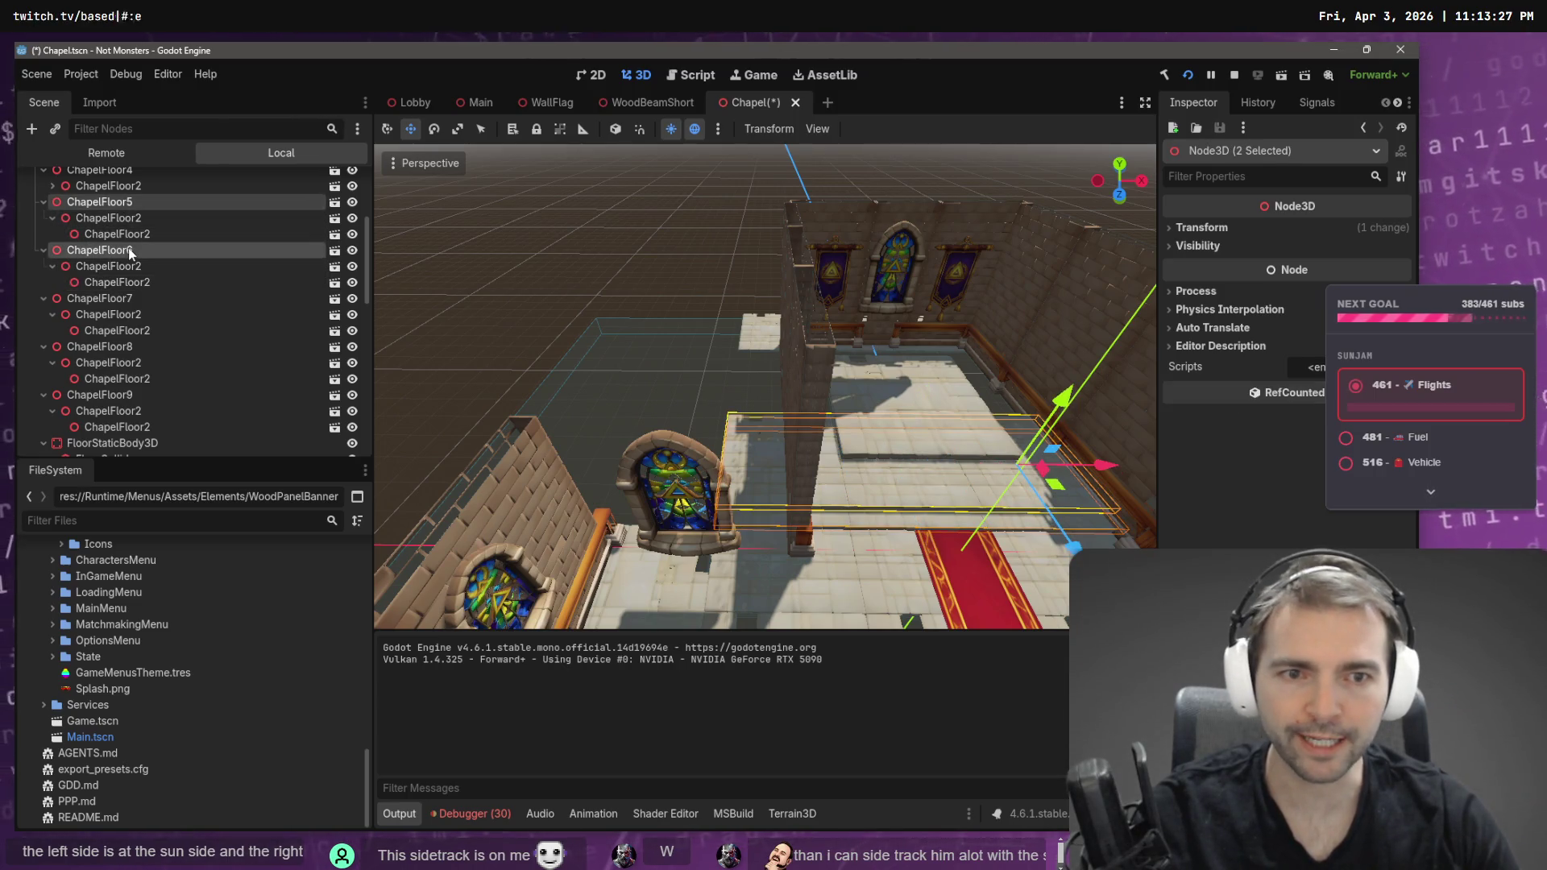
{"action": "left_click_drag", "start_coordinate": [1114, 466], "coordinate": [1158, 466]}
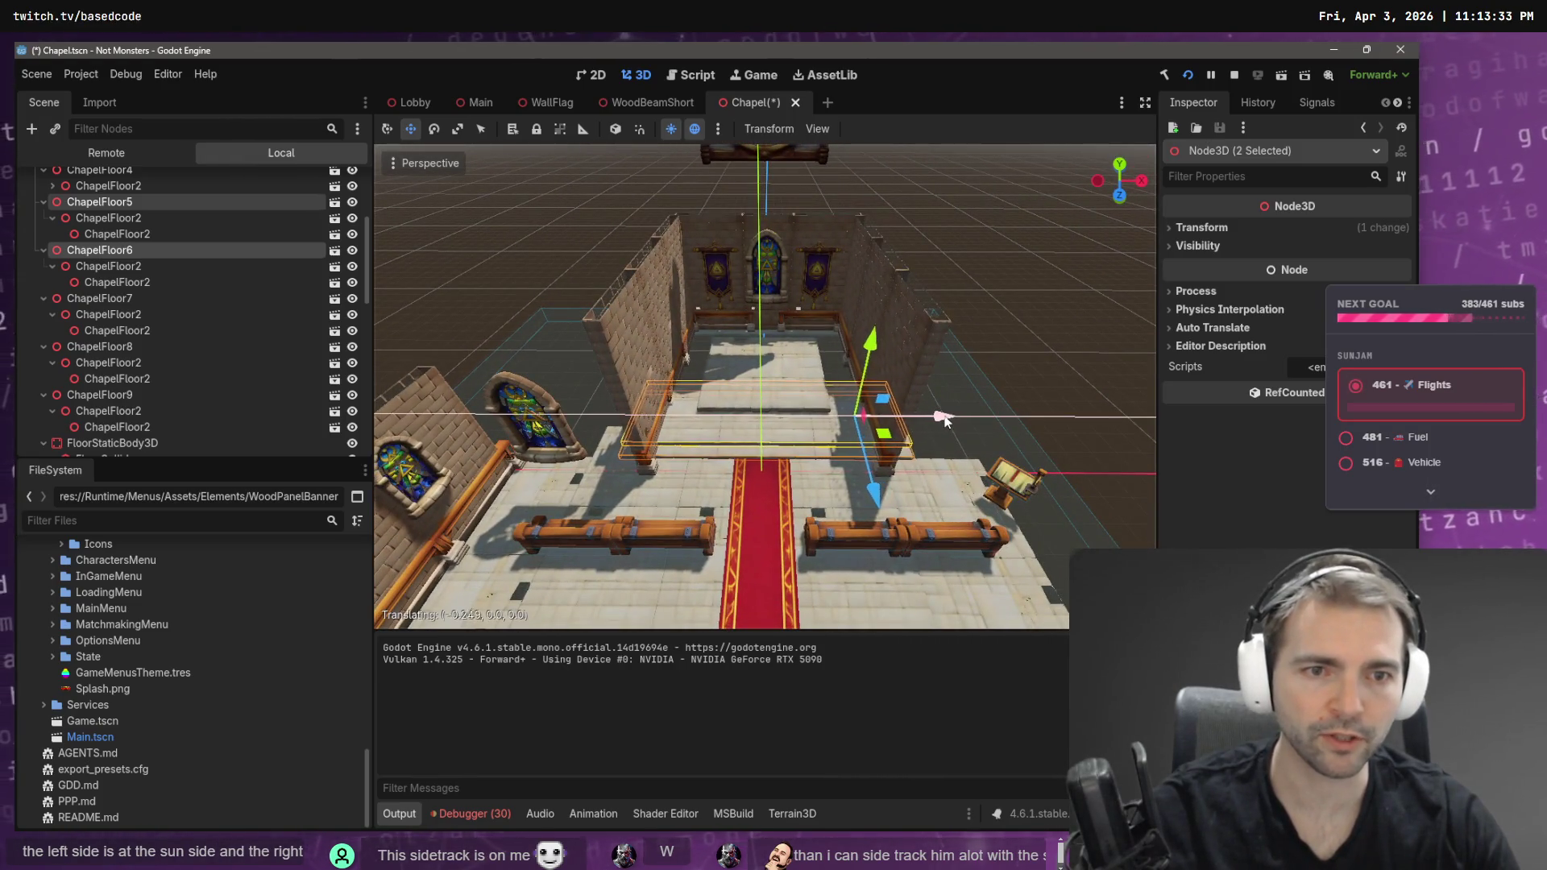
- Move ChapelFloor7 along its Z axis against the base of the side wall
{"action": "left_click_drag", "start_coordinate": [960, 417], "coordinate": [887, 387]}
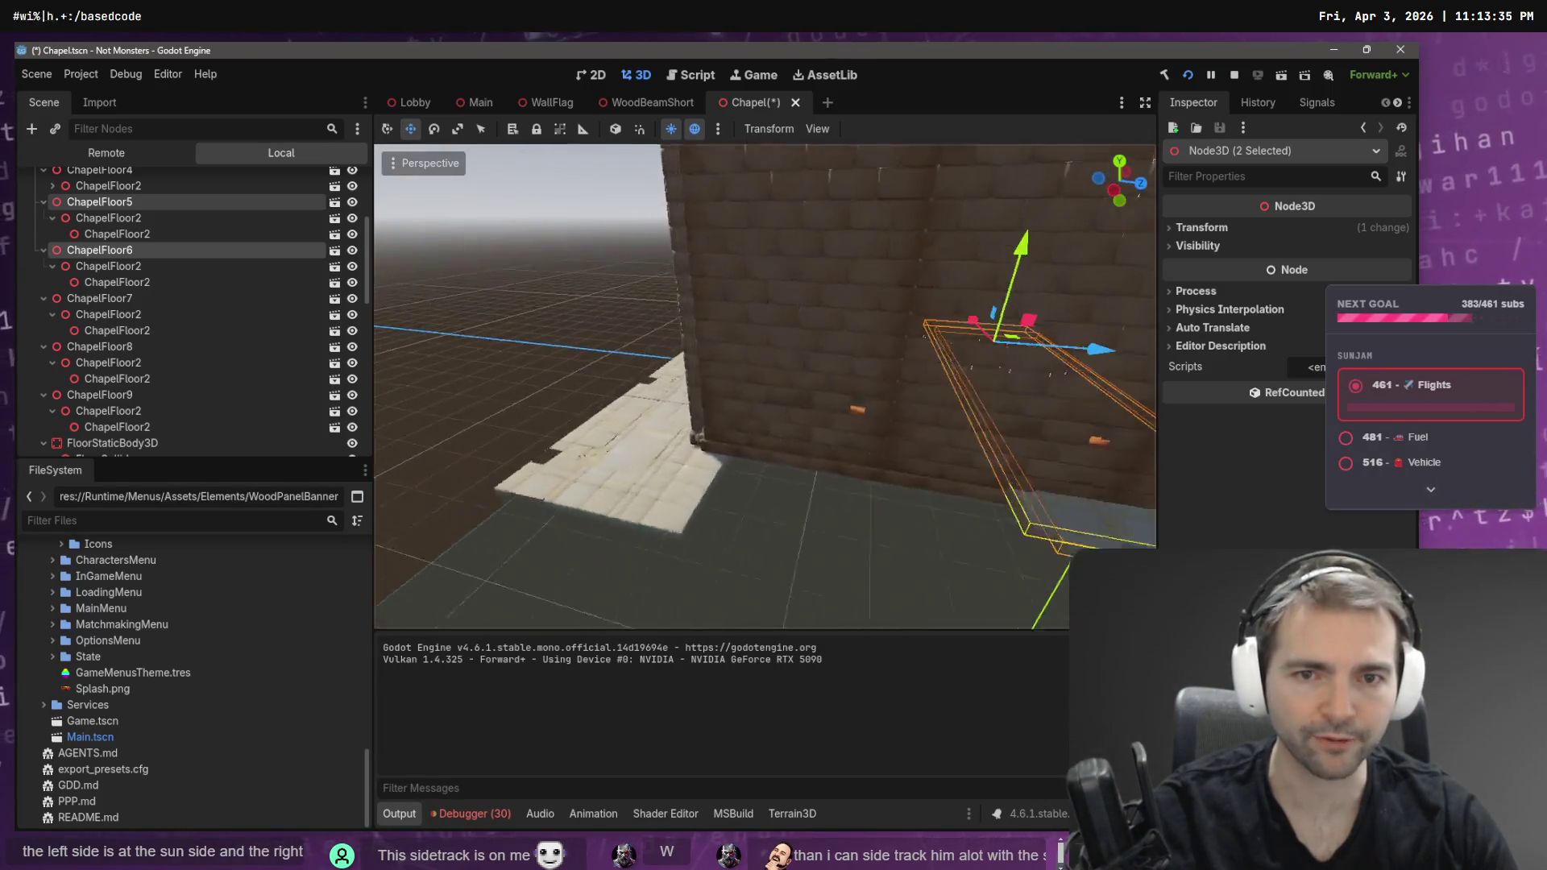
{"action": "left_click", "coordinate": [742, 436]}
{"action": "left_click", "coordinate": [145, 300]}
{"action": "left_click_drag", "start_coordinate": [660, 356], "coordinate": [629, 339]}
{"action": "mouse_move", "coordinate": [812, 510]}
{"action": "left_mouse_down"}
{"action": "mouse_move", "coordinate": [782, 491]}
{"action": "mouse_move", "coordinate": [812, 510]}
{"action": "left_mouse_up"}
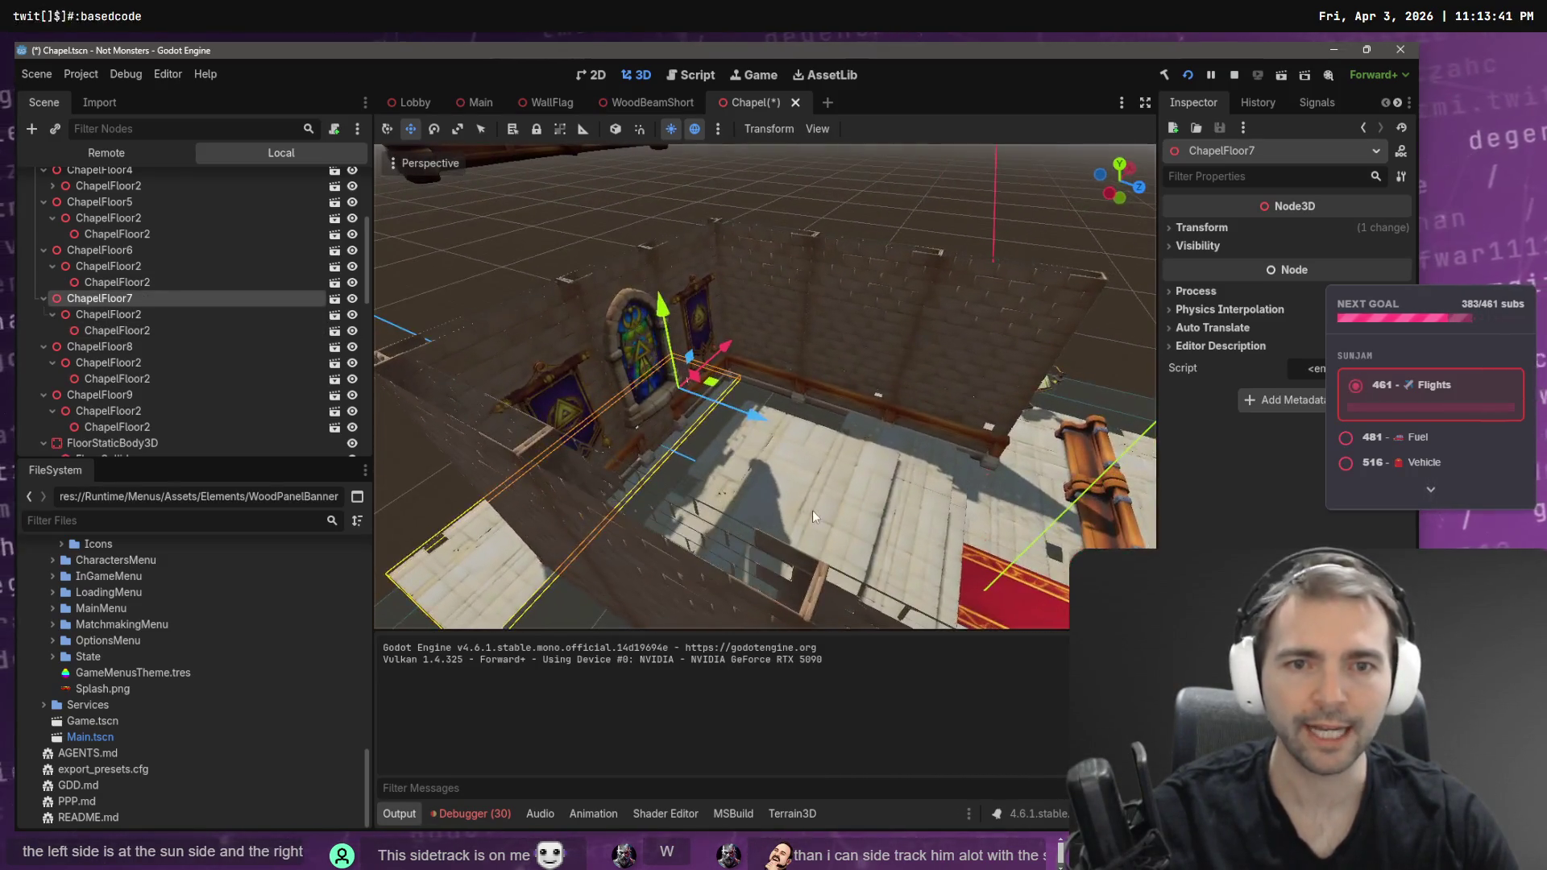
{"action": "mouse_move", "coordinate": [757, 419]}
{"action": "left_mouse_down"}
{"action": "mouse_move", "coordinate": [882, 485]}
{"action": "mouse_move", "coordinate": [838, 467]}
{"action": "left_mouse_up"}
{"action": "left_click_drag", "start_coordinate": [917, 397], "coordinate": [923, 404]}
{"action": "key", "text": "f"}
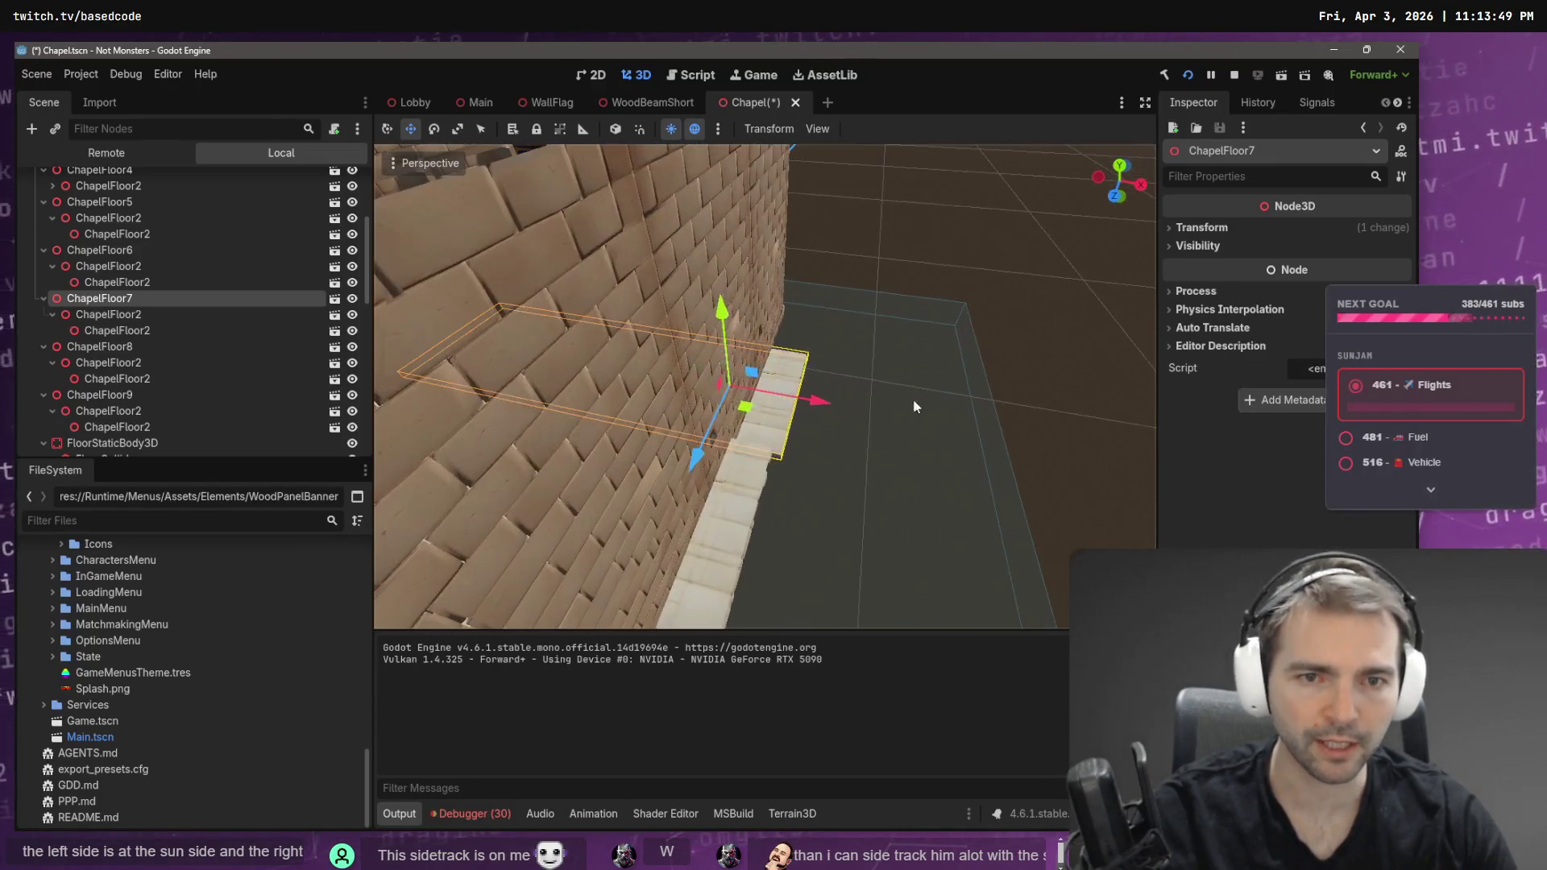
{"action": "left_click_drag", "start_coordinate": [811, 397], "coordinate": [811, 396]}
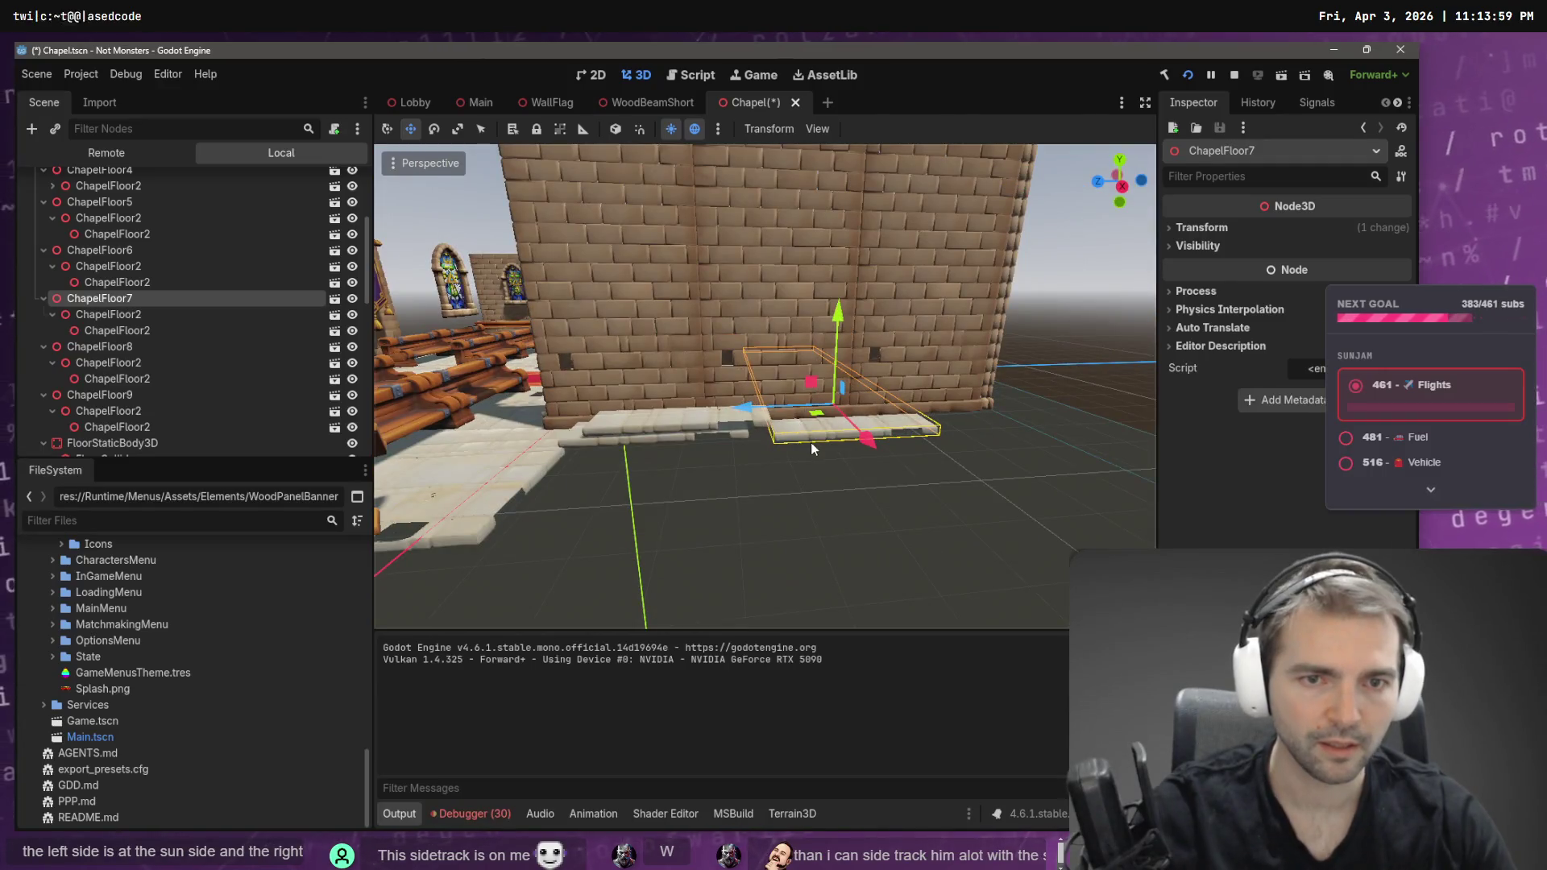
- Restore the deleted ChapelFloor7 and slide it along the wall on its Z axis
{"action": "key", "text": "Delete"}
{"action": "left_click", "coordinate": [683, 443]}
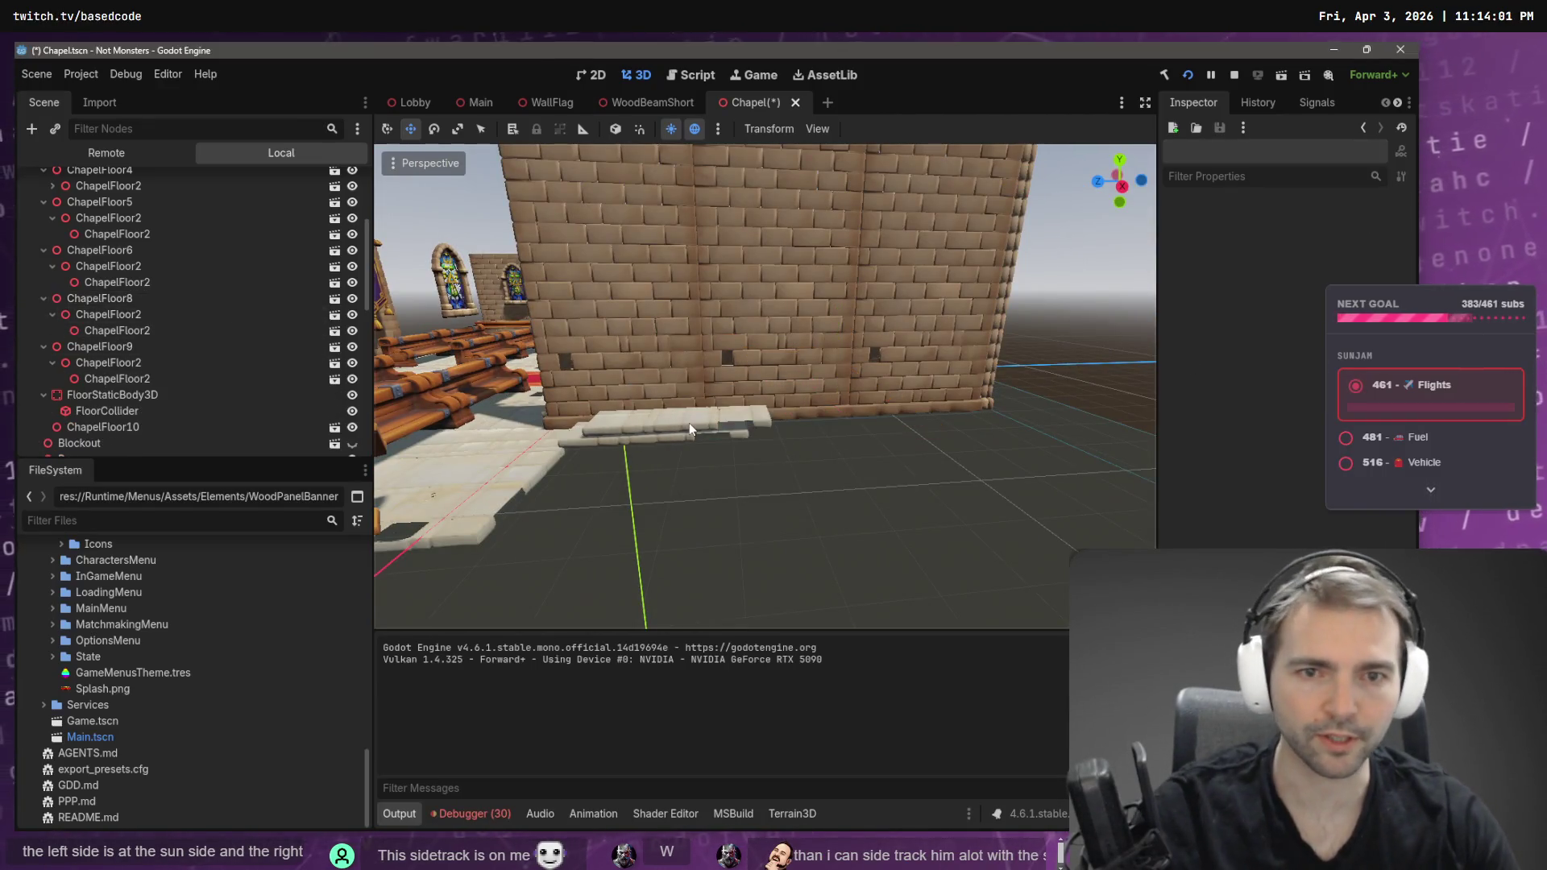
{"action": "left_click", "coordinate": [690, 423]}
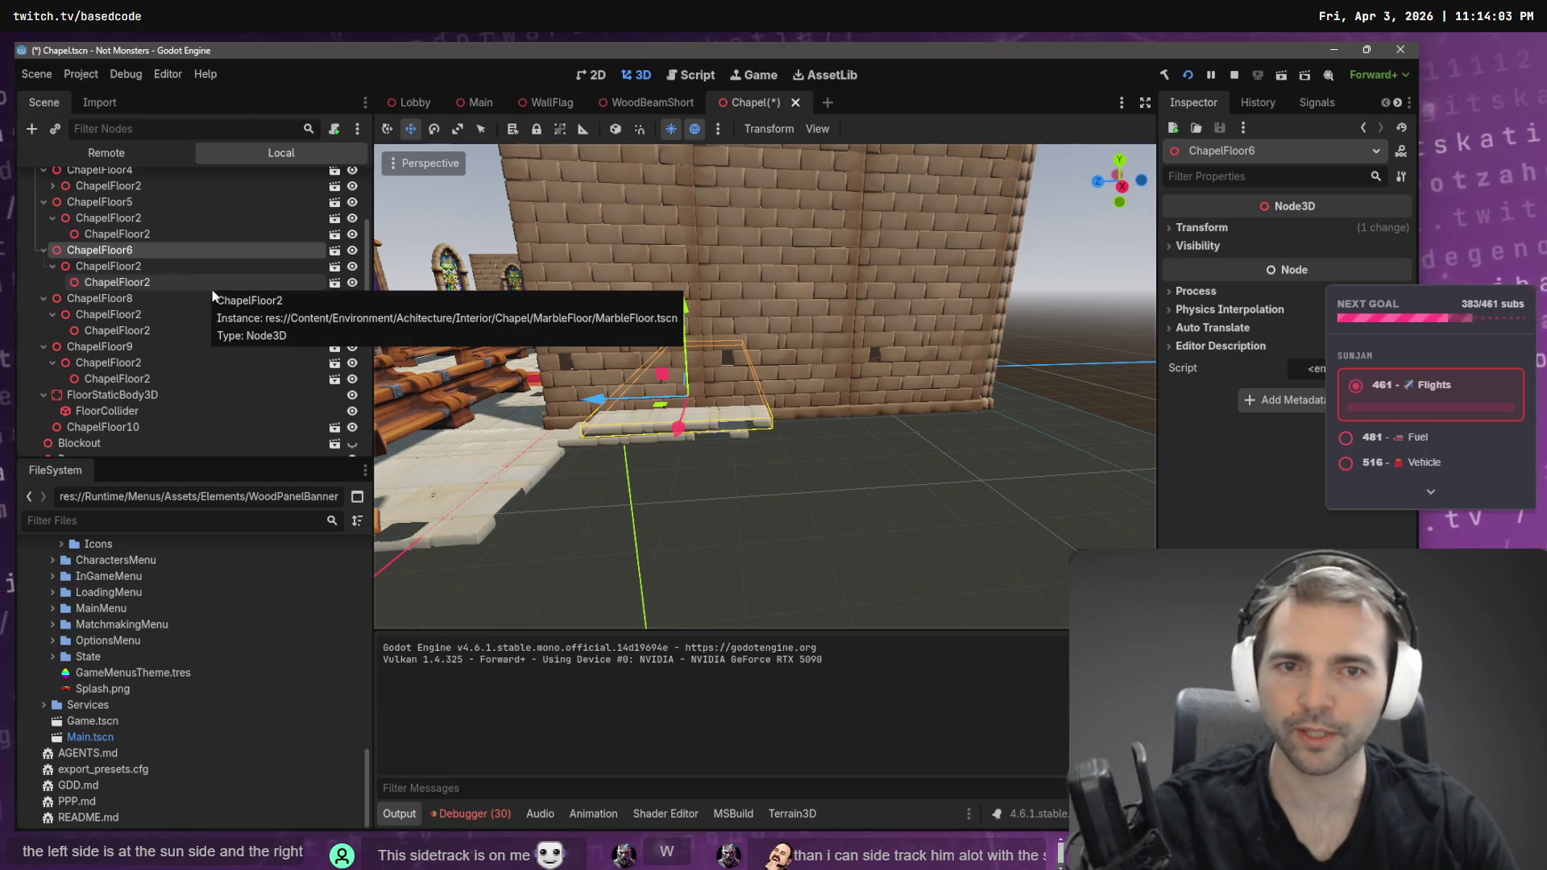
{"action": "key", "text": "Left"}
{"action": "key", "text": "Left"}
{"action": "key", "text": "ctrl+z"}
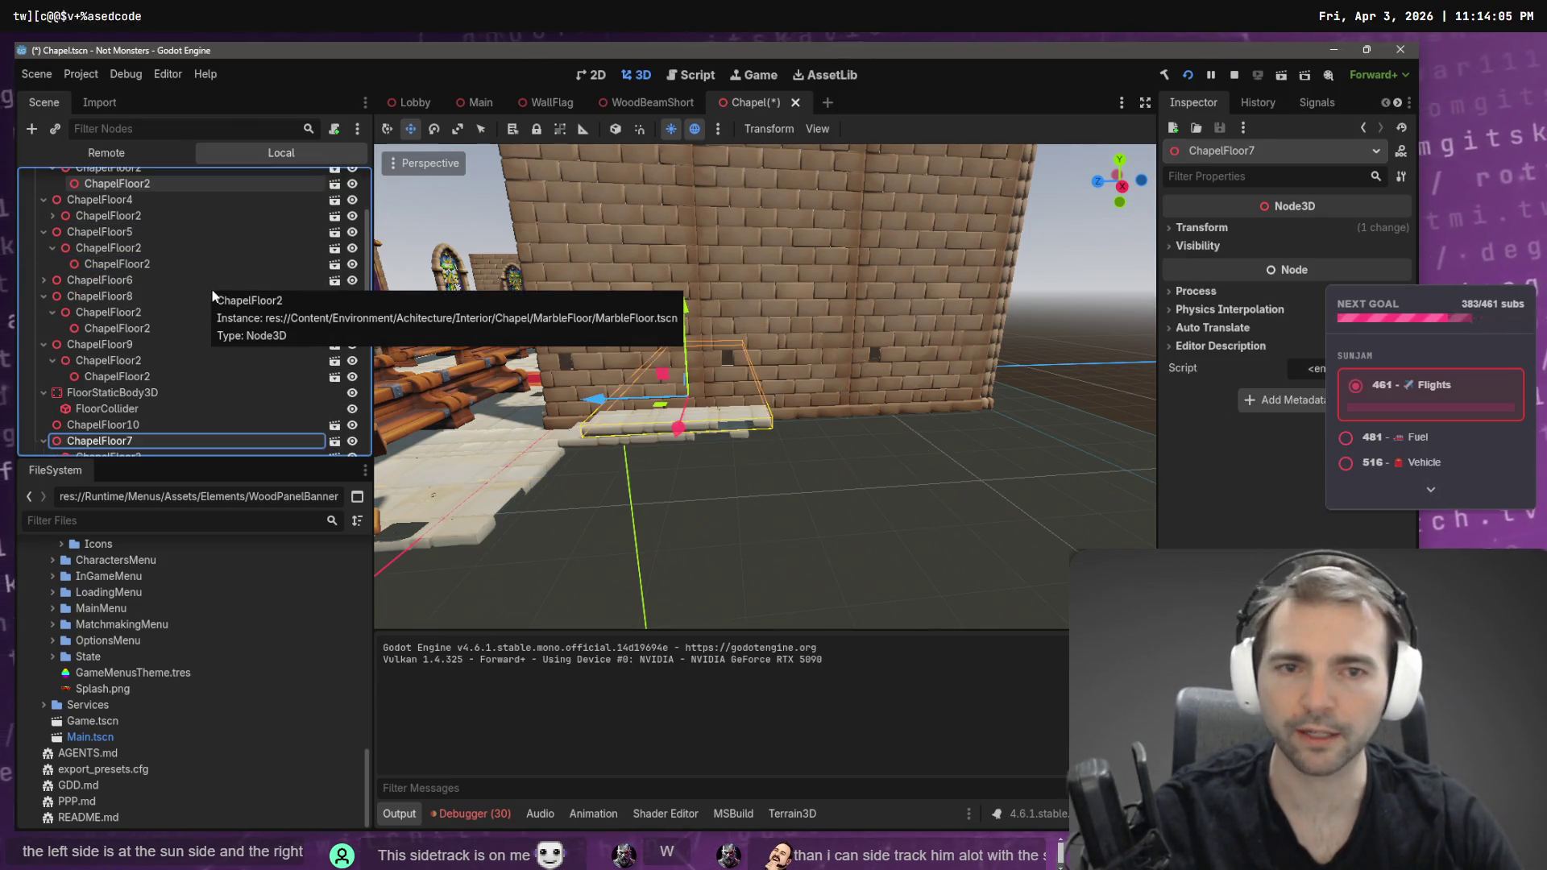
{"action": "left_click_drag", "start_coordinate": [578, 405], "coordinate": [743, 413]}
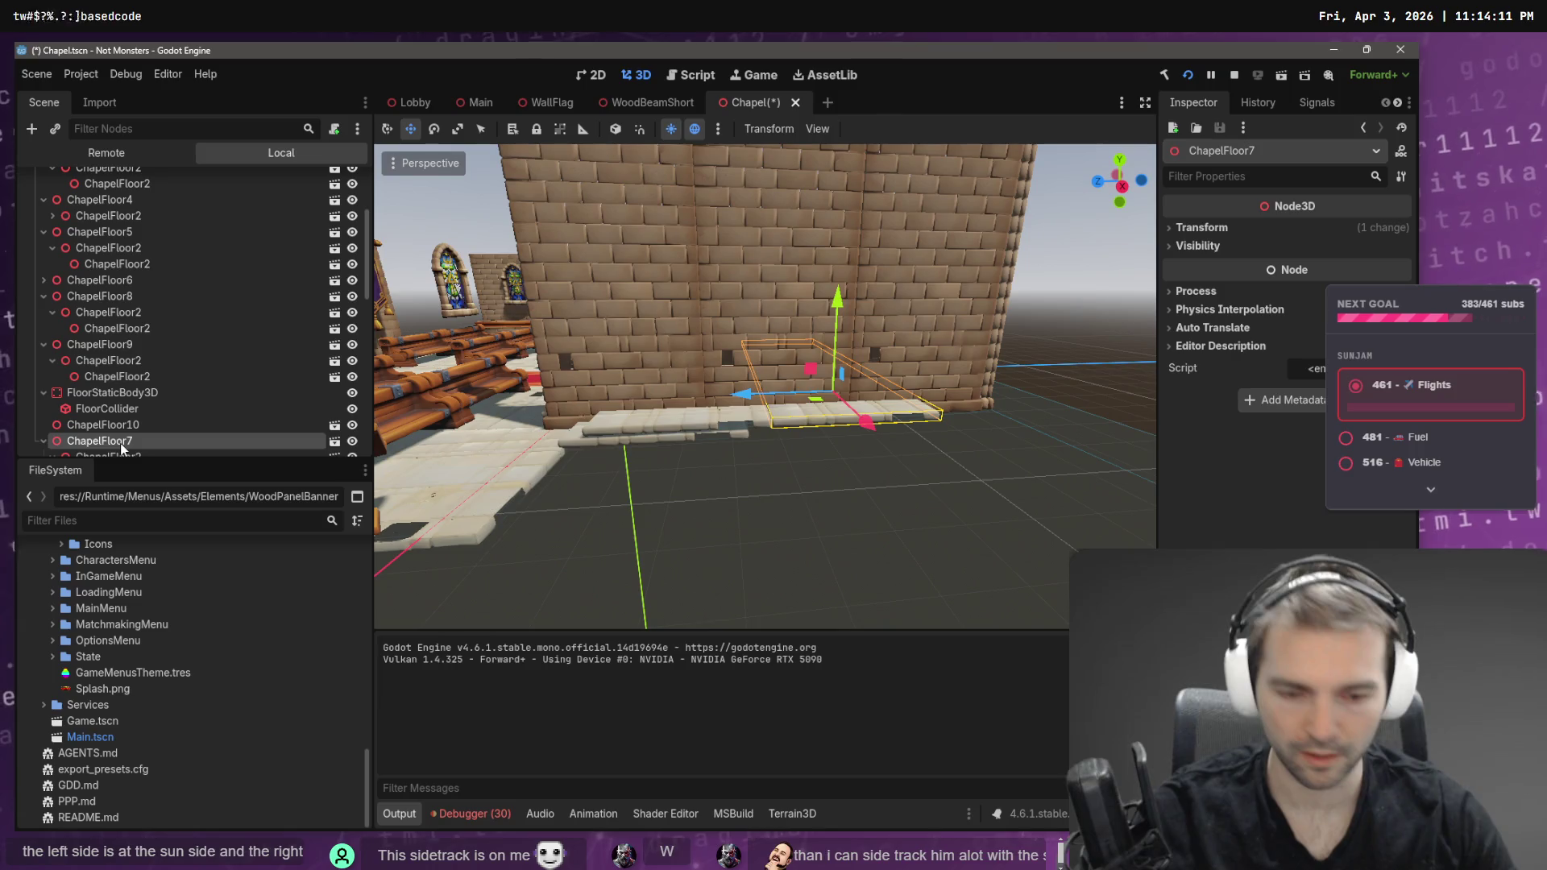
- Duplicate ChapelFloor7 as ChapelFloor11, move it further along the wall, save, and open Lobby
{"action": "key", "text": "ctrl+d"}
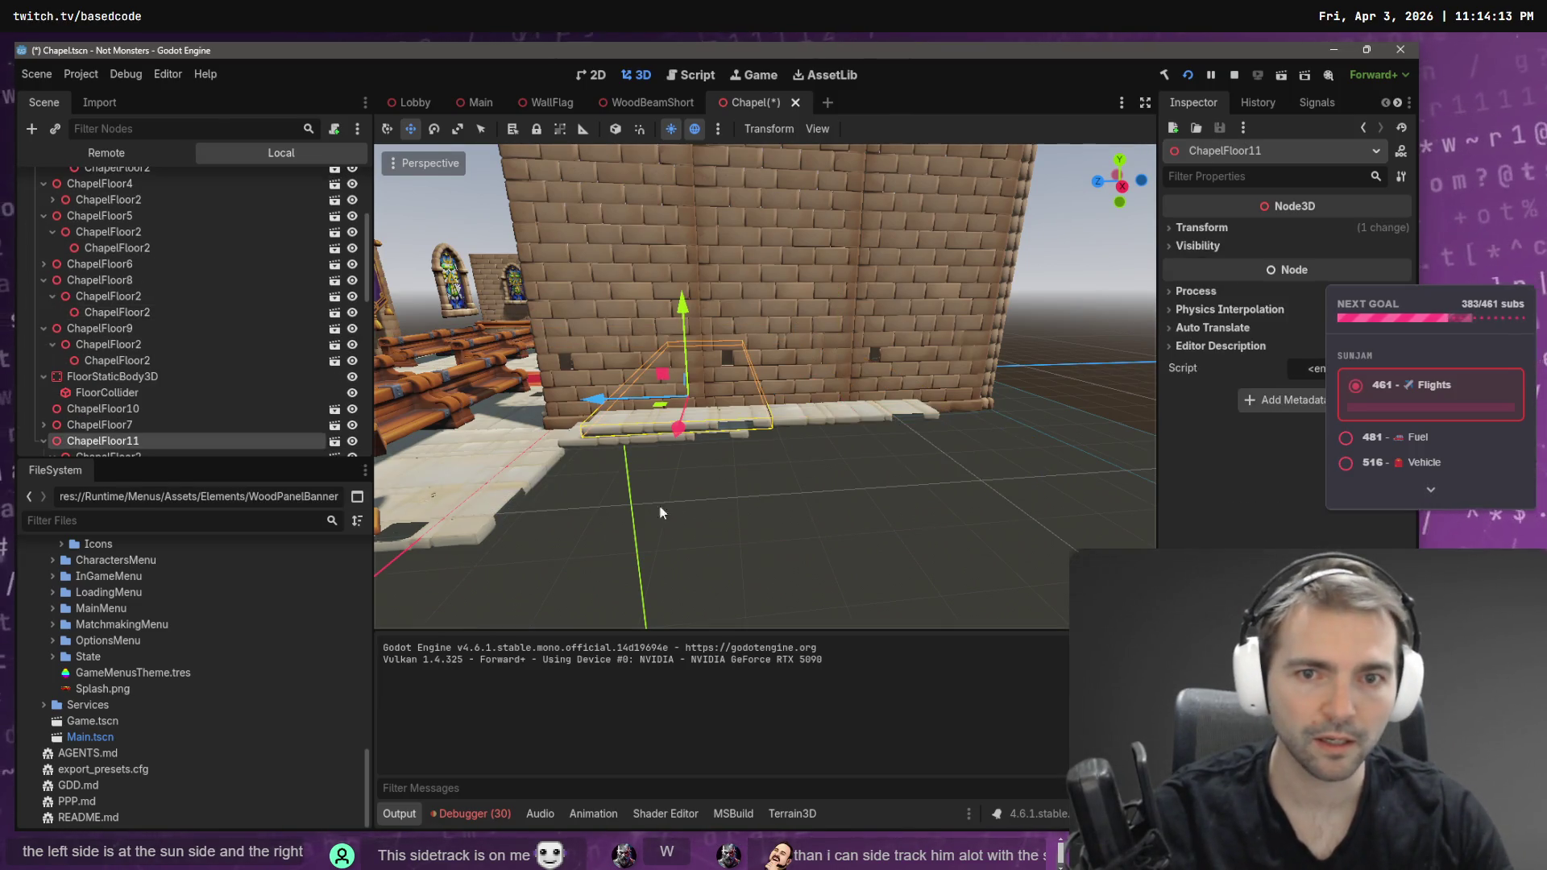
{"action": "mouse_move", "coordinate": [599, 400]}
{"action": "left_mouse_down"}
{"action": "mouse_move", "coordinate": [839, 442]}
{"action": "mouse_move", "coordinate": [888, 432]}
{"action": "left_mouse_up"}
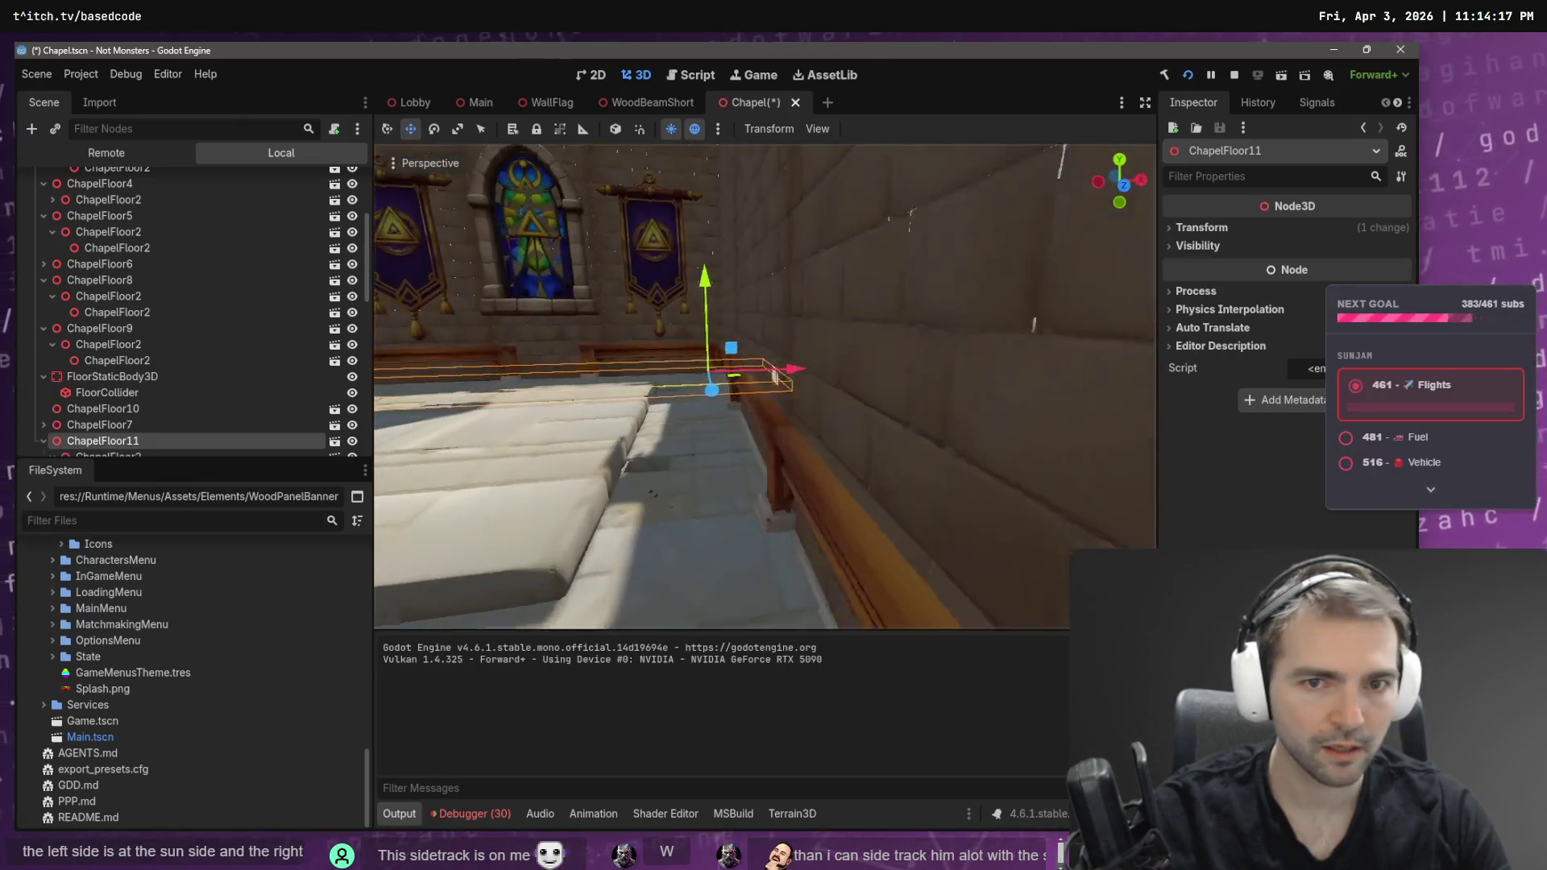
{"action": "key", "text": "ctrl+s"}
{"action": "left_click", "coordinate": [414, 103]}
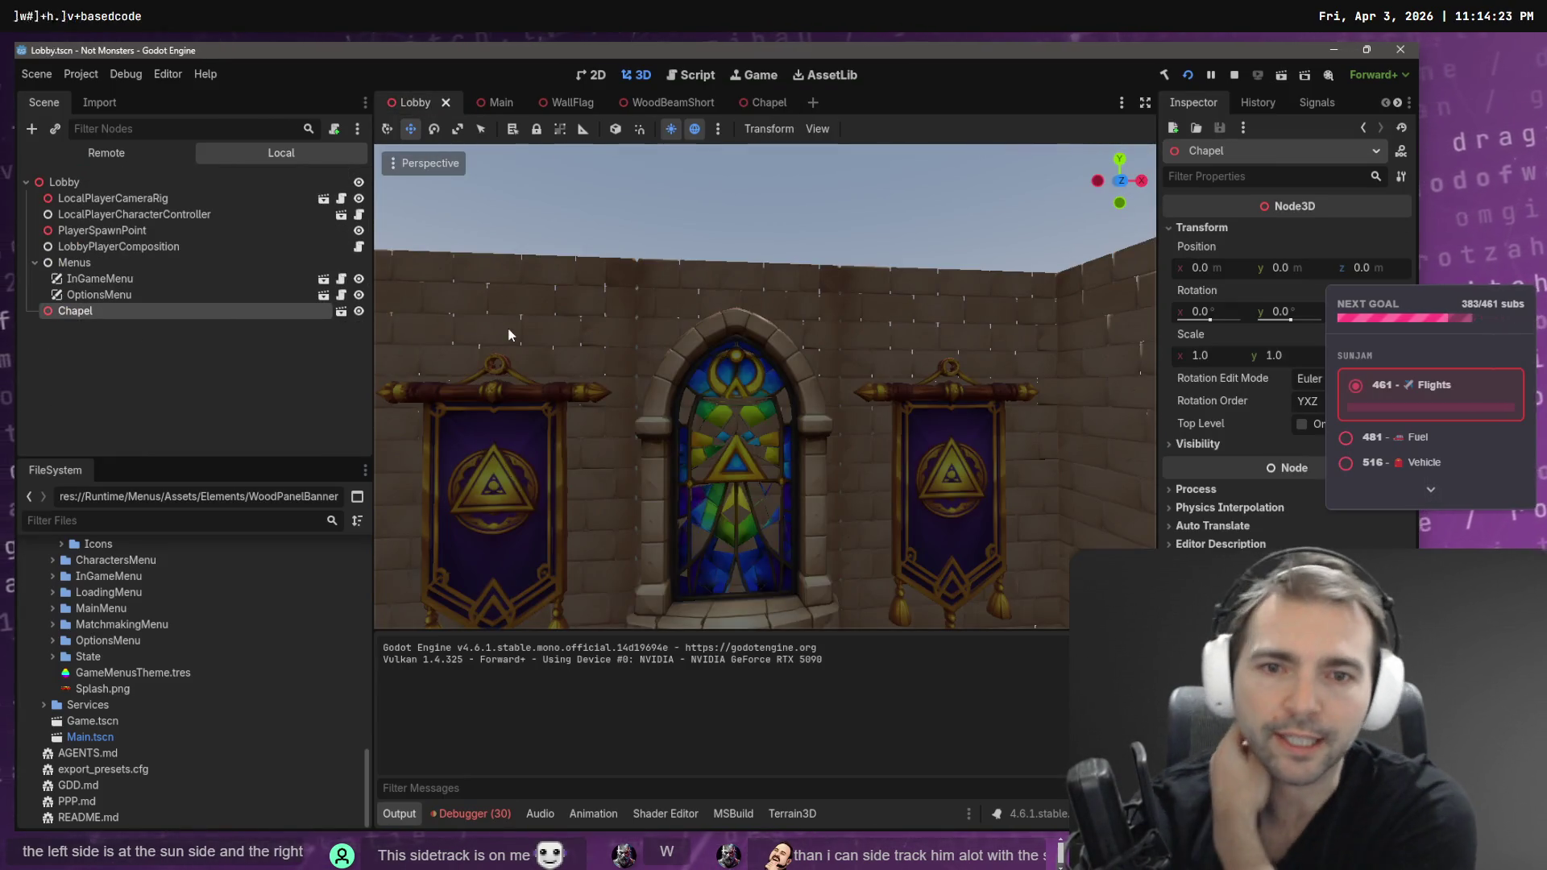
- Restart the game with F5 after the fresh .NET build
{"action": "key", "text": "F5"}
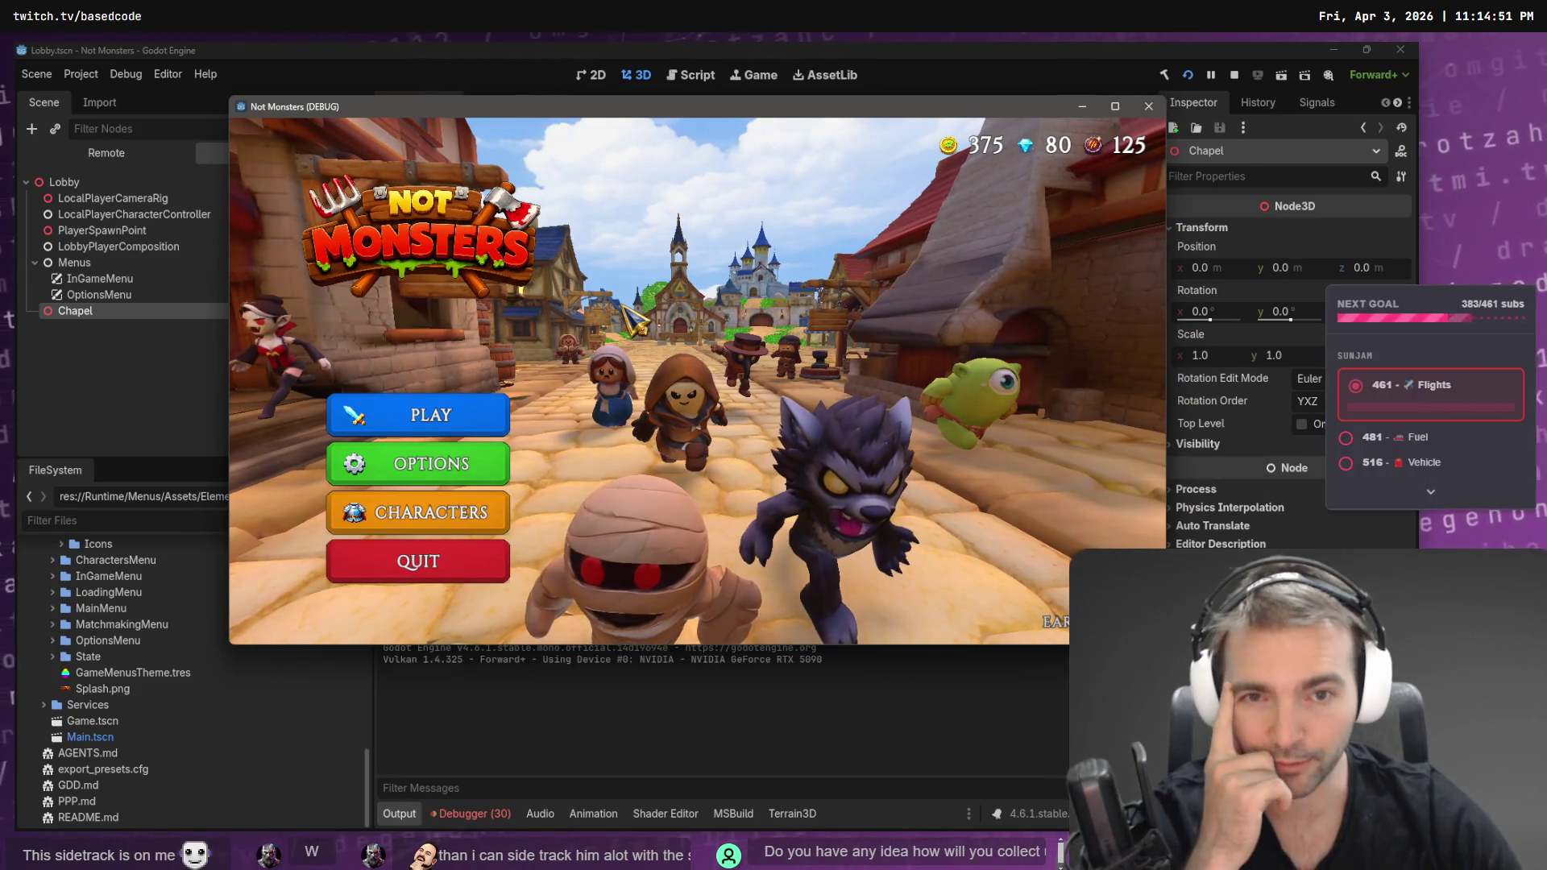
- Host a game as the Doctor, walk into the chapel, then stop the game with F8
{"action": "left_click", "coordinate": [480, 414]}
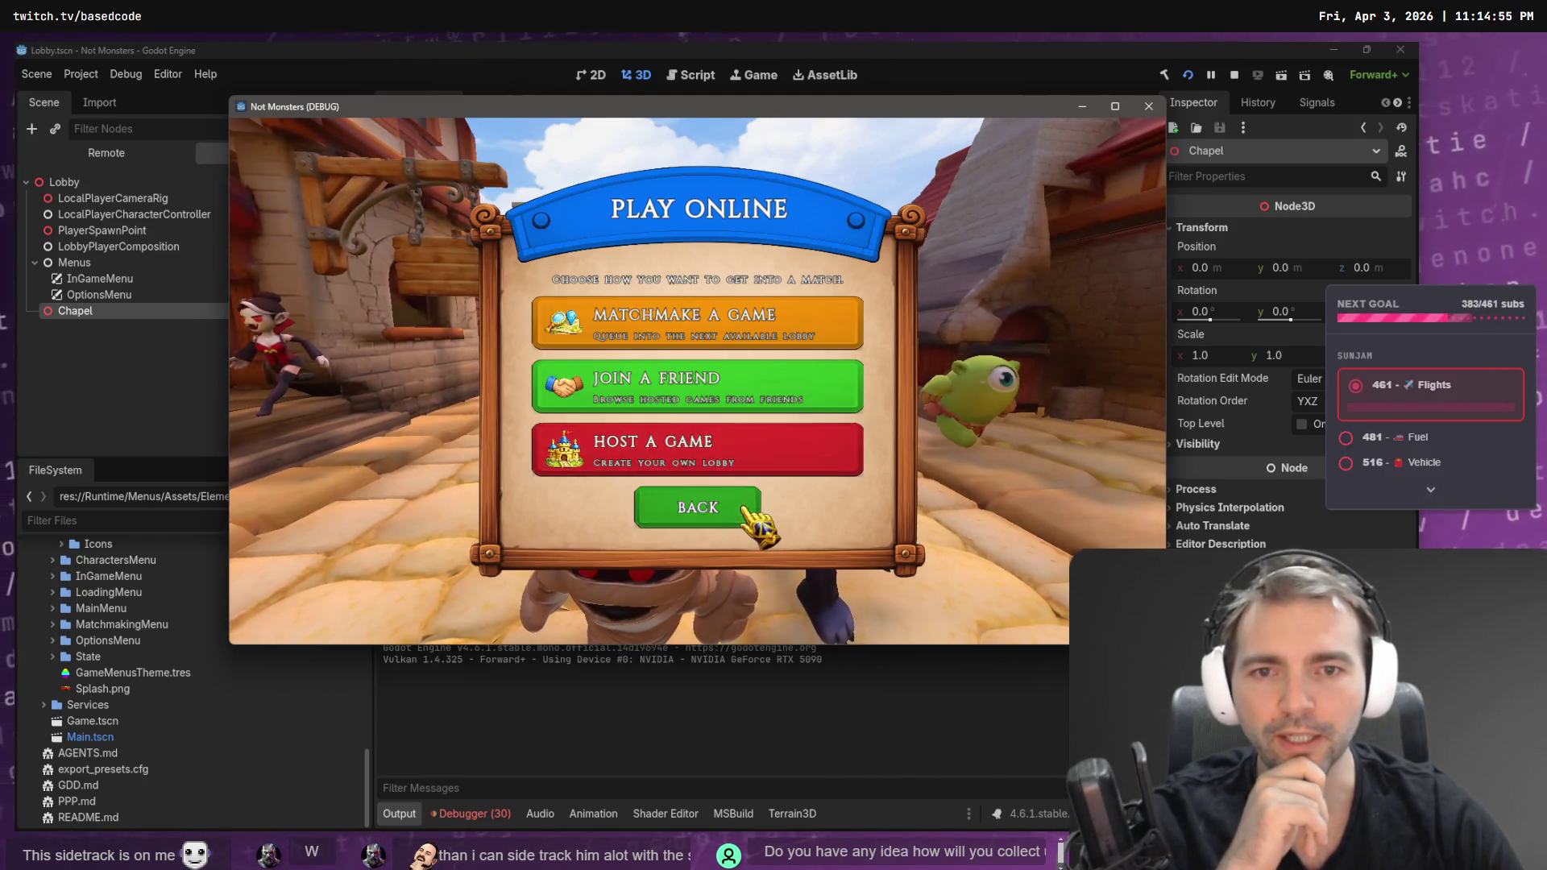
{"action": "left_click", "coordinate": [730, 511]}
{"action": "left_click", "coordinate": [475, 418]}
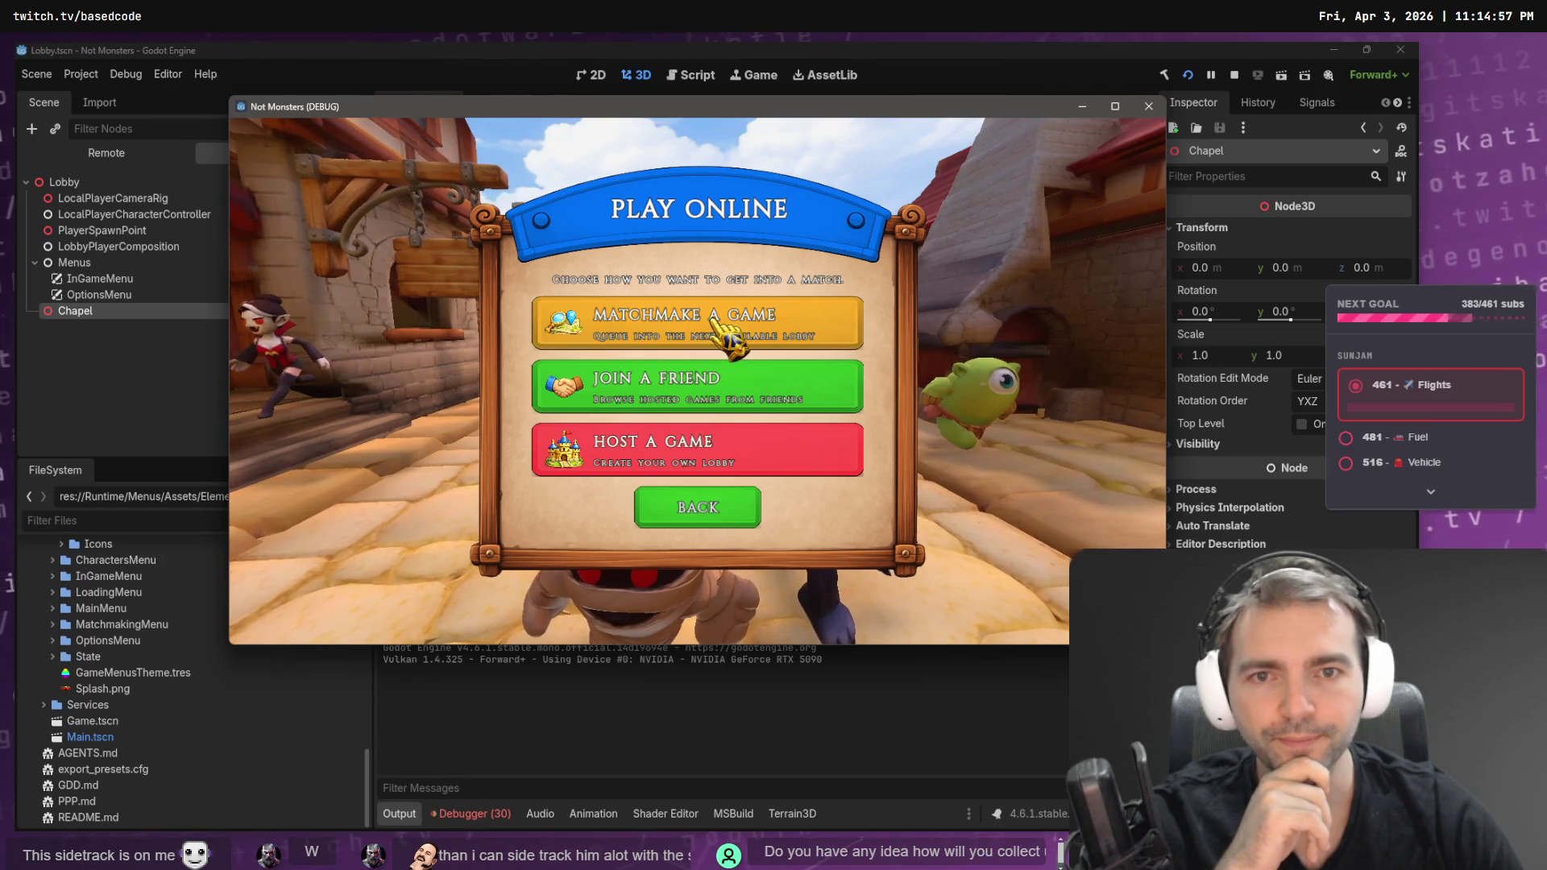
{"action": "left_click", "coordinate": [710, 444]}
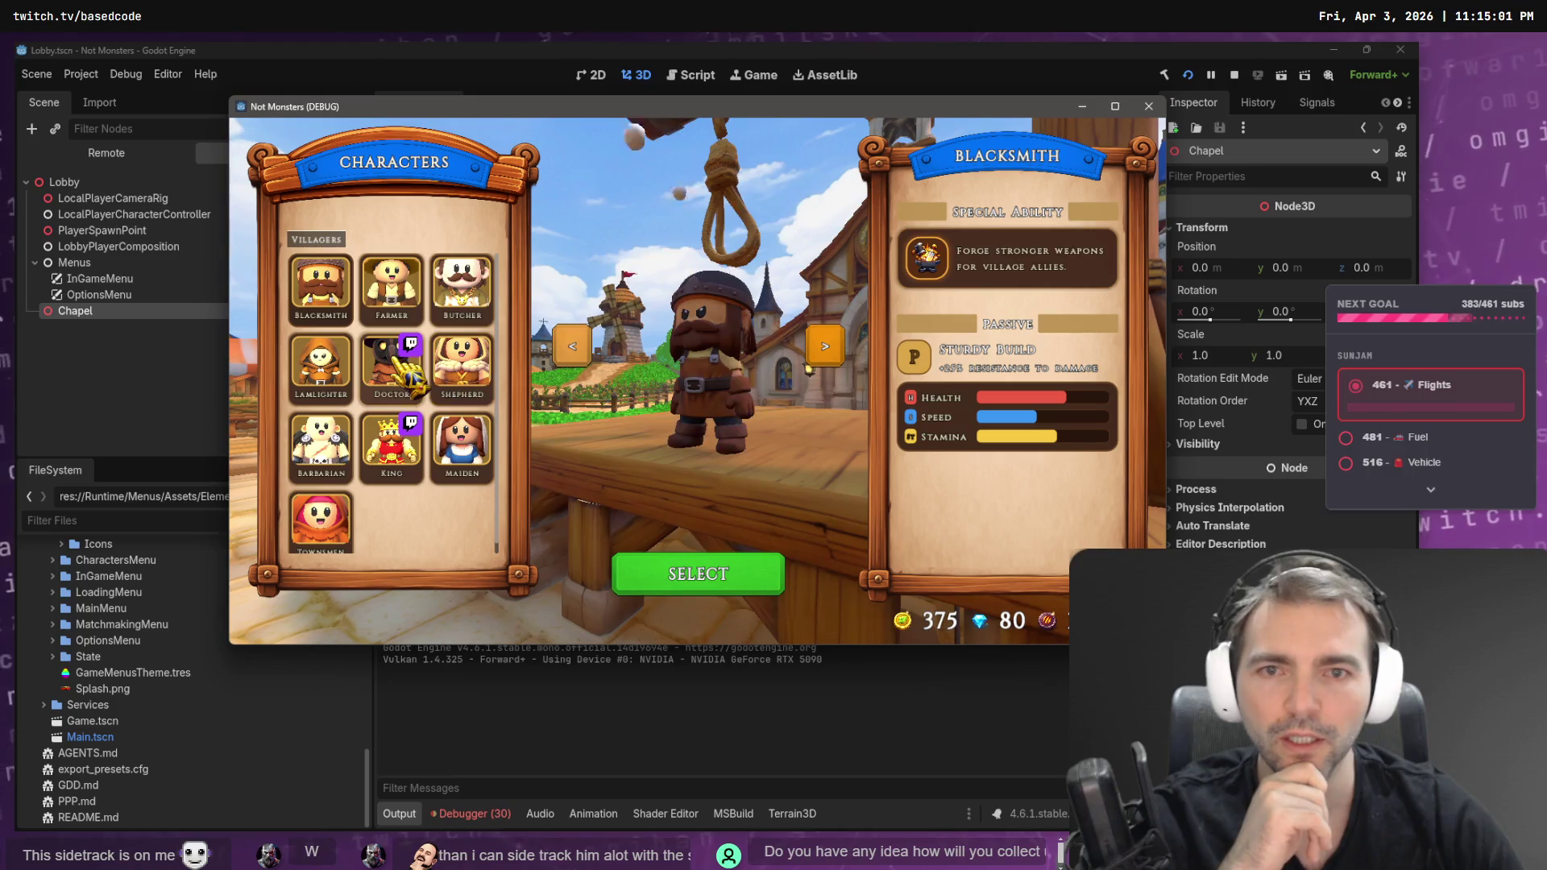
{"action": "left_click", "coordinate": [392, 364]}
{"action": "left_click", "coordinate": [703, 574]}
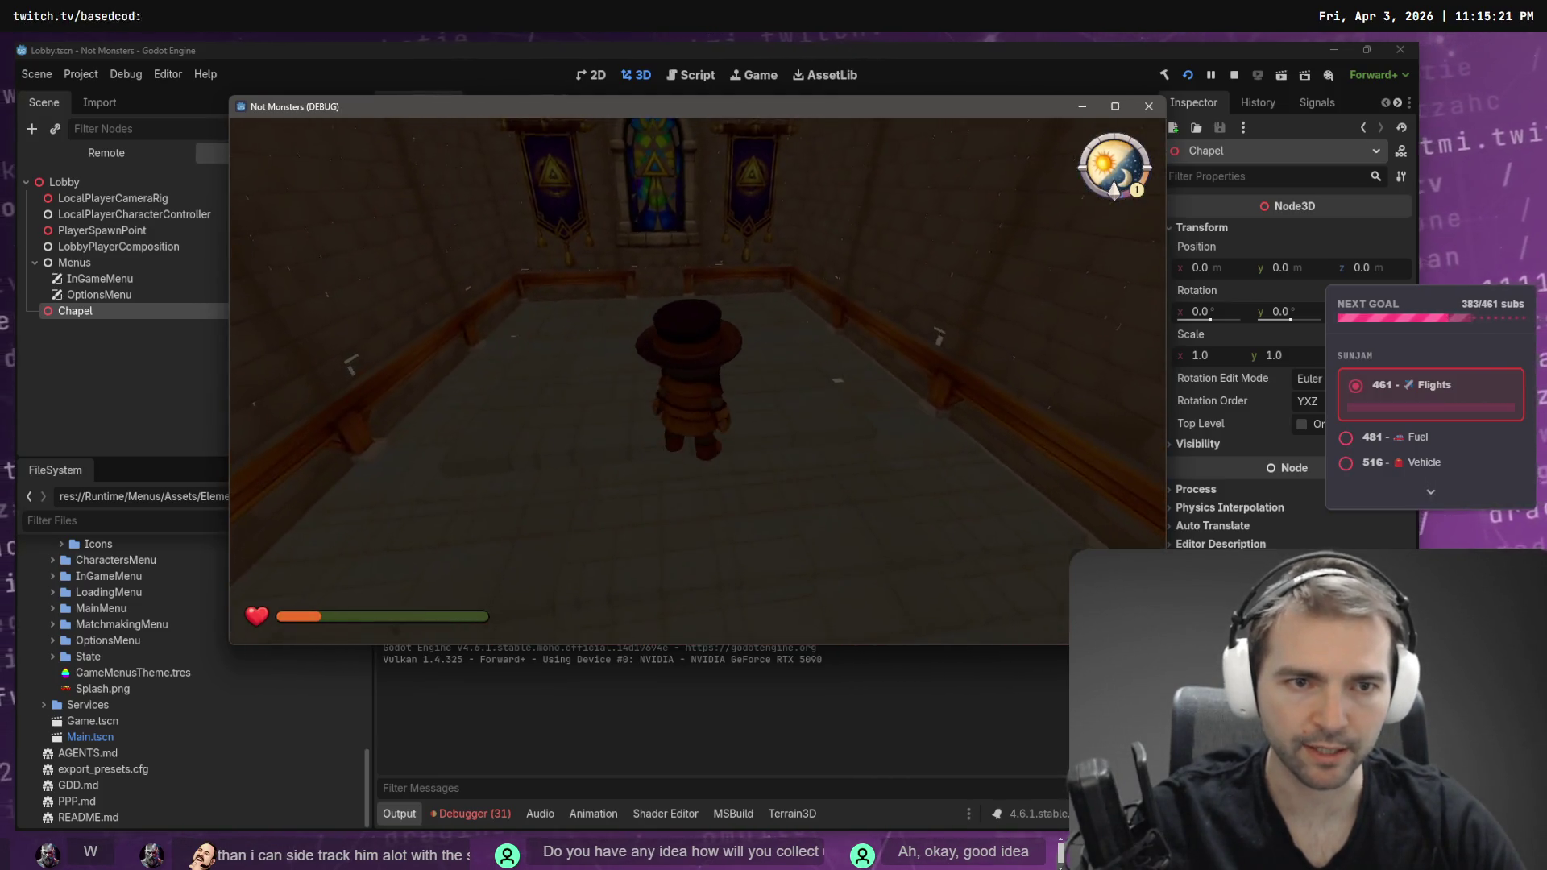
{"action": "key", "text": "F8"}
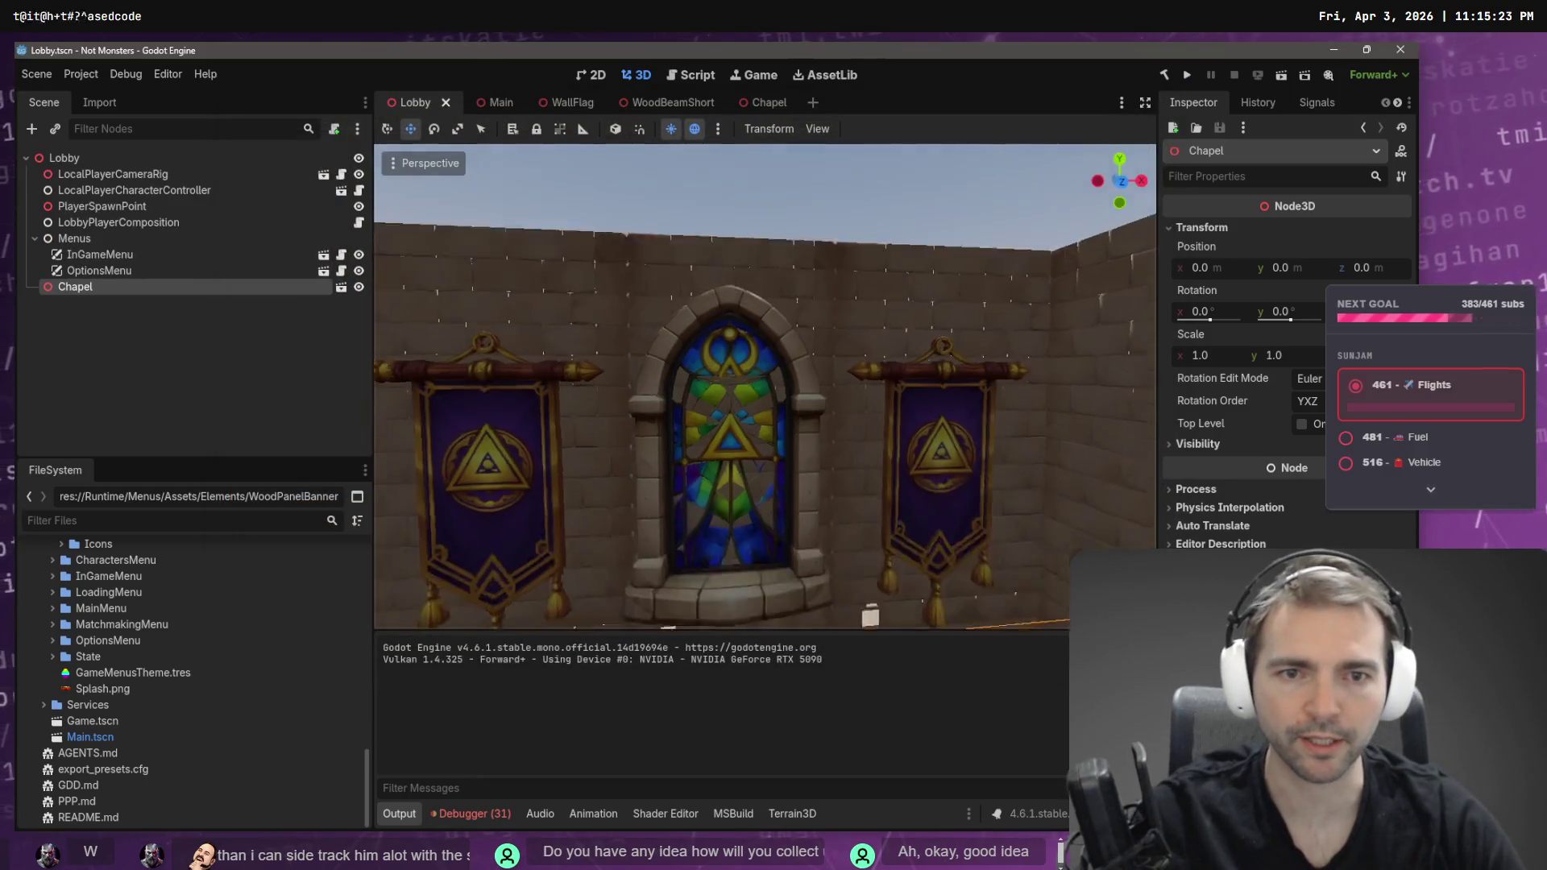
- In the Chapel scene, select ChapelFloor6 and nudge it slightly along its Z axis
{"action": "left_click_drag", "start_coordinate": [766, 387], "coordinate": [766, 387]}
{"action": "left_click_drag", "start_coordinate": [747, 433], "coordinate": [708, 414]}
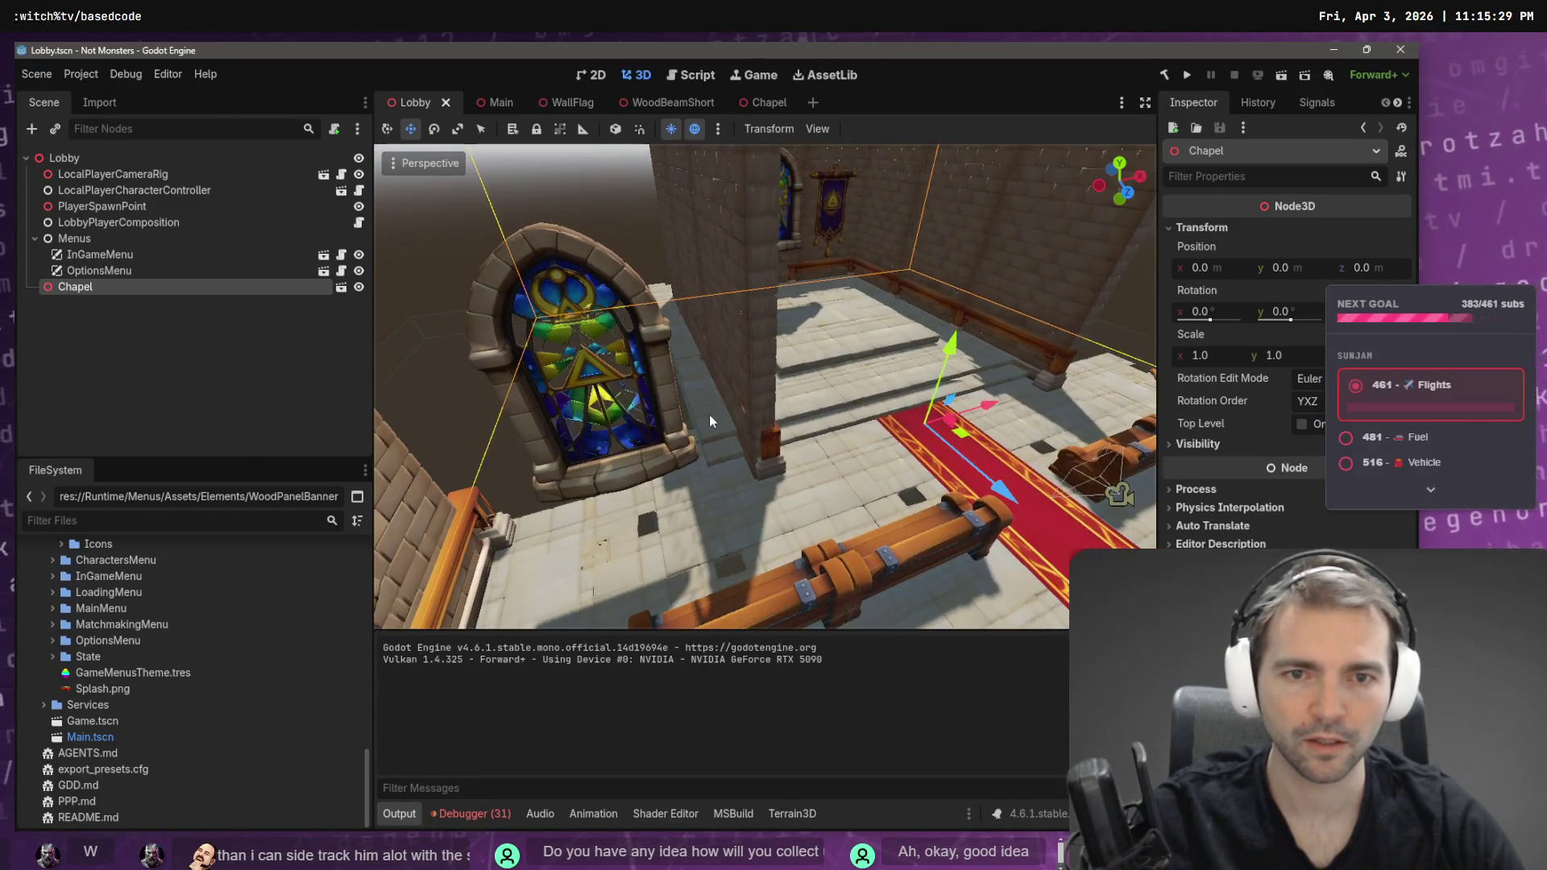
{"action": "left_click", "coordinate": [769, 102]}
{"action": "left_click", "coordinate": [746, 442]}
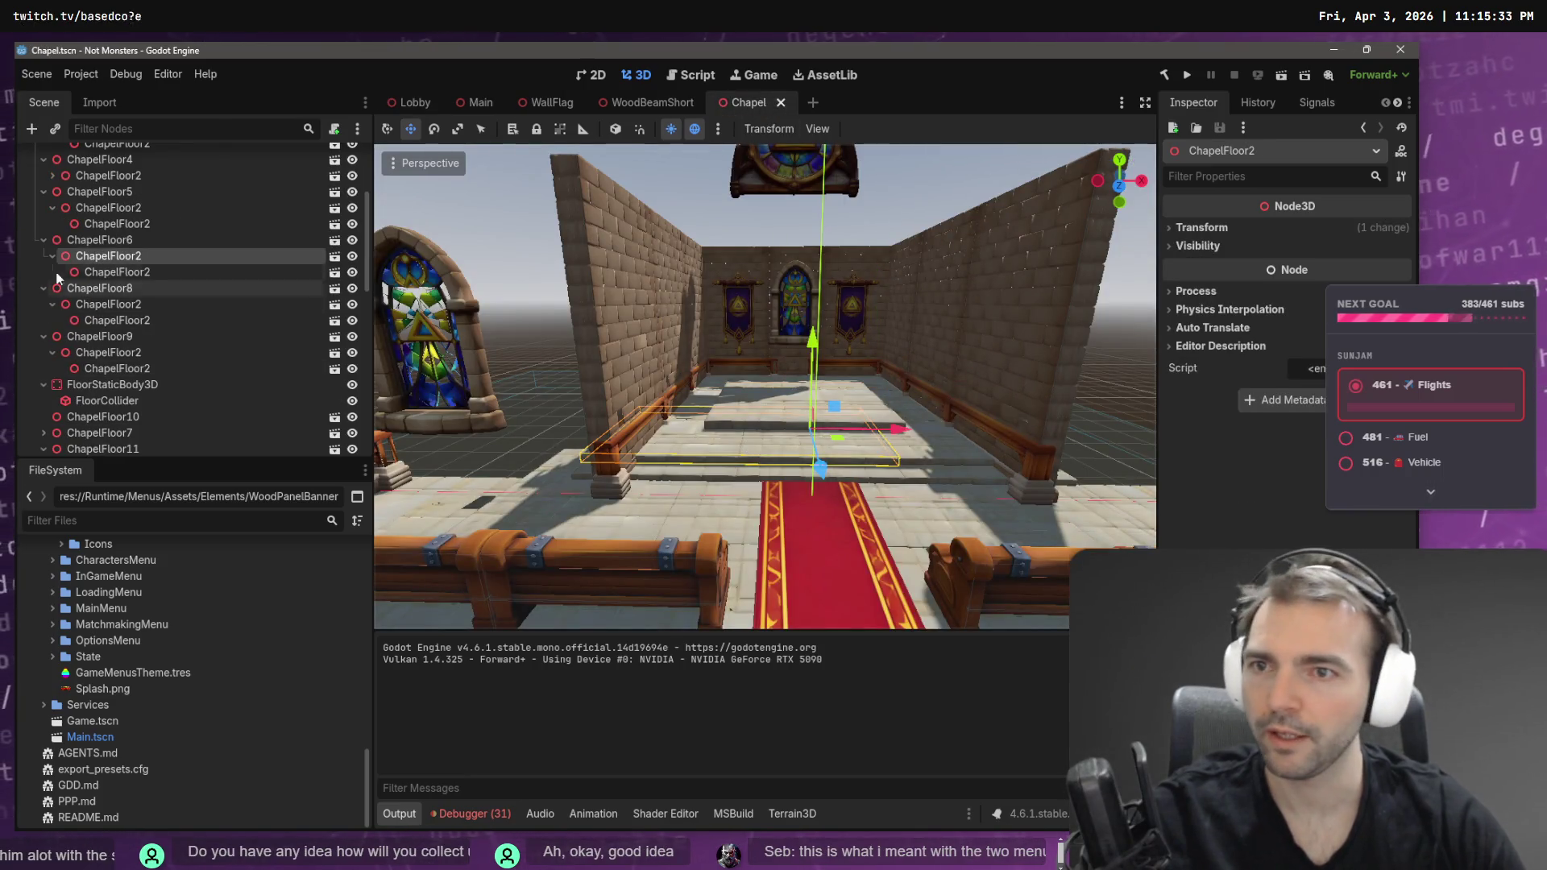
{"action": "left_click", "coordinate": [76, 241]}
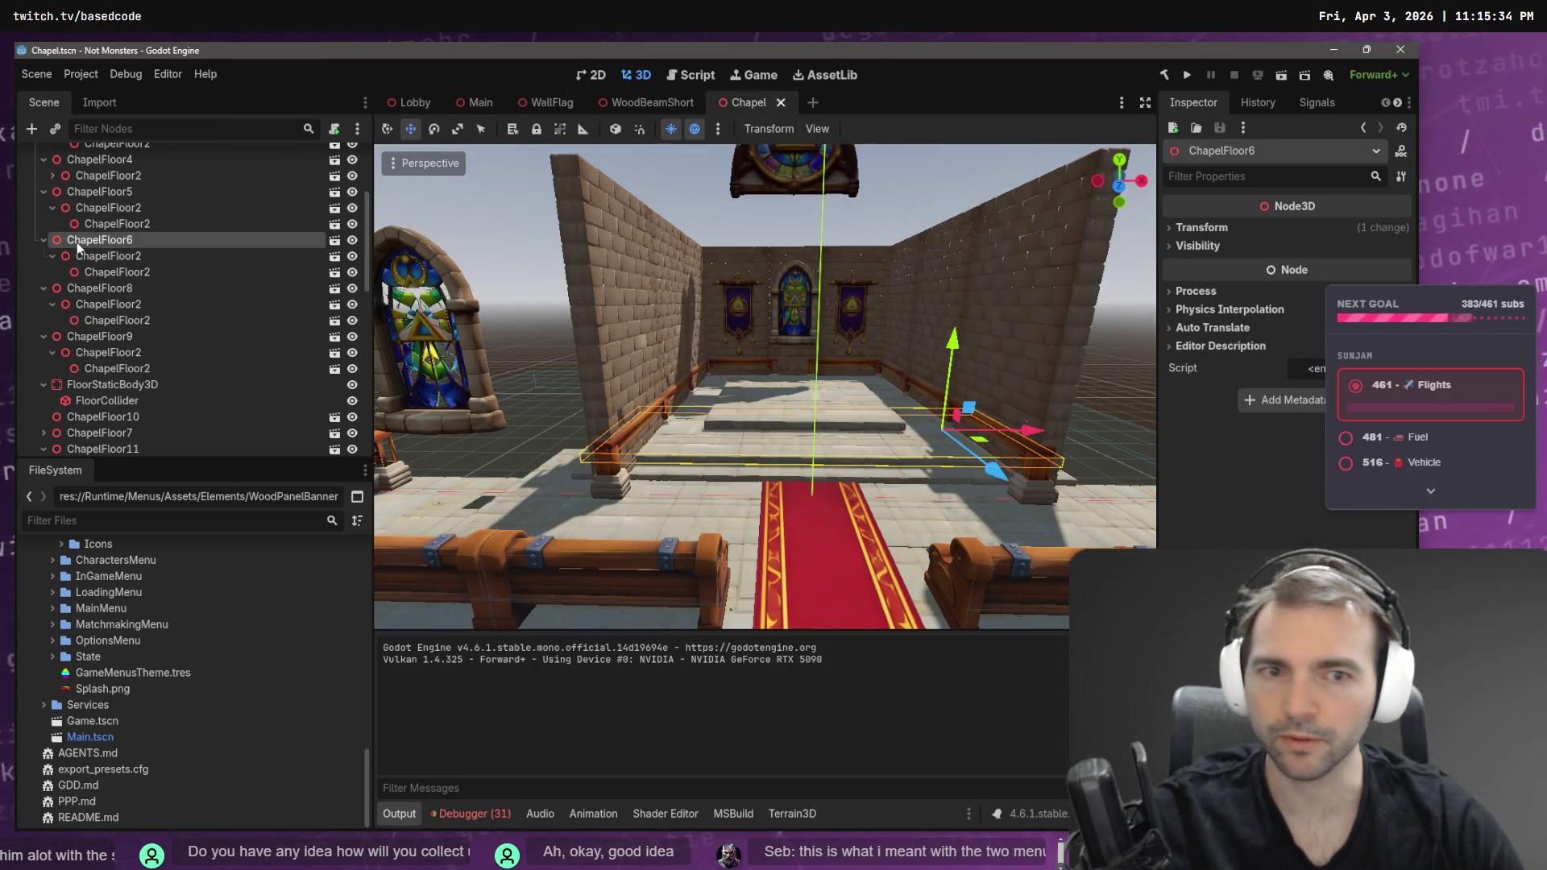
{"action": "left_click", "coordinate": [92, 289], "text": "ctrl"}
{"action": "left_click", "coordinate": [103, 192]}
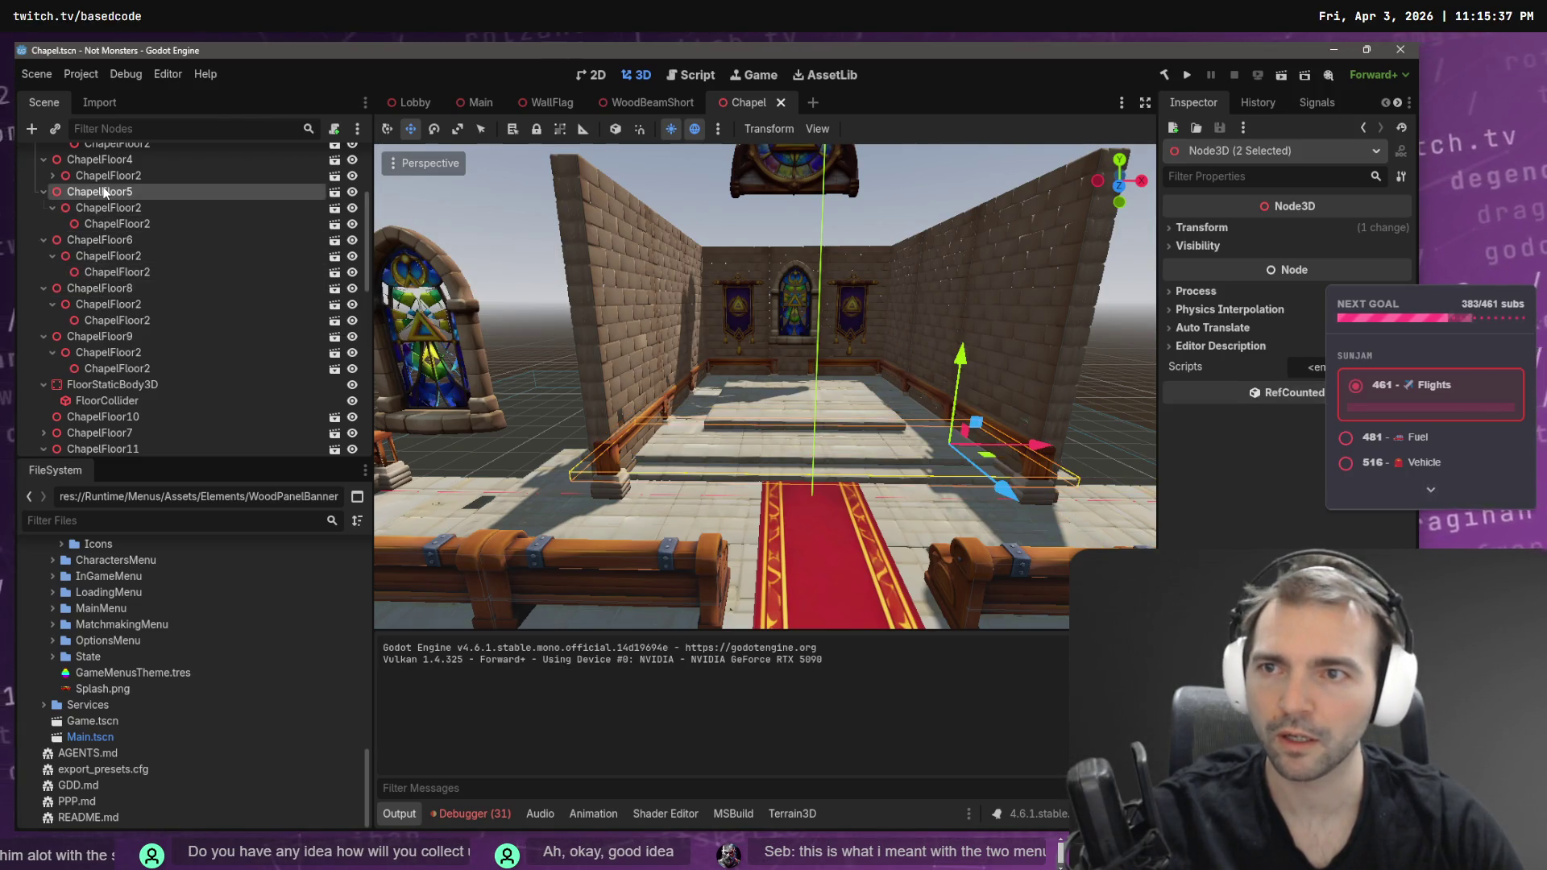
{"action": "left_click", "coordinate": [98, 239]}
{"action": "left_click_drag", "start_coordinate": [1039, 464], "coordinate": [1128, 453]}
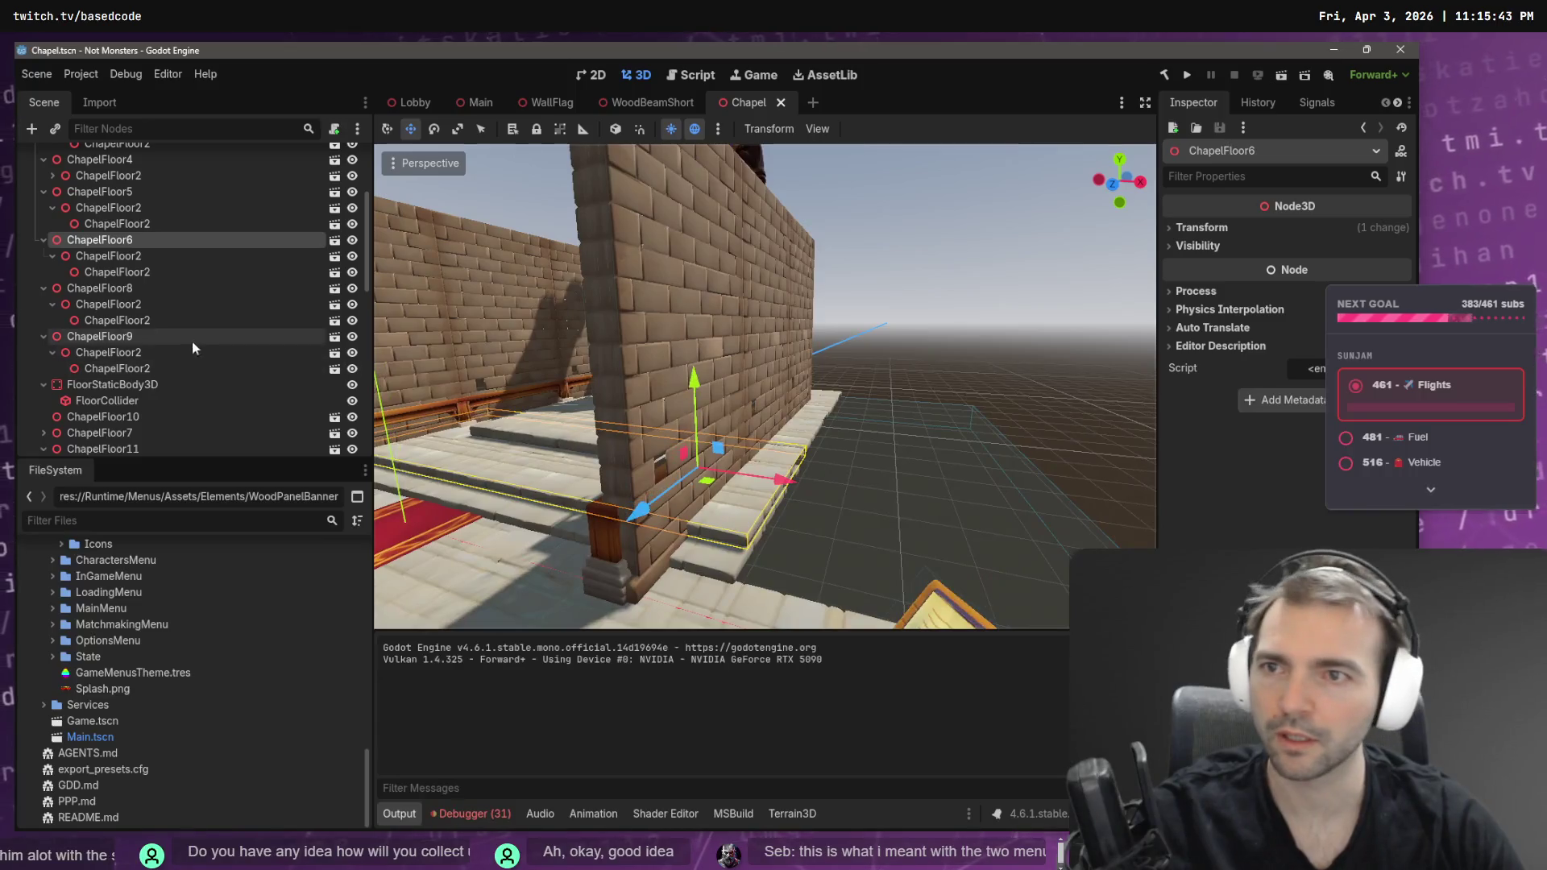
{"action": "left_click_drag", "start_coordinate": [642, 514], "coordinate": [670, 500]}
- Nudge ChapelFloor7 and ChapelFloor11 slightly along their Z axes
{"action": "left_click_drag", "start_coordinate": [858, 457], "coordinate": [856, 457]}
{"action": "left_click", "coordinate": [852, 470]}
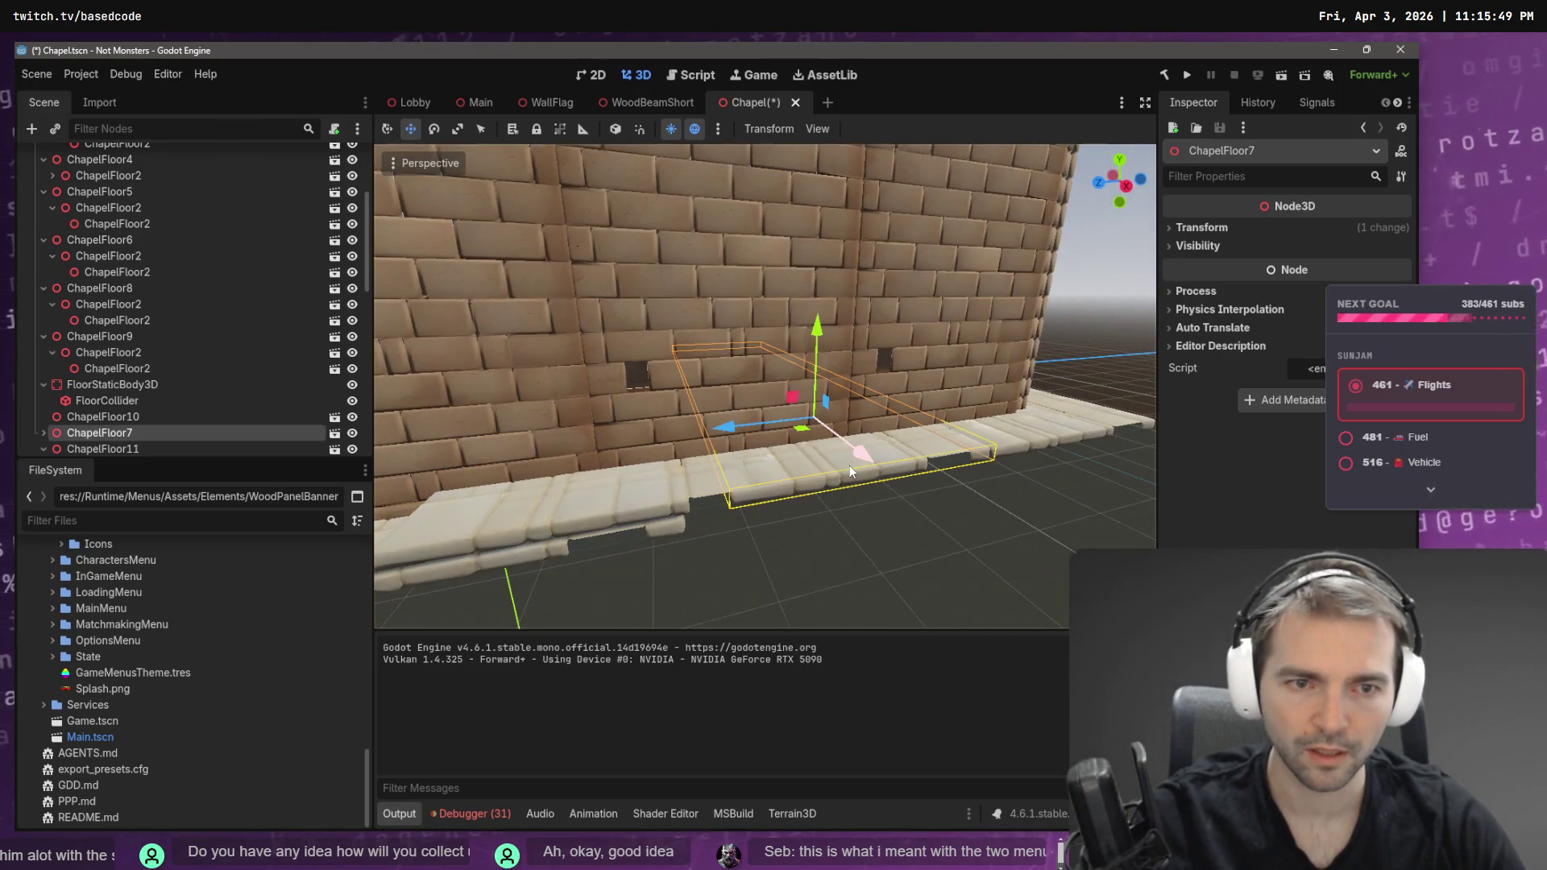
{"action": "left_click_drag", "start_coordinate": [724, 428], "coordinate": [776, 428]}
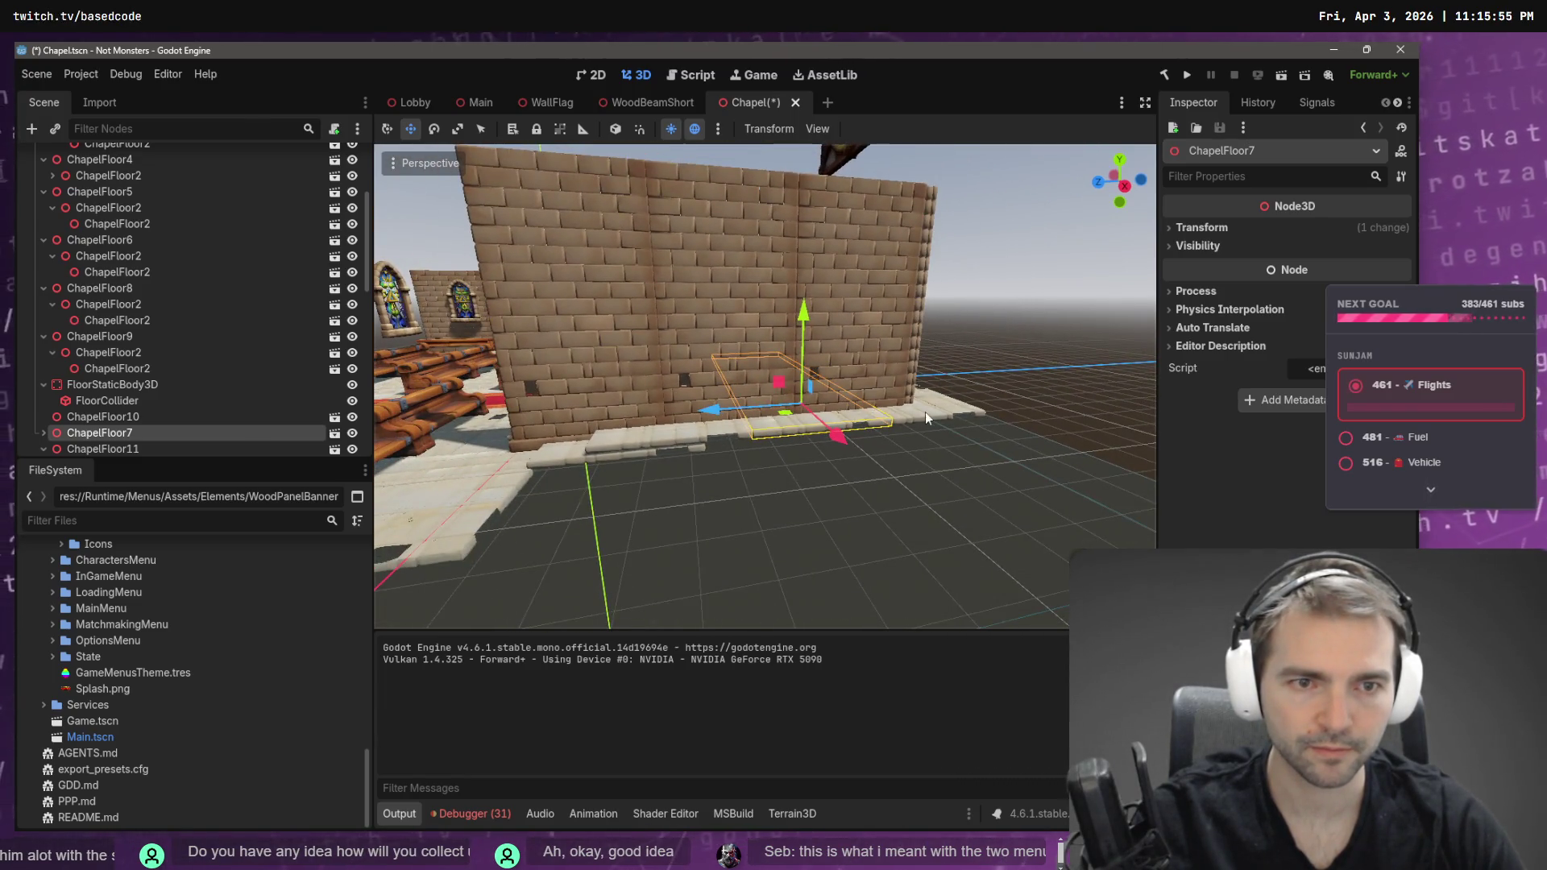
{"action": "left_click", "coordinate": [925, 412]}
{"action": "left_click_drag", "start_coordinate": [814, 409], "coordinate": [830, 404]}
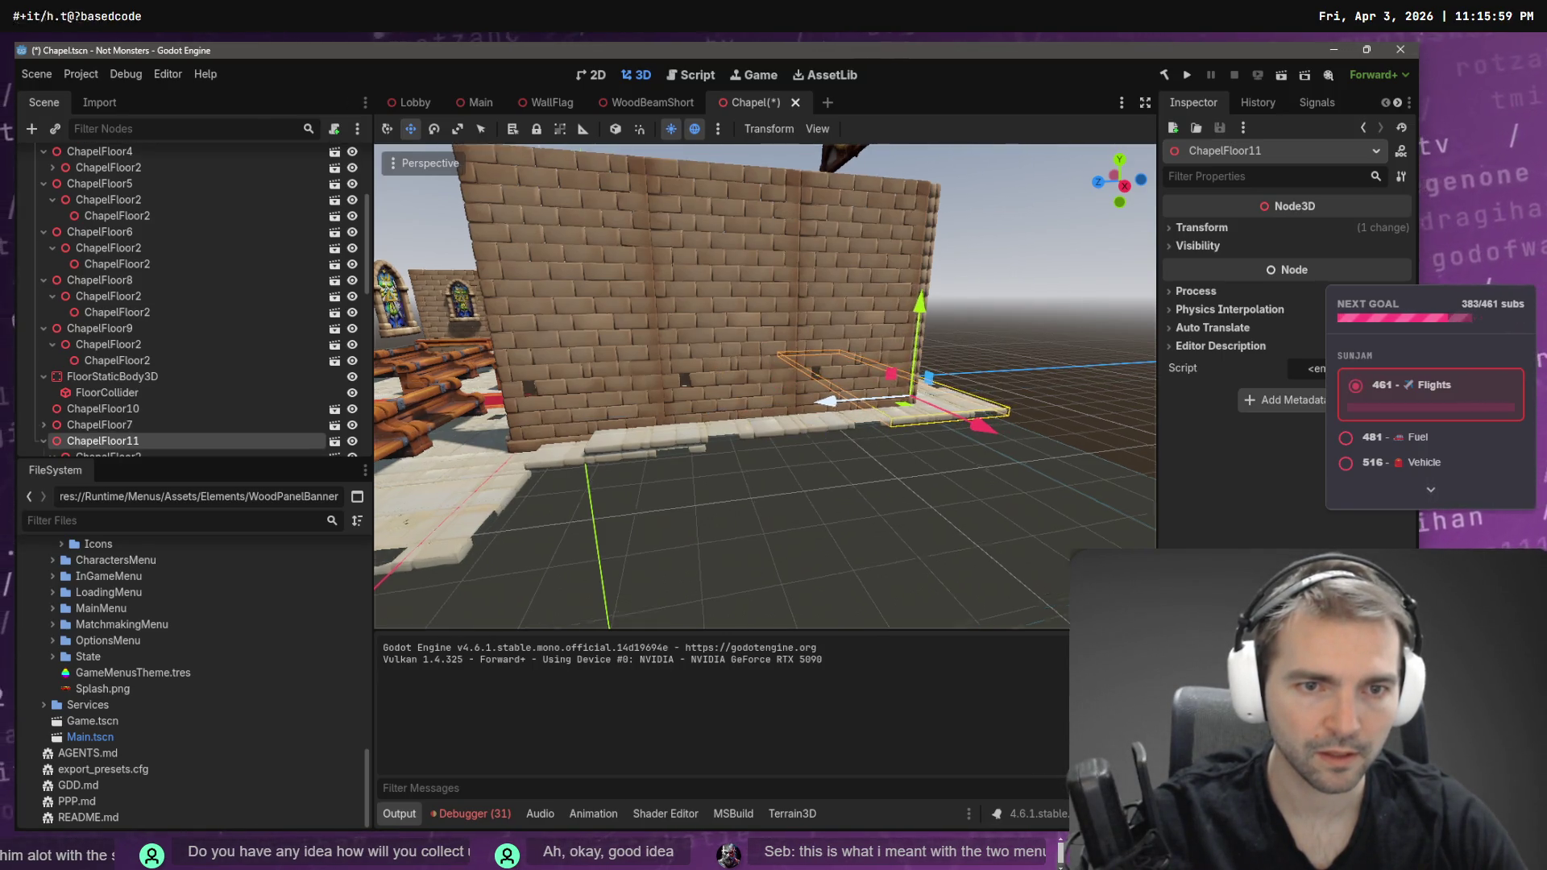
- Save the Chapel scene and relaunch the game with F5
{"action": "key", "text": "ctrl+s"}
{"action": "left_click", "coordinate": [810, 464]}
{"action": "scroll", "coordinate": [809, 463], "scroll_direction": "down", "scroll_amount": 5}
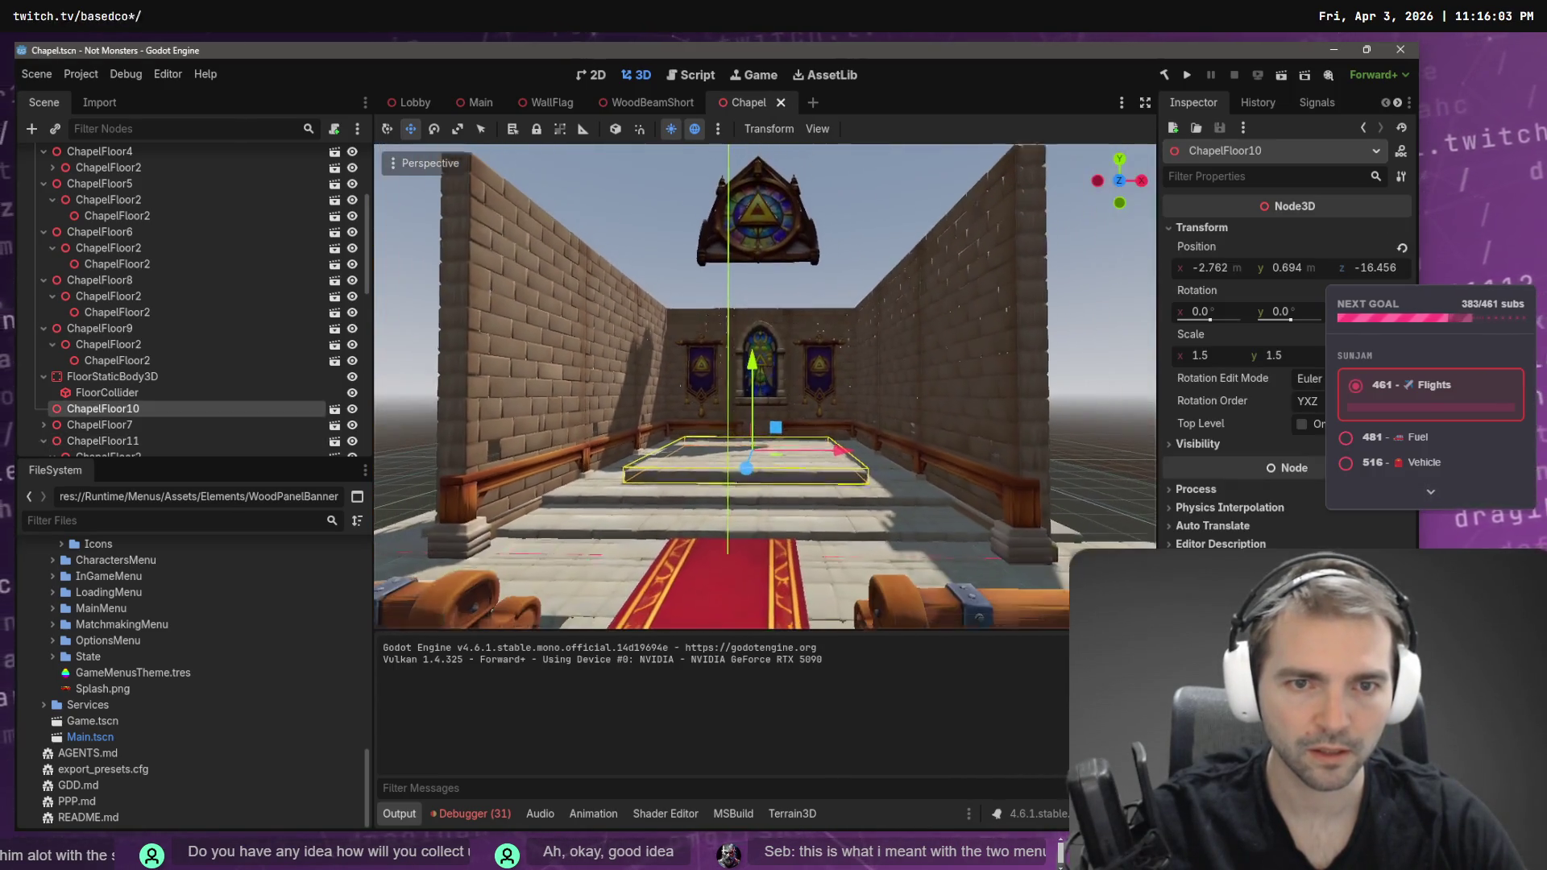
{"action": "key", "text": "F5"}
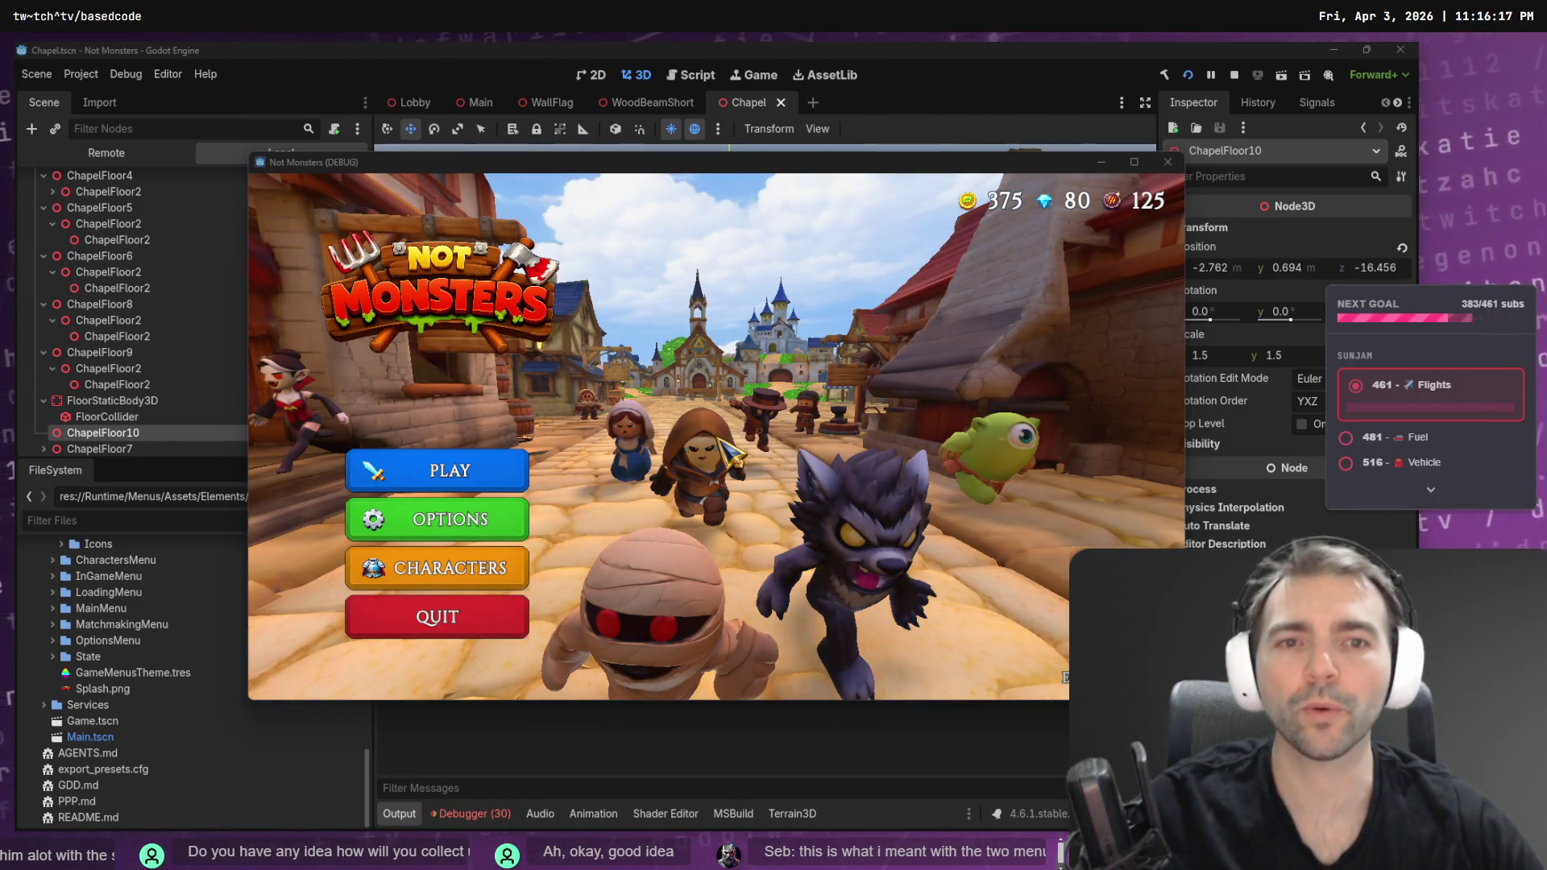
- Open the game's CHARACTERS screen with a new untitled Paint canvas beside it
{"action": "left_click", "coordinate": [487, 587]}
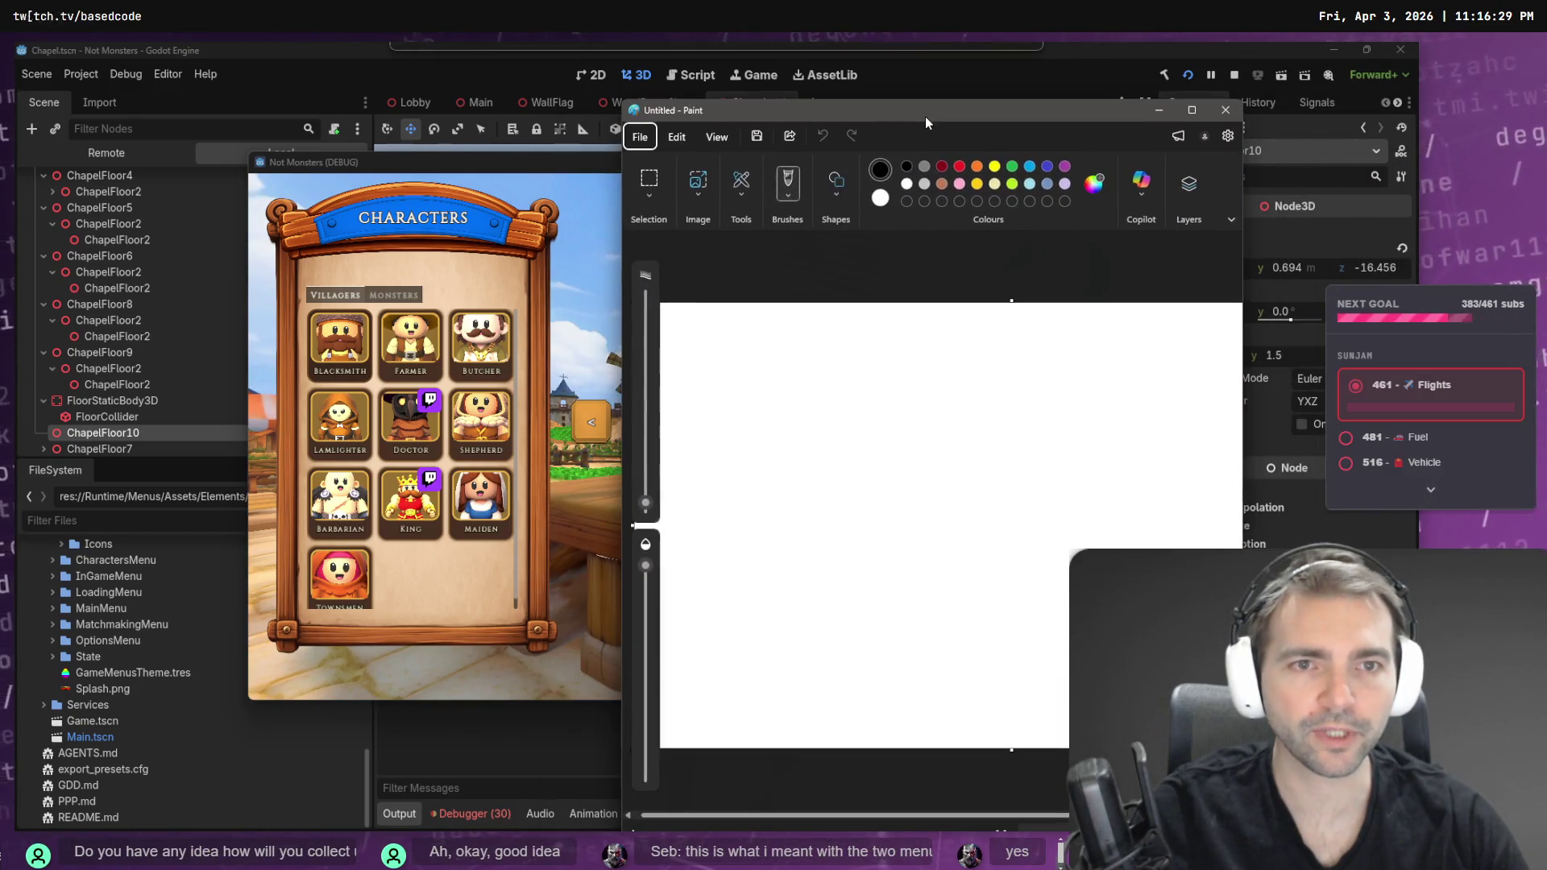
- Enlarge the Paint canvas to 2064×1305px and paste a capture of the game's Characters panel
{"action": "double_click", "coordinate": [925, 116]}
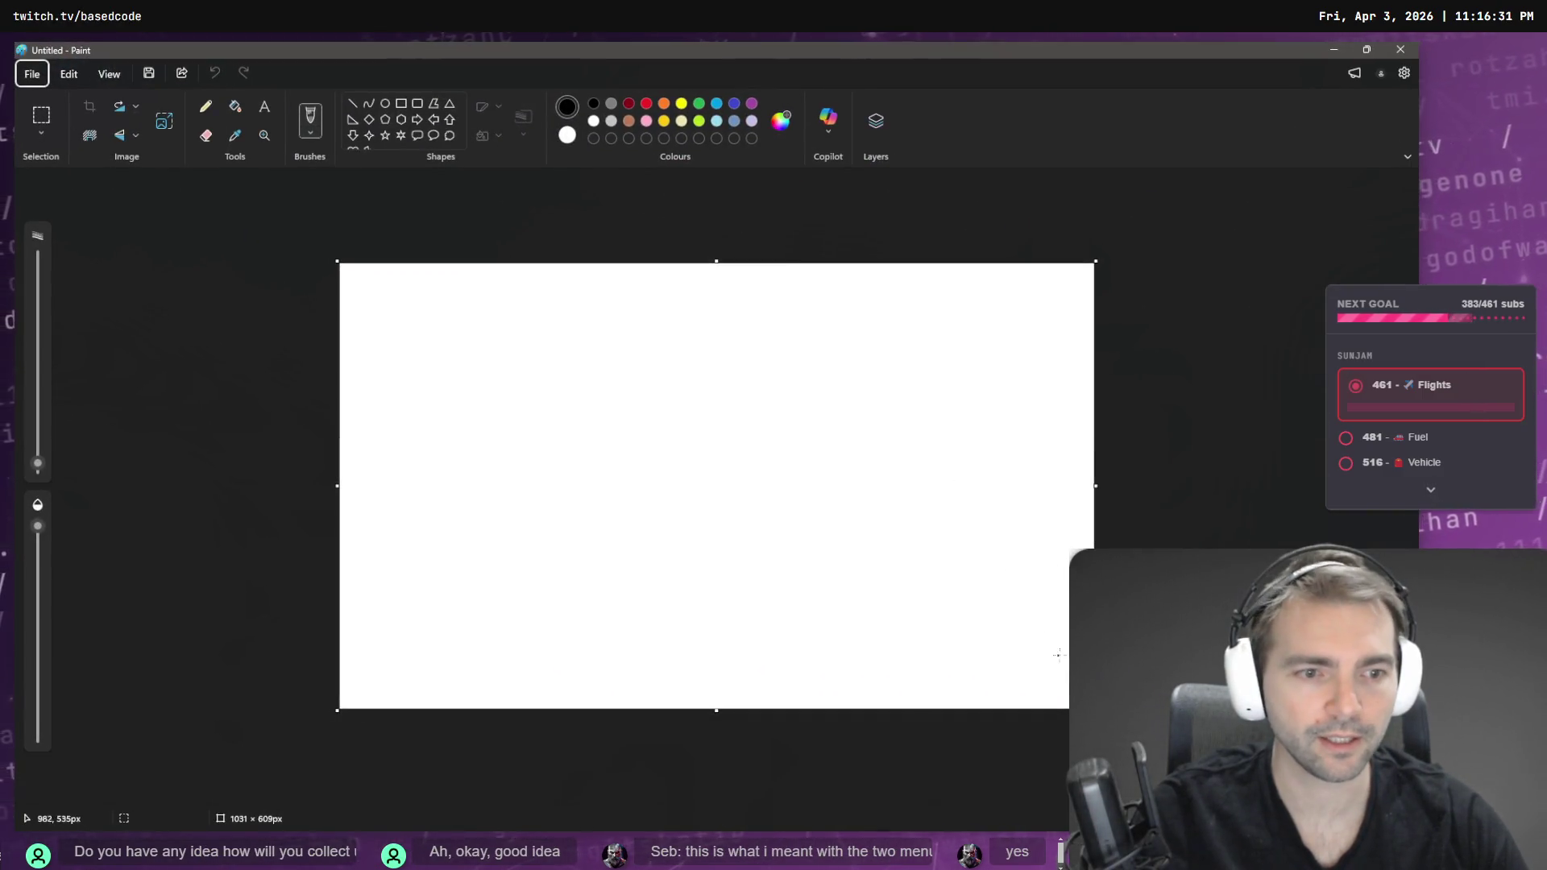
{"action": "scroll", "coordinate": [901, 606], "scroll_direction": "down", "scroll_amount": 5}
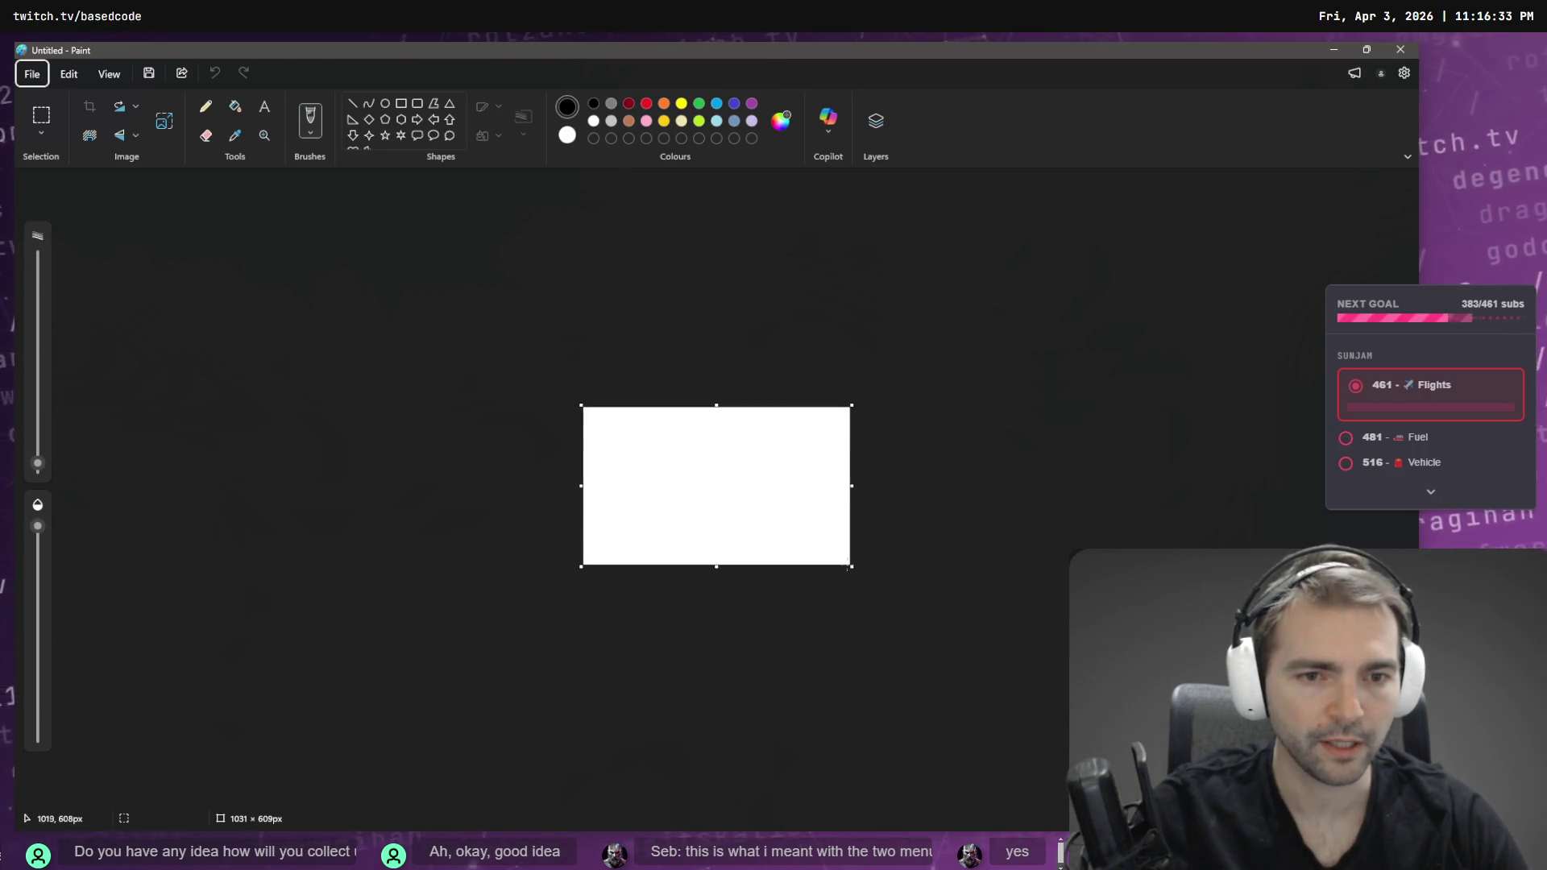
{"action": "left_click_drag", "start_coordinate": [894, 603], "coordinate": [1120, 746]}
{"action": "key", "text": "alt+Tab"}
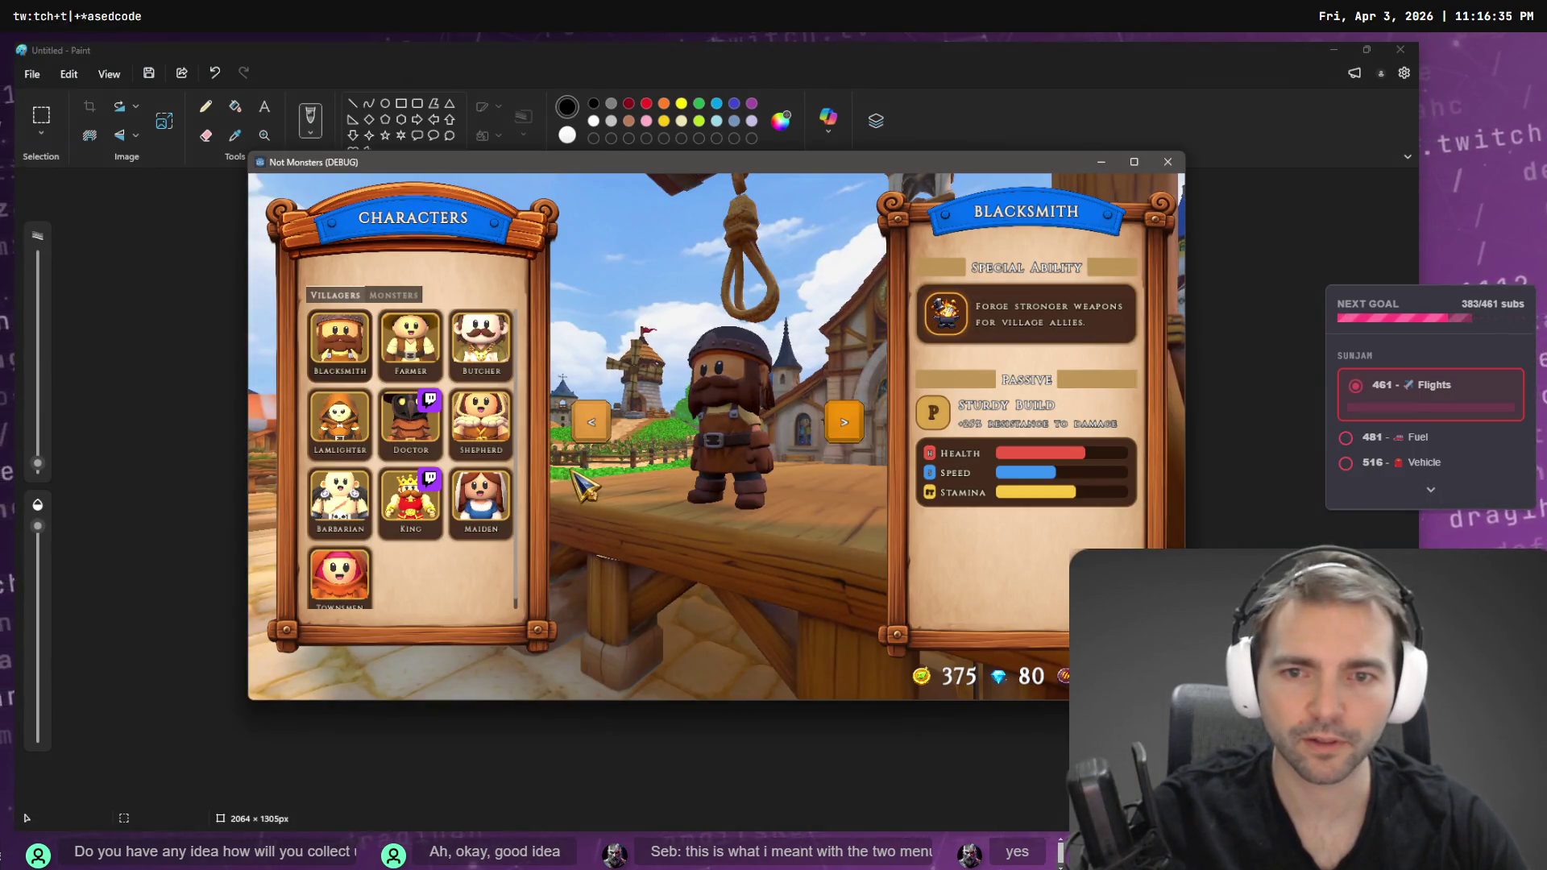
{"action": "key", "text": "super+shift+s"}
{"action": "mouse_move", "coordinate": [573, 564]}
{"action": "left_mouse_down"}
{"action": "mouse_move", "coordinate": [420, 674]}
{"action": "mouse_move", "coordinate": [259, 662]}
{"action": "left_mouse_up"}
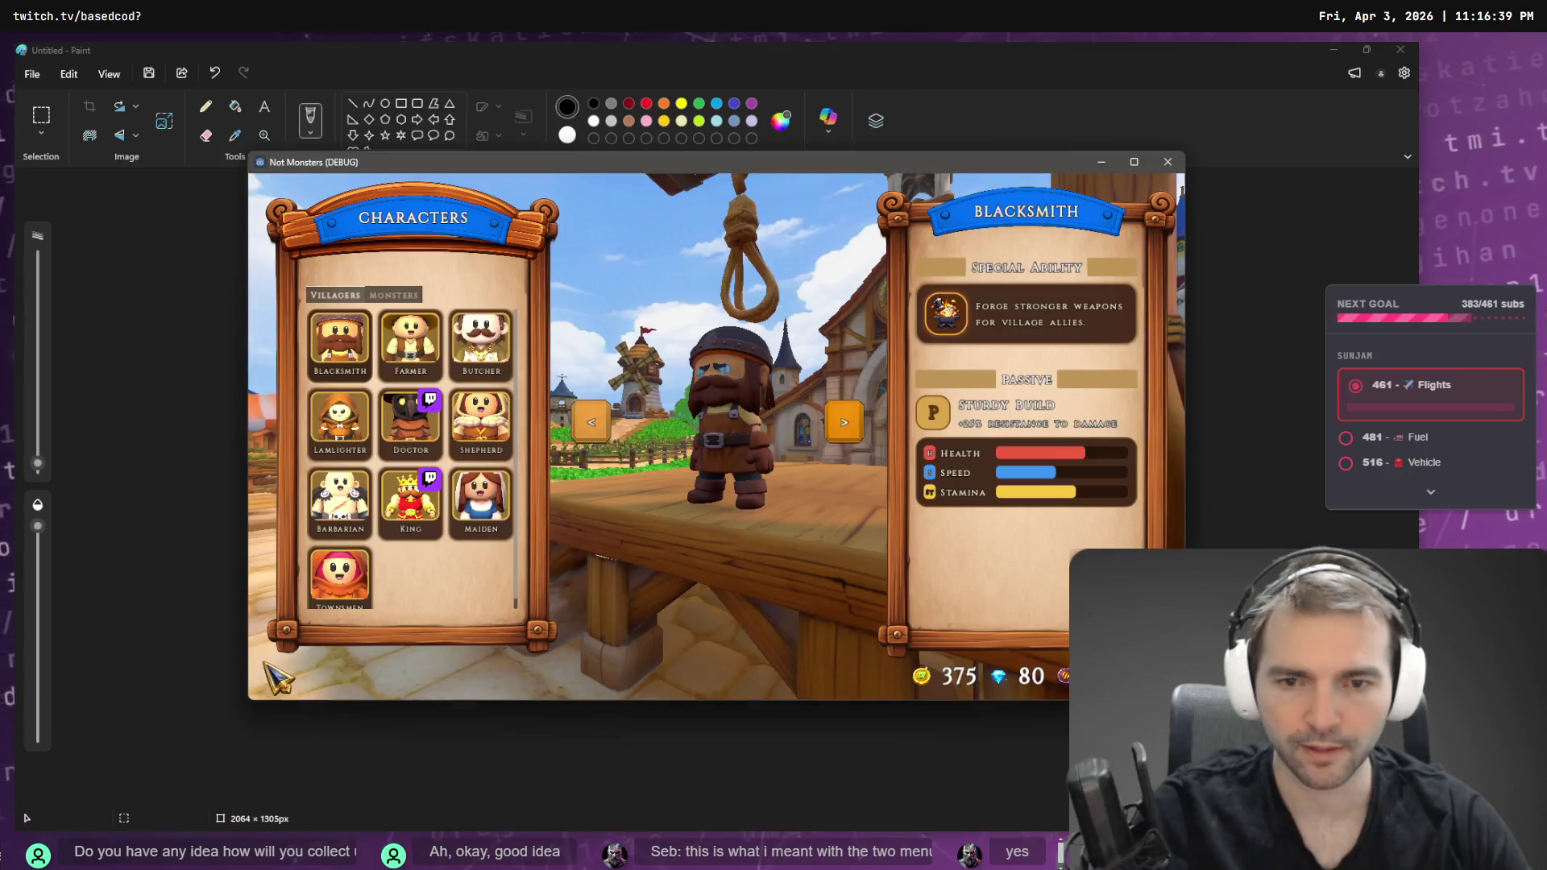
{"action": "key", "text": "alt+Tab"}
{"action": "key", "text": "ctrl+v"}
{"action": "left_click_drag", "start_coordinate": [528, 339], "coordinate": [582, 419]}
- Capture the game's lower-right panel and paste it beneath the first image in Paint
{"action": "key", "text": "alt+Tab"}
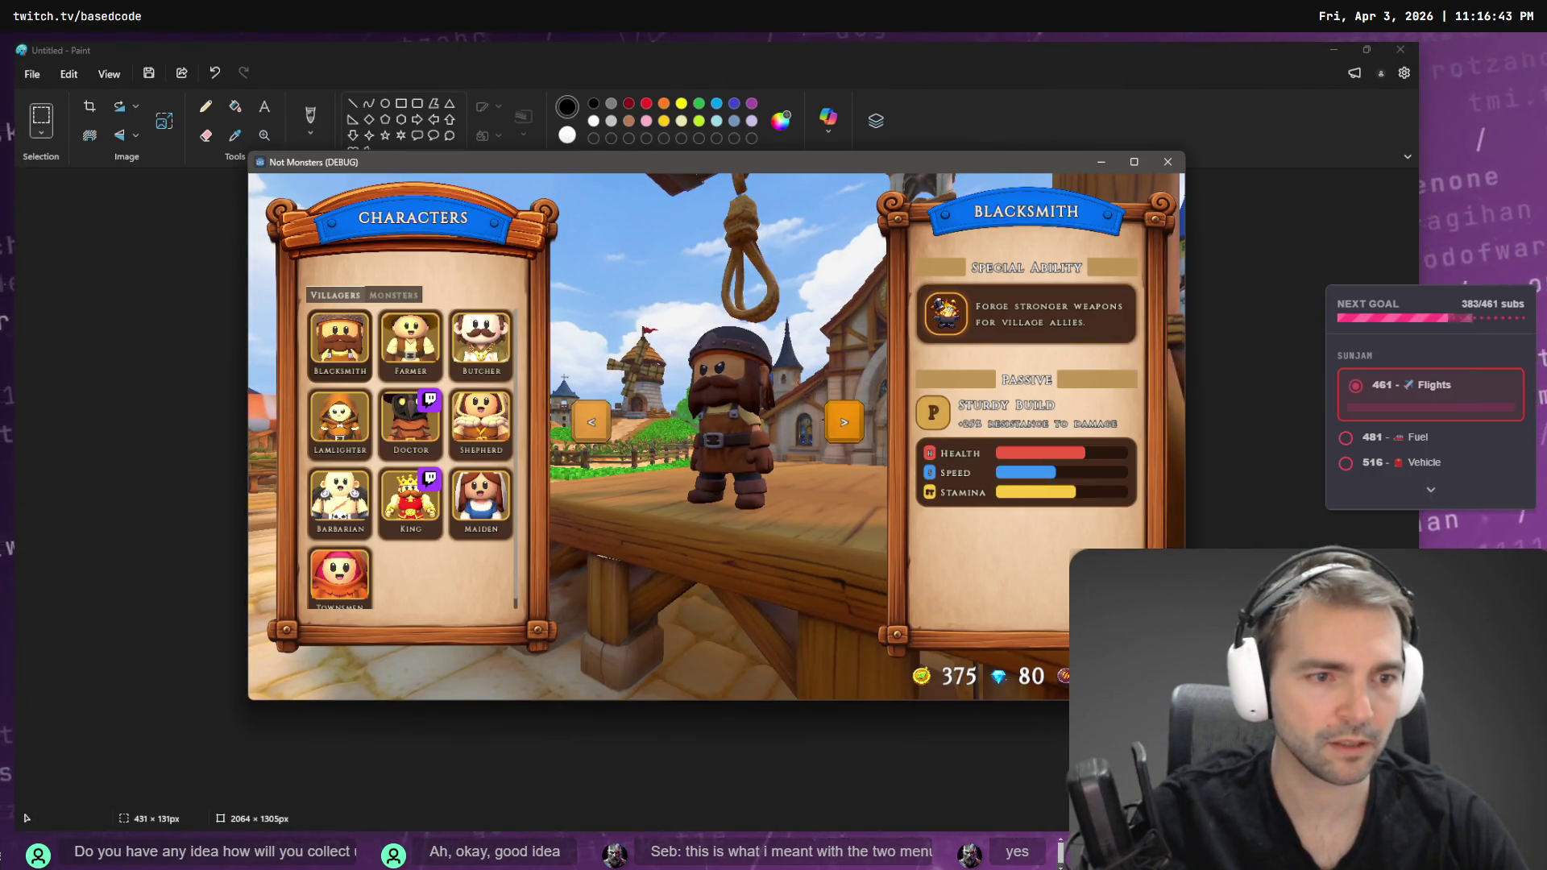
{"action": "key", "text": "super+shift+s"}
{"action": "mouse_move", "coordinate": [1071, 577]}
{"action": "left_mouse_down"}
{"action": "mouse_move", "coordinate": [950, 672]}
{"action": "mouse_move", "coordinate": [863, 672]}
{"action": "left_mouse_up"}
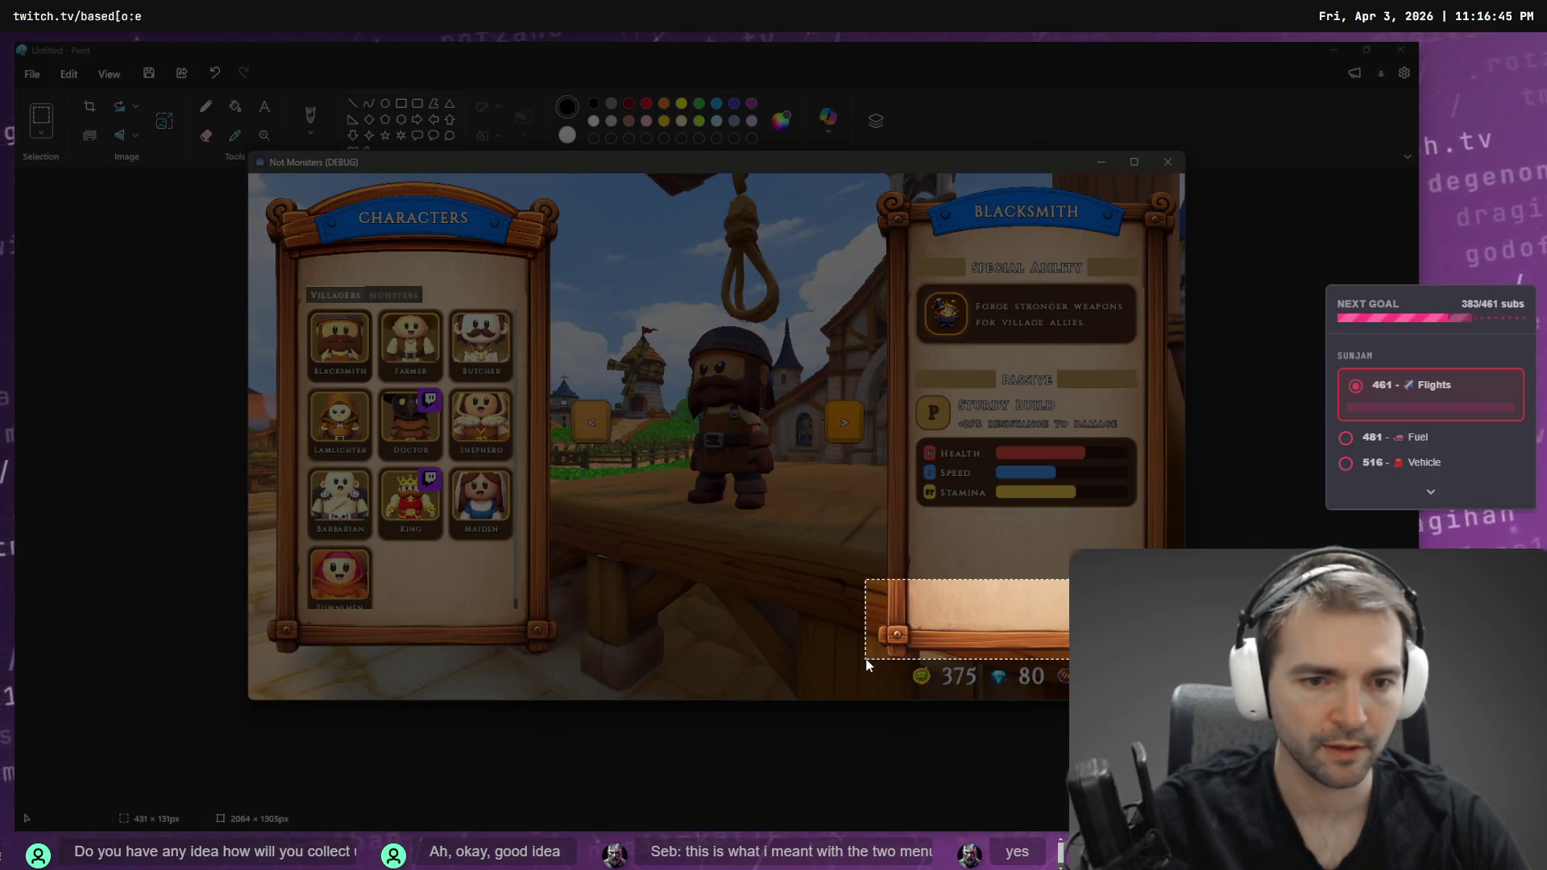
{"action": "key", "text": "alt+Tab"}
{"action": "left_click", "coordinate": [706, 464]}
{"action": "key", "text": "ctrl+v"}
{"action": "mouse_move", "coordinate": [525, 334]}
{"action": "left_mouse_down"}
{"action": "mouse_move", "coordinate": [571, 467]}
{"action": "mouse_move", "coordinate": [588, 449]}
{"action": "left_mouse_up"}
{"action": "scroll", "coordinate": [562, 413], "scroll_direction": "up", "scroll_amount": 5}
{"action": "scroll", "coordinate": [562, 412], "scroll_direction": "up", "scroll_amount": 2}
{"action": "key", "text": "ctrl+z"}
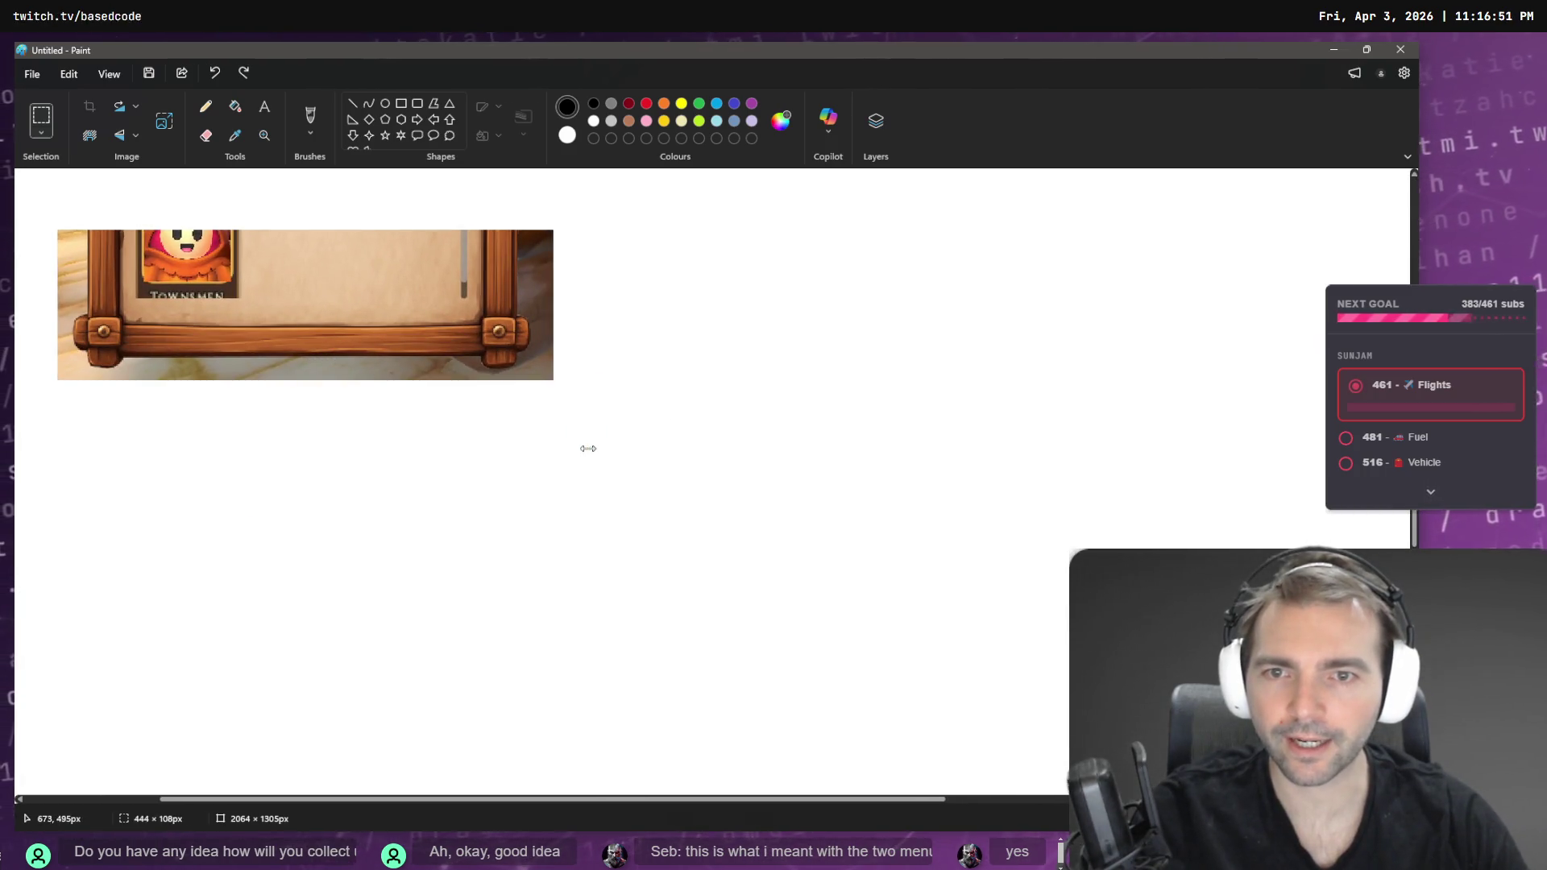
{"action": "key", "text": "ctrl+v"}
{"action": "mouse_move", "coordinate": [373, 208]}
{"action": "left_mouse_down"}
{"action": "mouse_move", "coordinate": [411, 300]}
{"action": "mouse_move", "coordinate": [408, 419]}
{"action": "left_mouse_up"}
{"action": "left_click", "coordinate": [612, 457]}
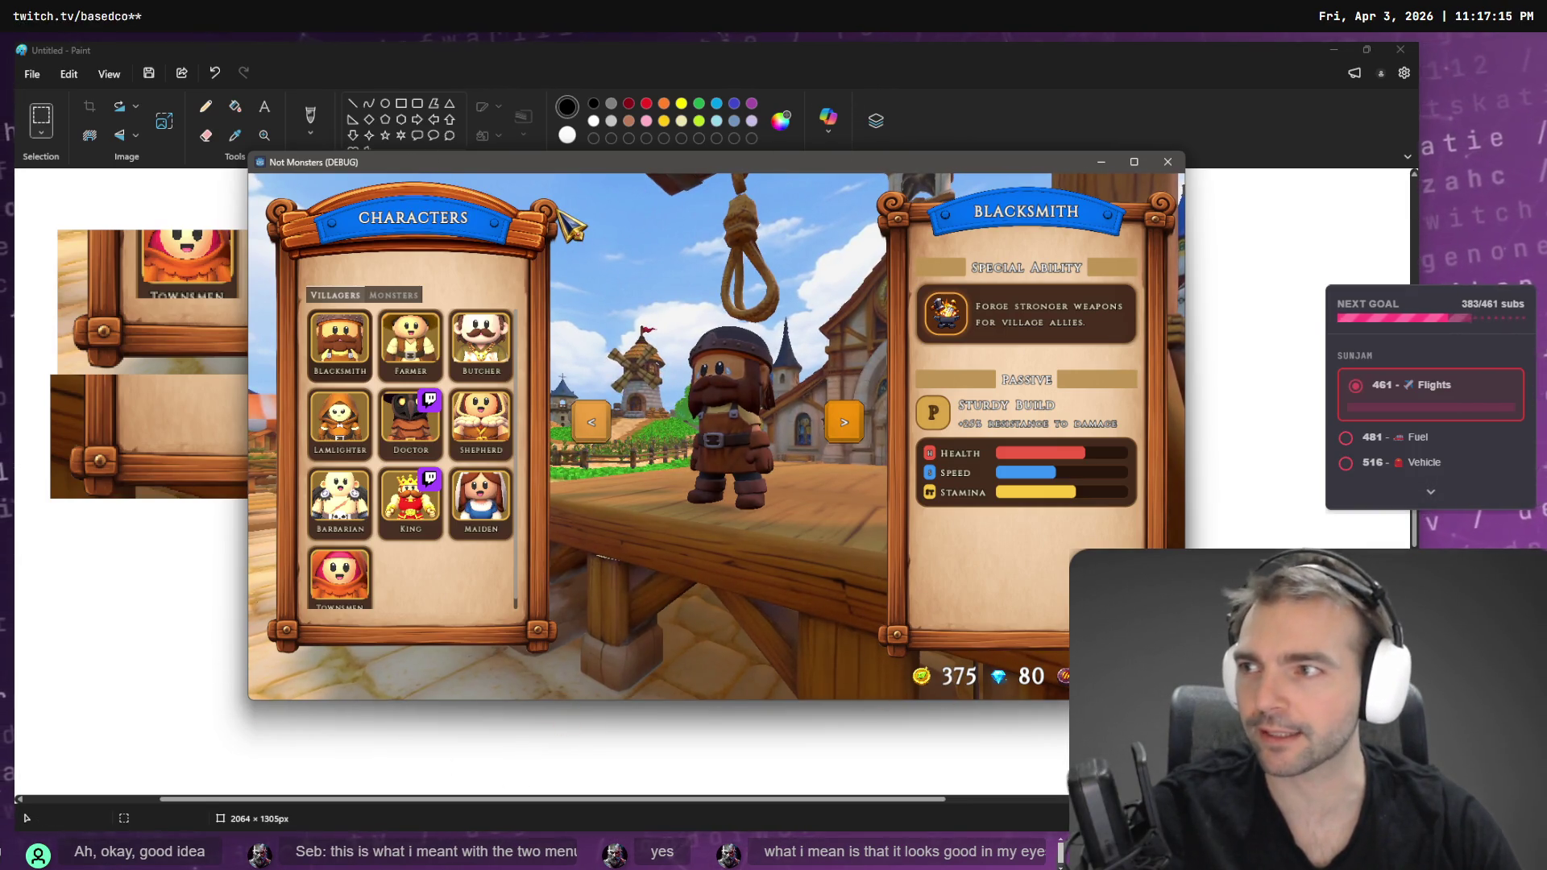
- Close Paint and discard the unsaved sketch
{"action": "left_click", "coordinate": [238, 169]}
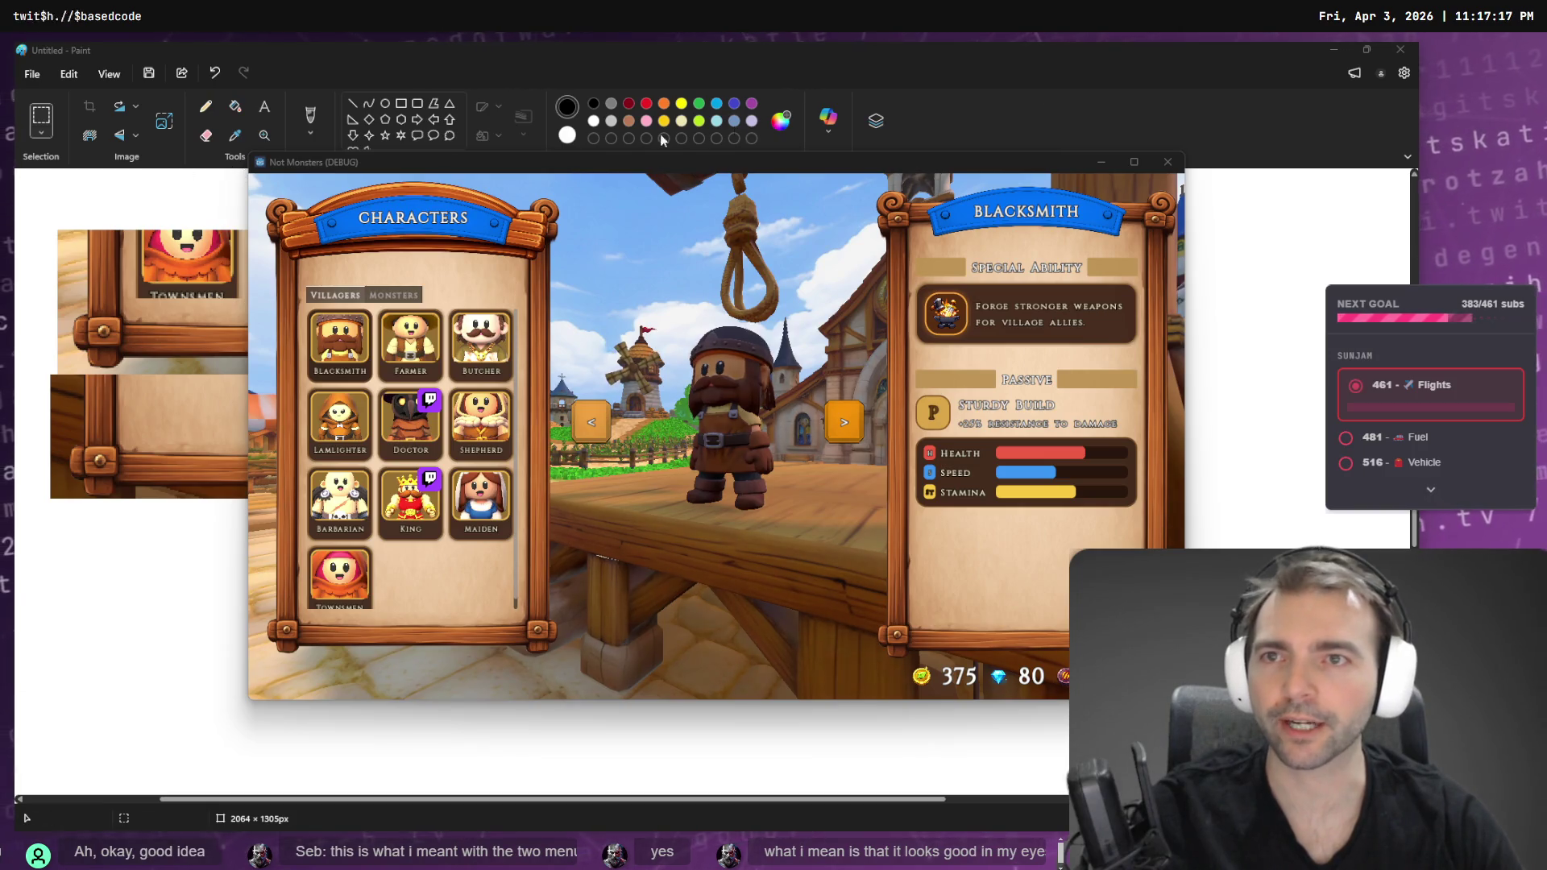
{"action": "left_click", "coordinate": [1255, 52]}
{"action": "left_click", "coordinate": [1401, 50]}
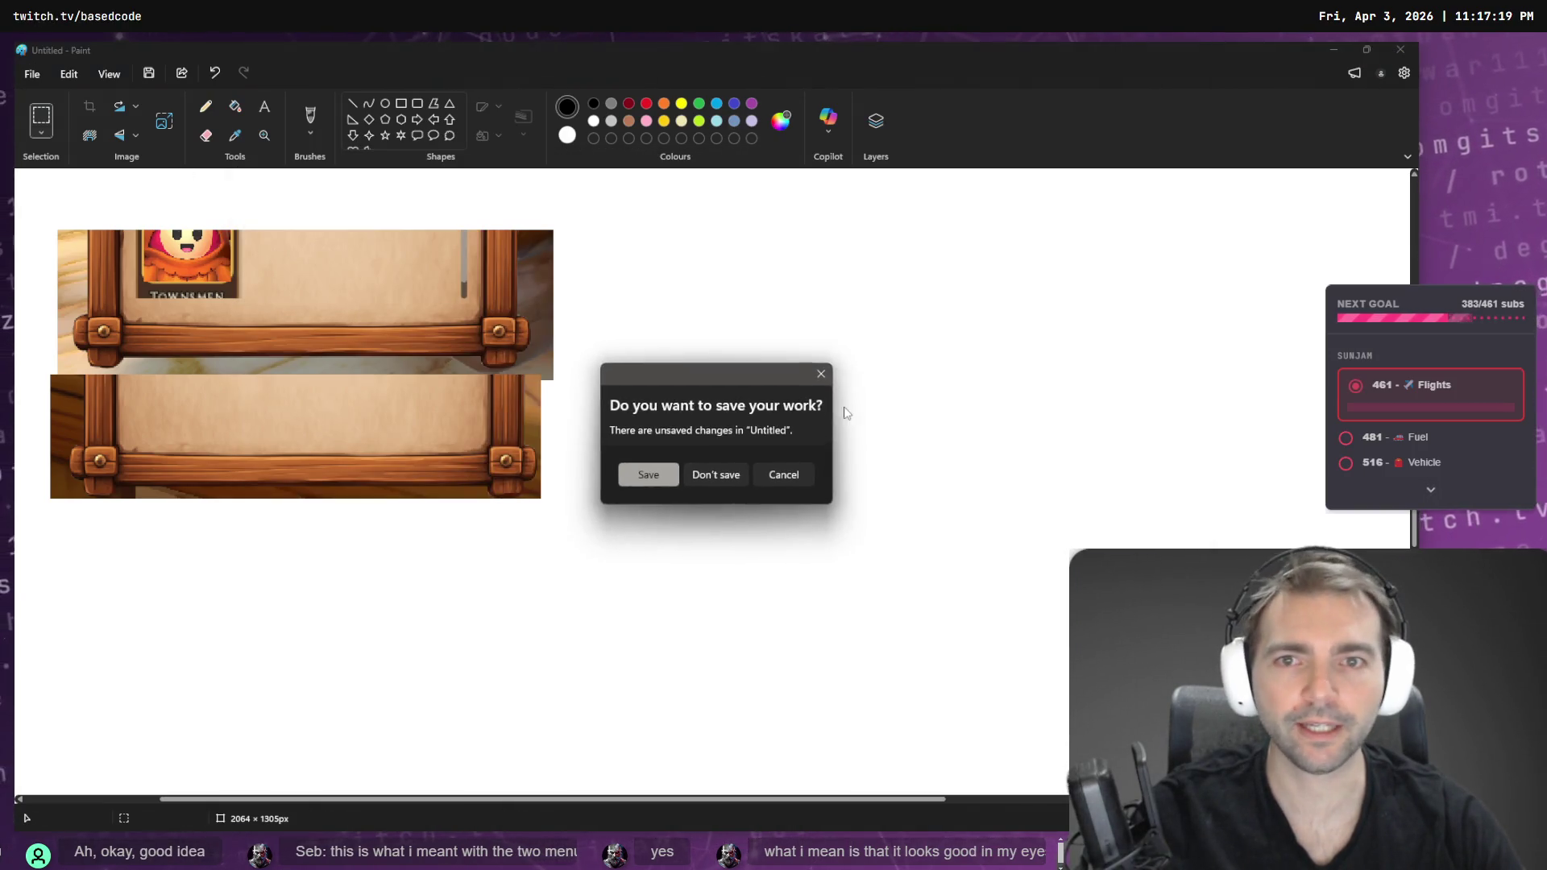
{"action": "left_click", "coordinate": [716, 475]}
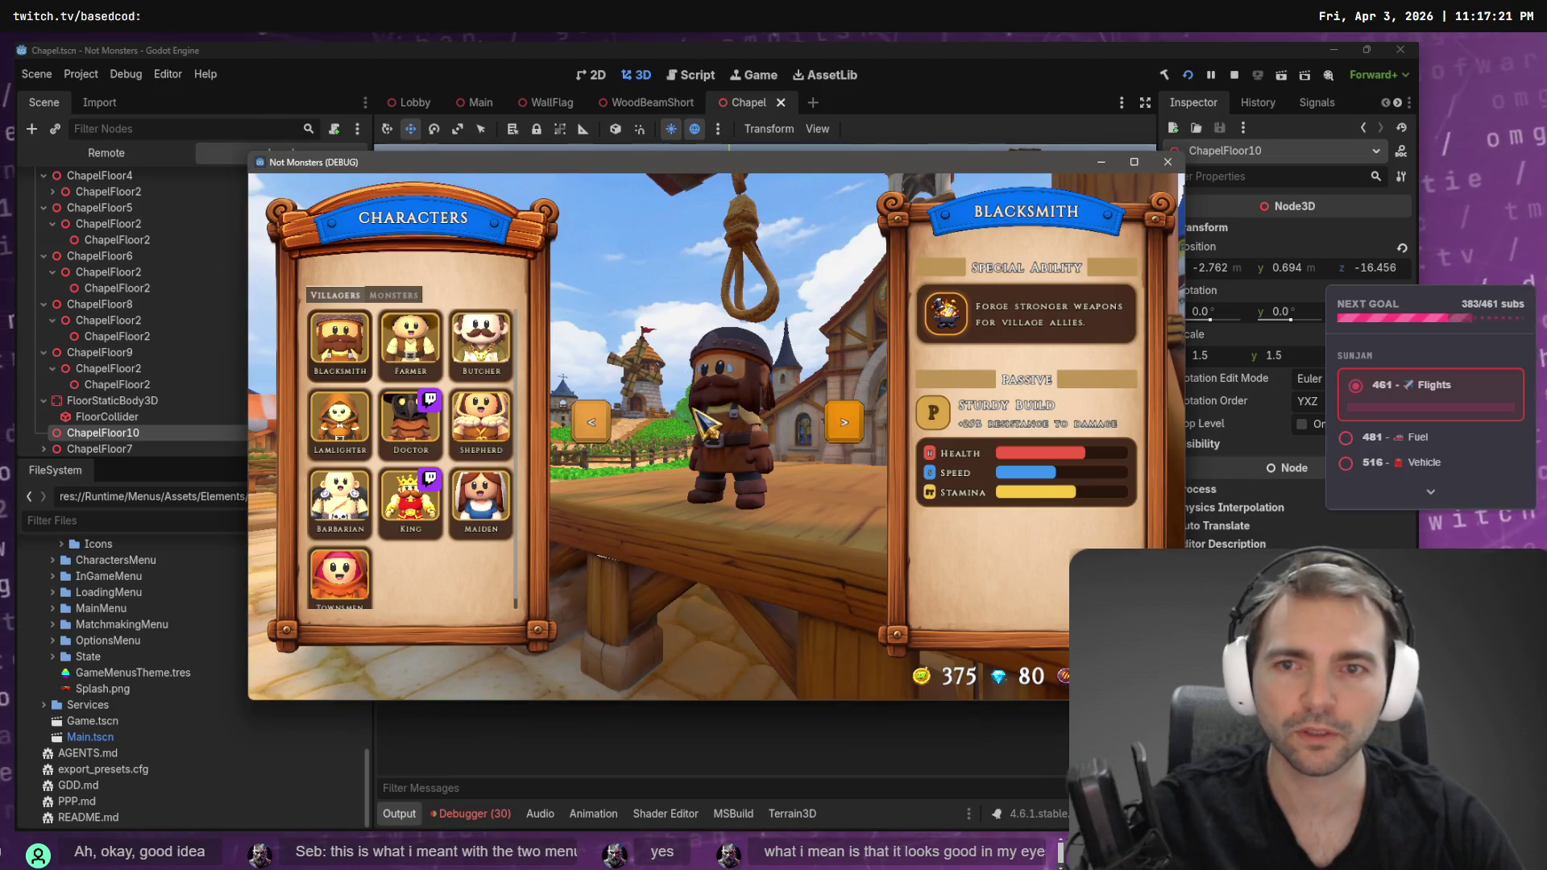
- Preview the Shepherd, then host an online game playing as the Doctor
{"action": "left_click", "coordinate": [475, 453]}
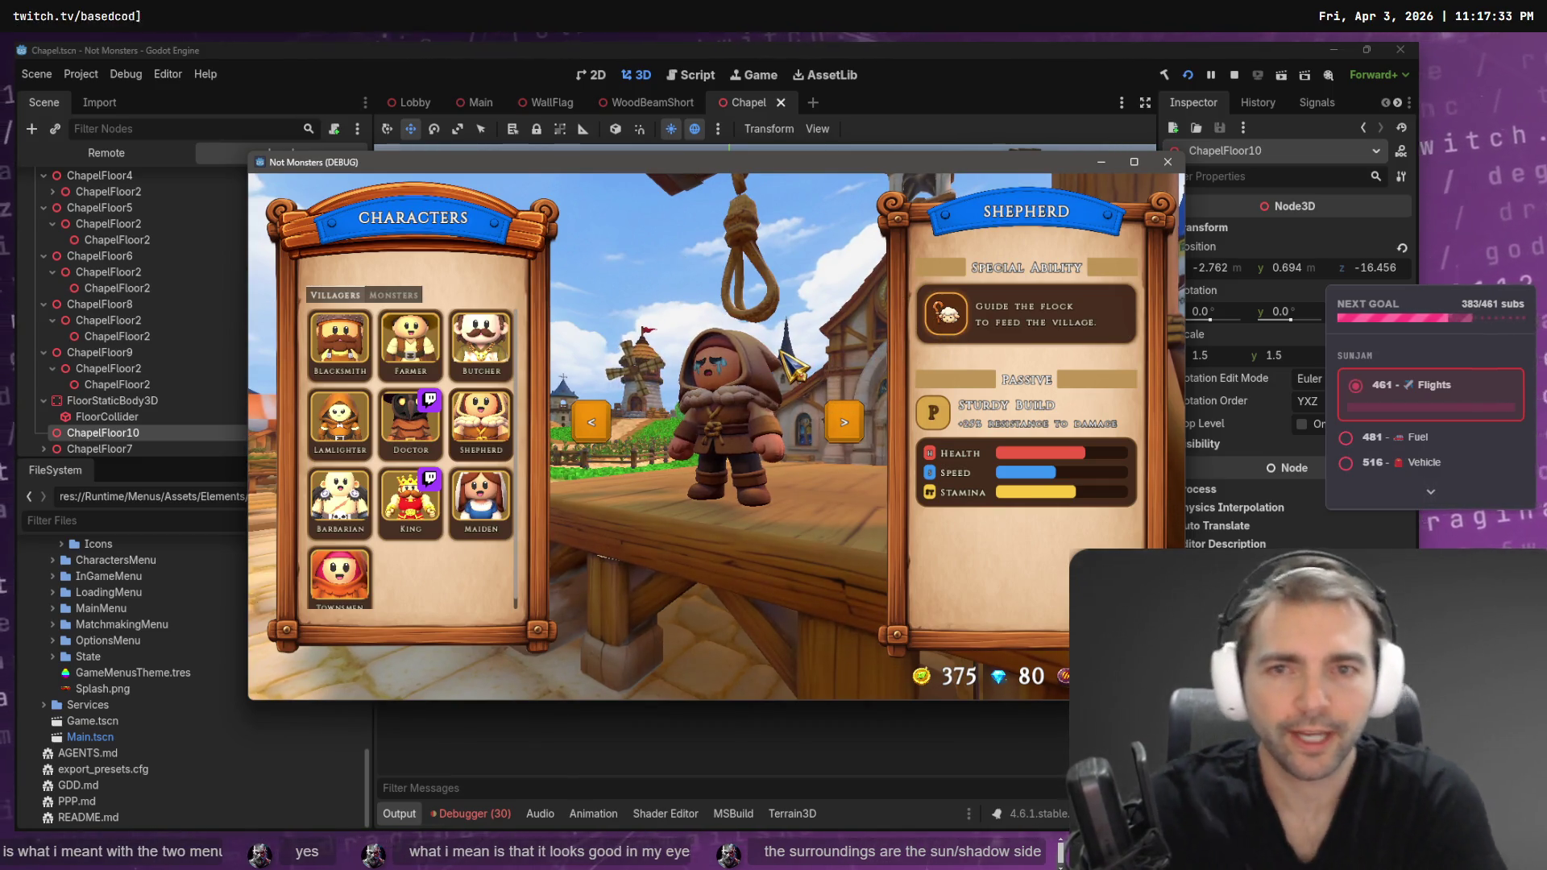
{"action": "key", "text": "Escape"}
{"action": "left_click", "coordinate": [448, 467]}
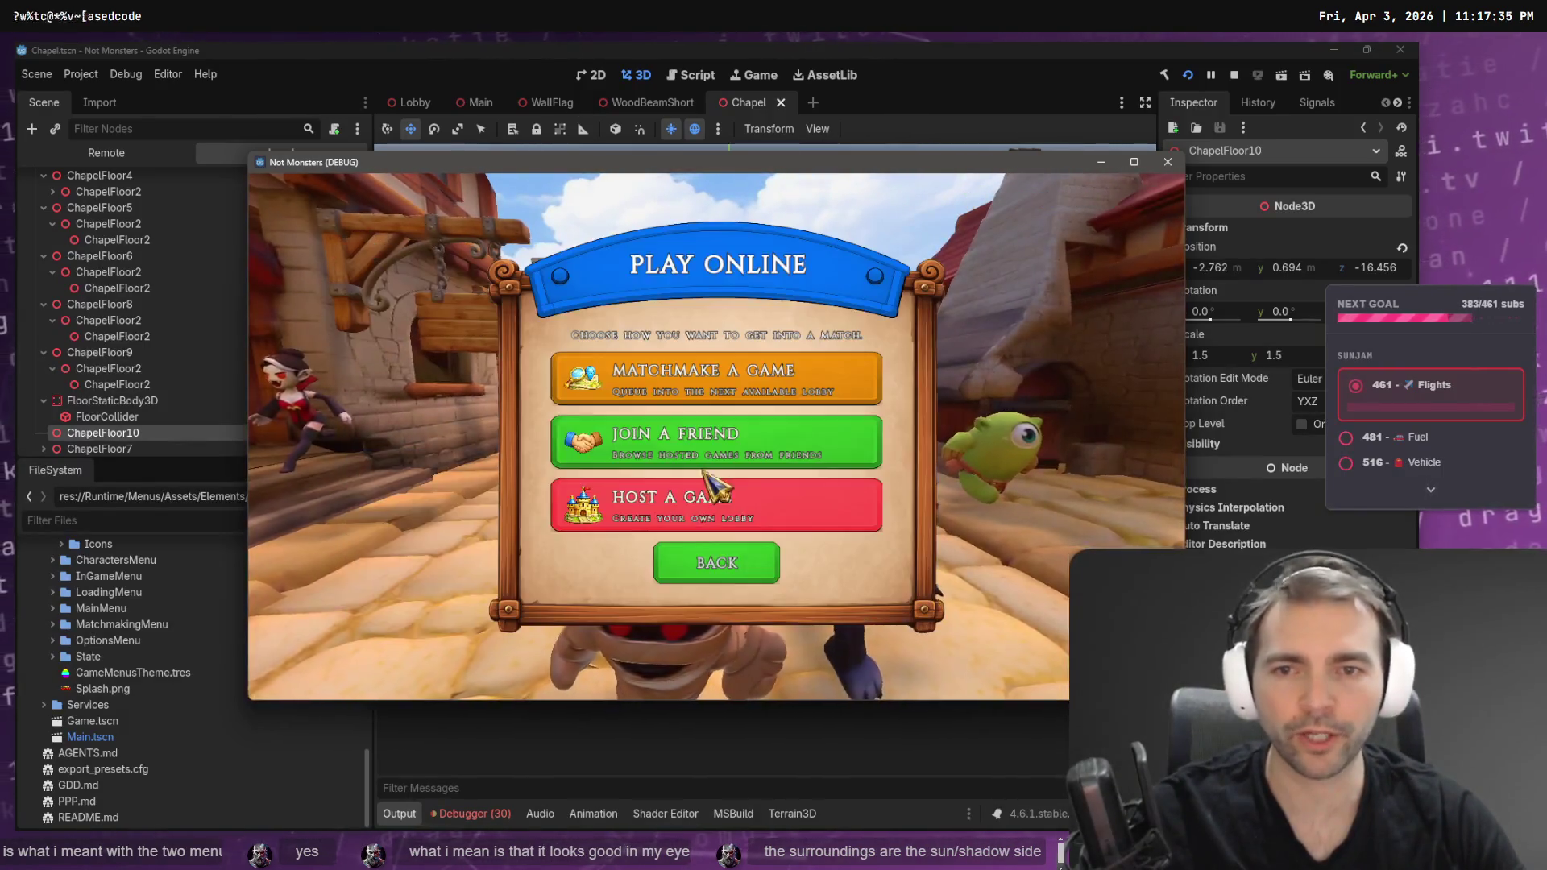
{"action": "left_click", "coordinate": [720, 499]}
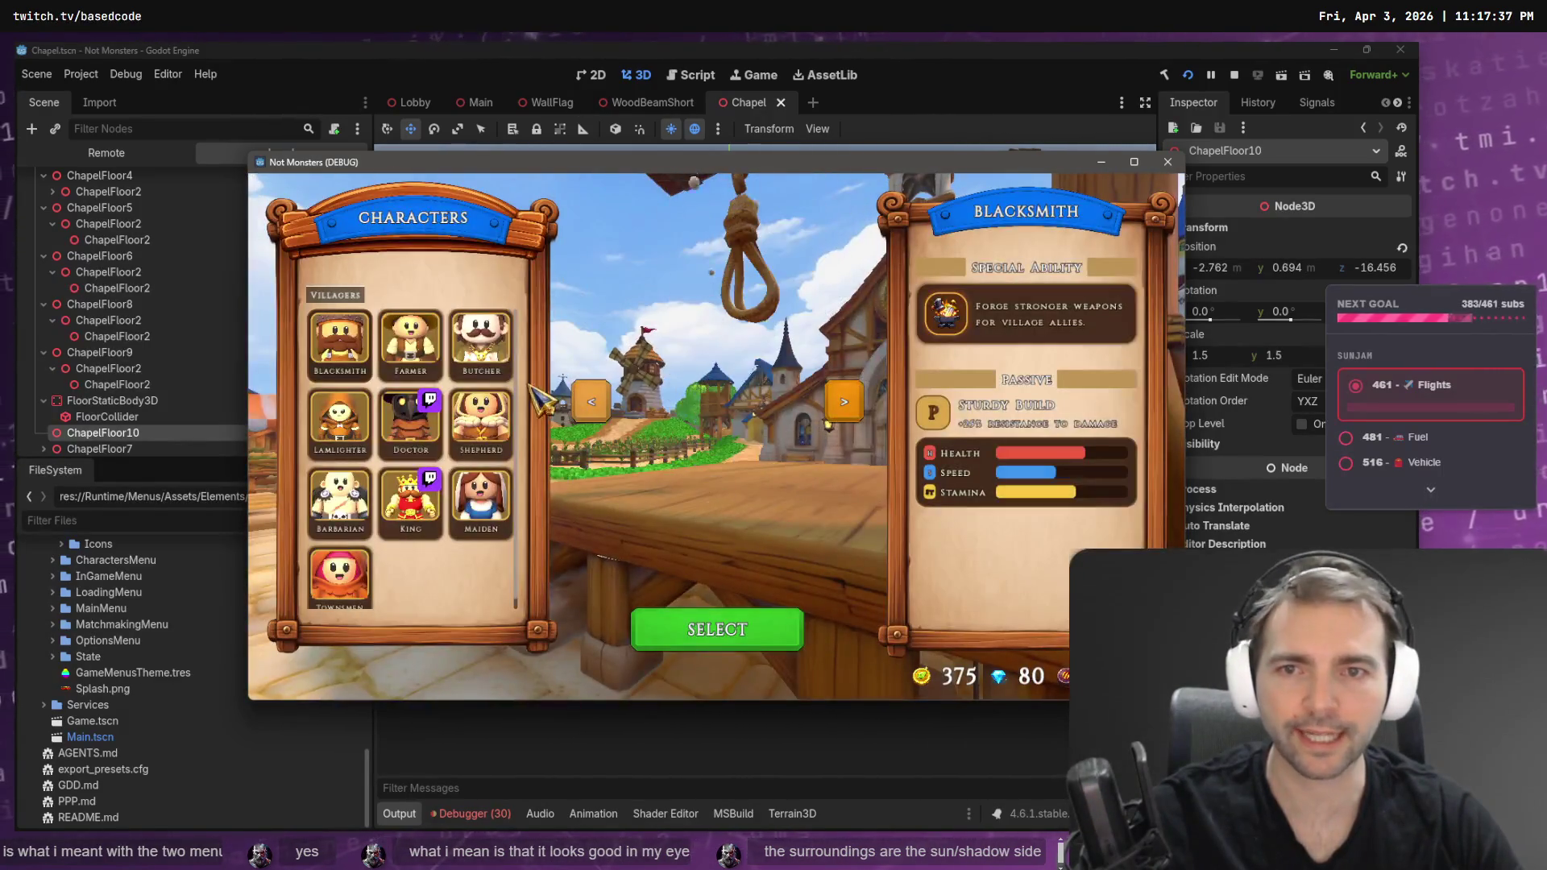
{"action": "left_click", "coordinate": [433, 423]}
{"action": "left_click", "coordinate": [736, 632]}
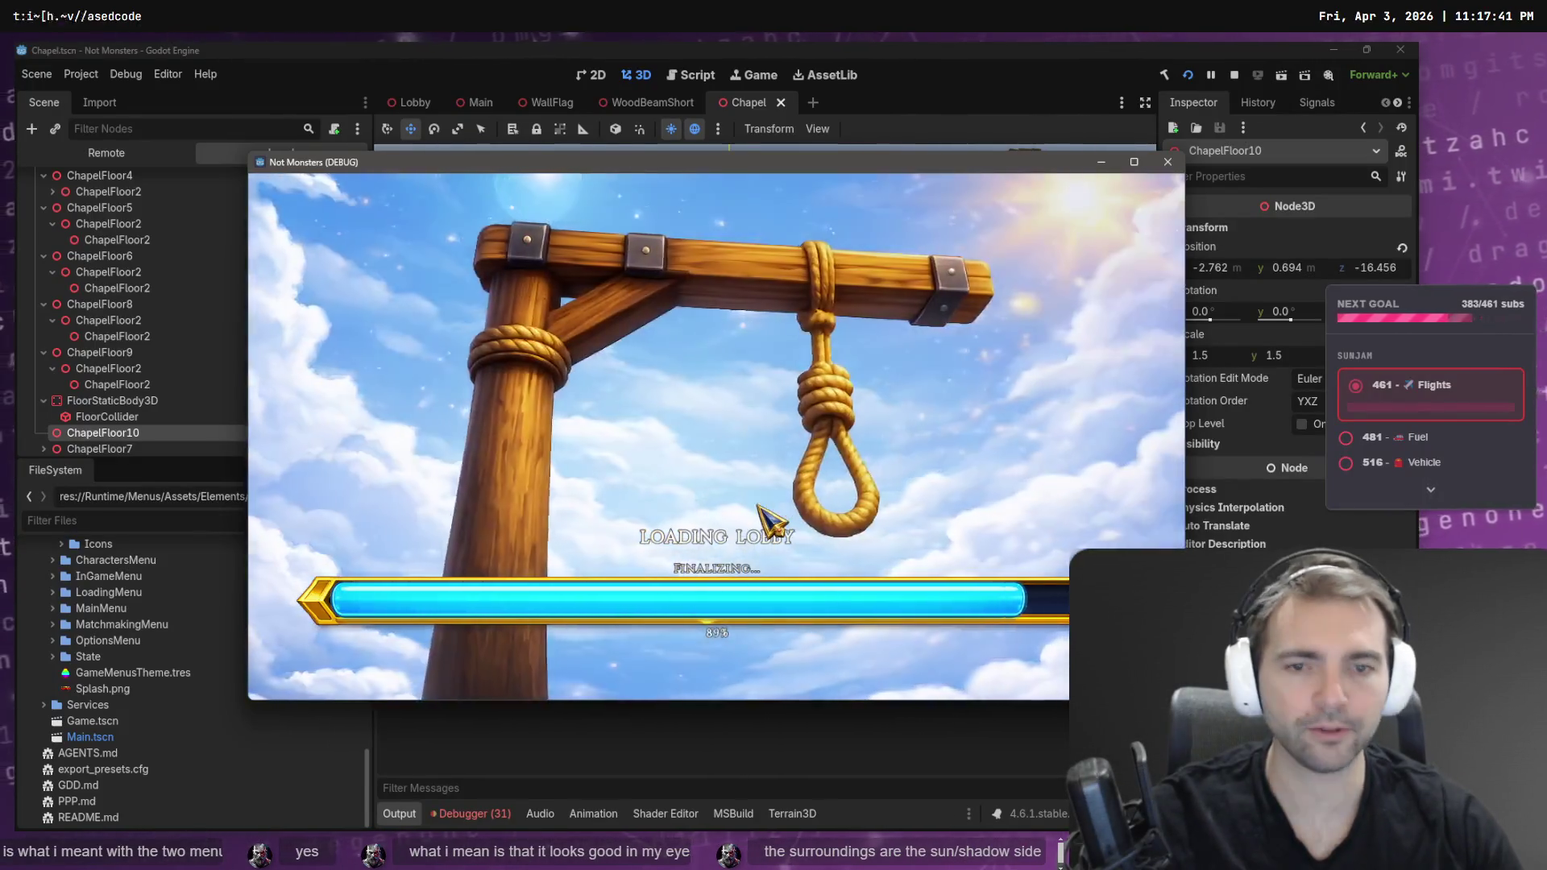
- Run the Doctor down the chapel aisle around the pews, then stop the game with F8
{"action": "key", "text": "w"}
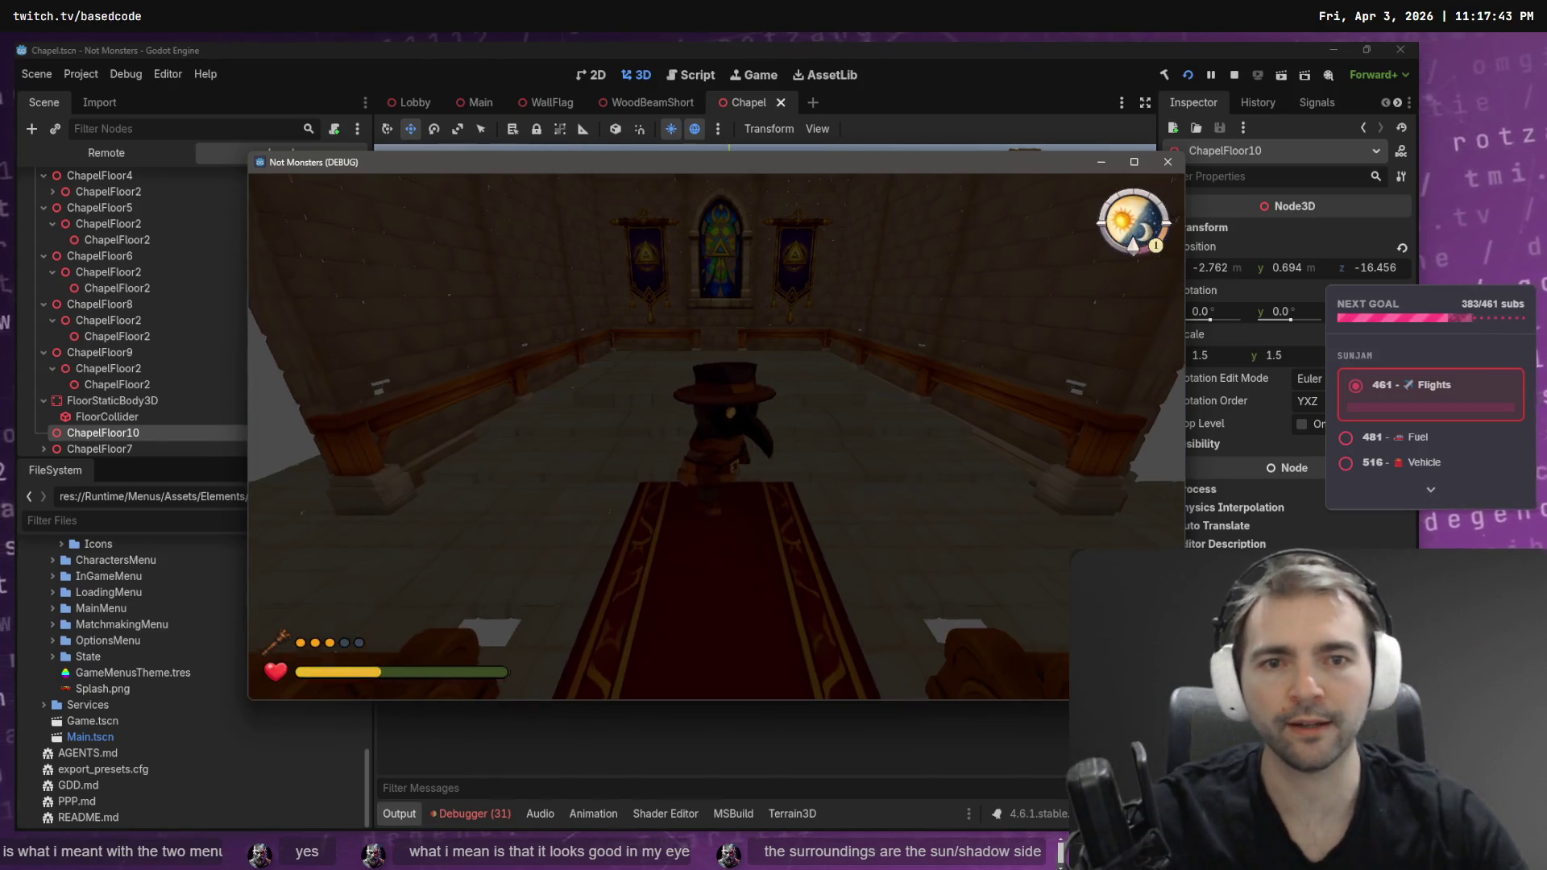
{"action": "key", "text": "w"}
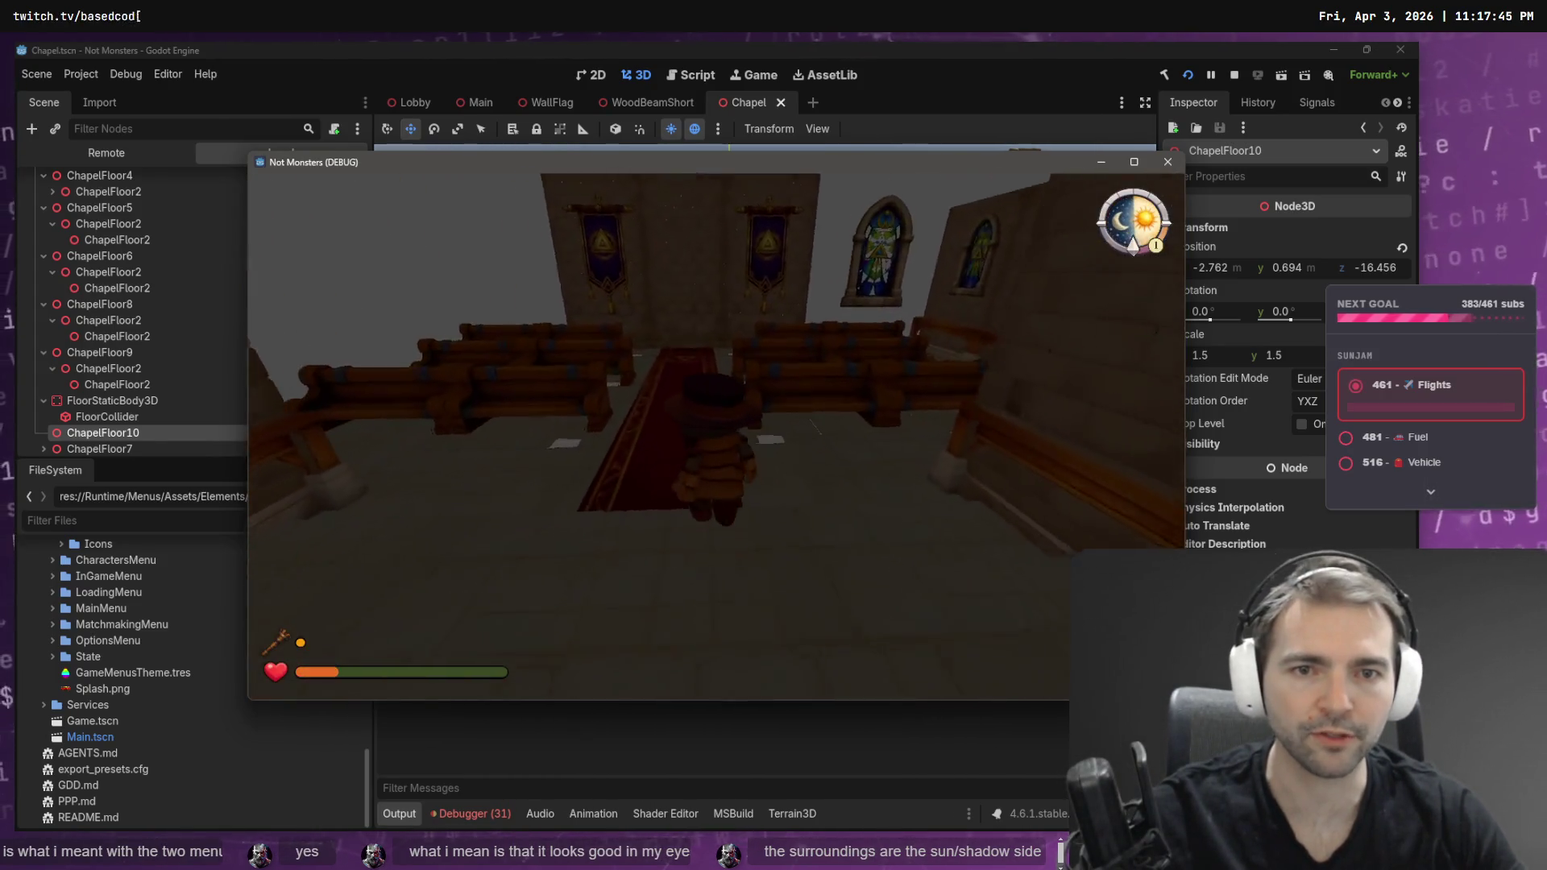
{"action": "key", "text": "w"}
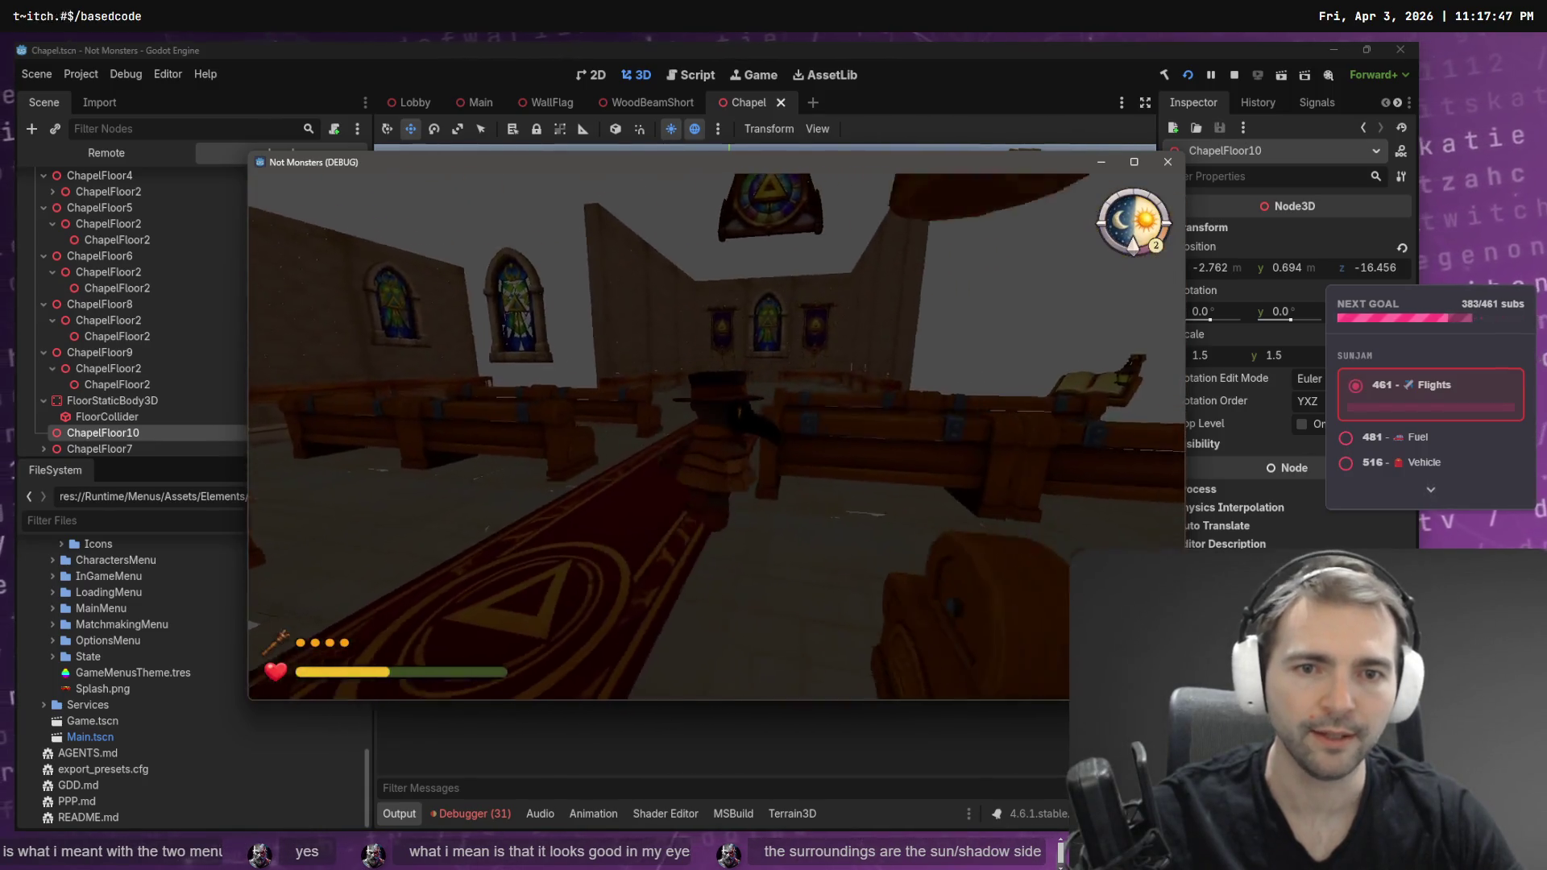
{"action": "key", "text": "w"}
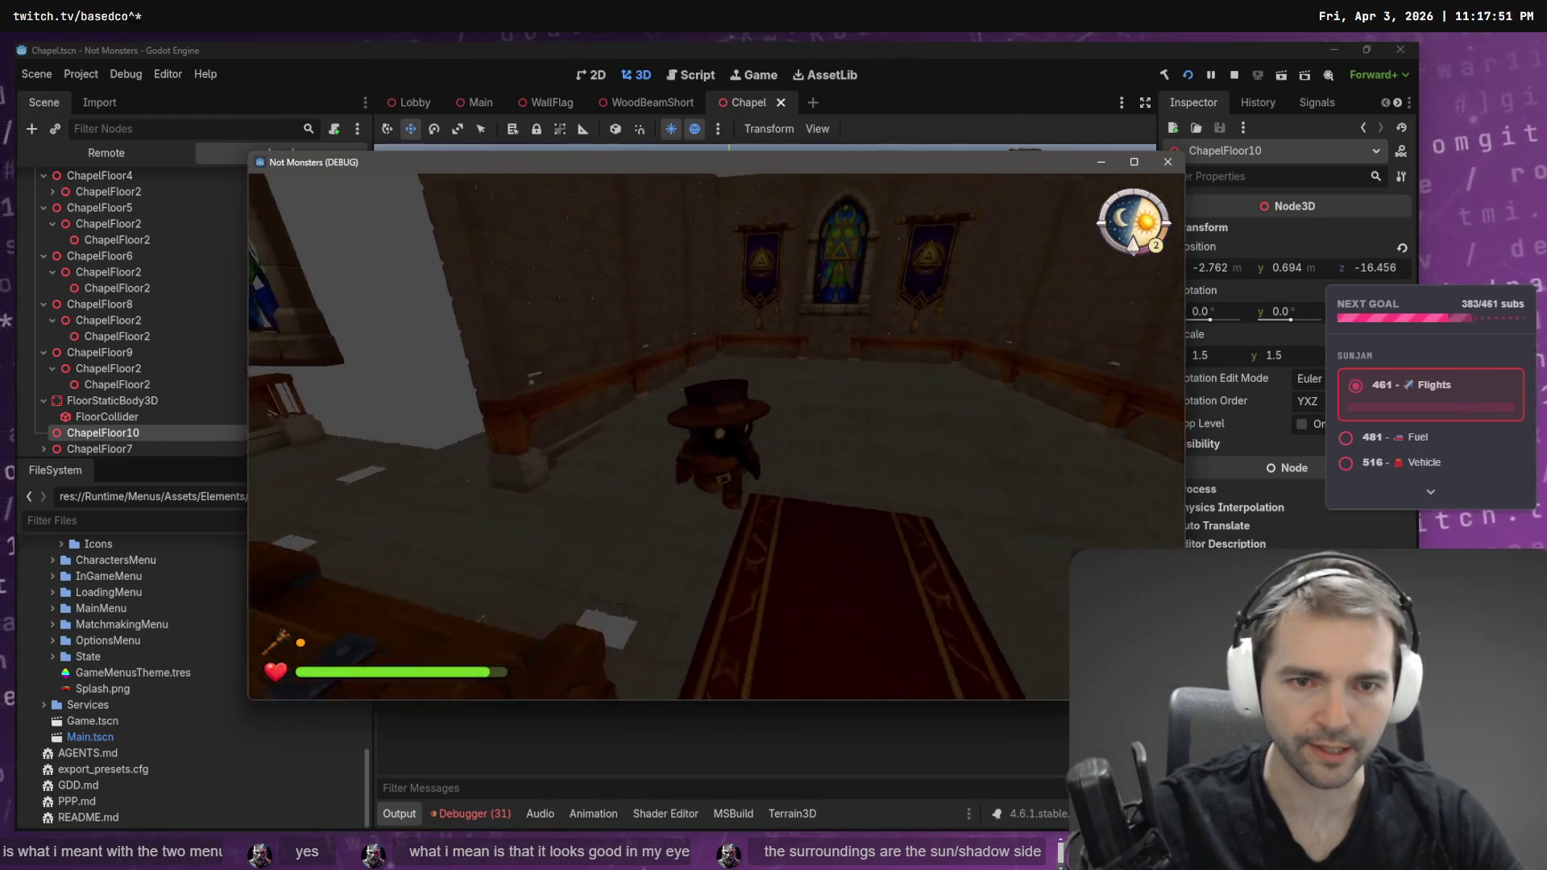
{"action": "key", "text": "F8"}
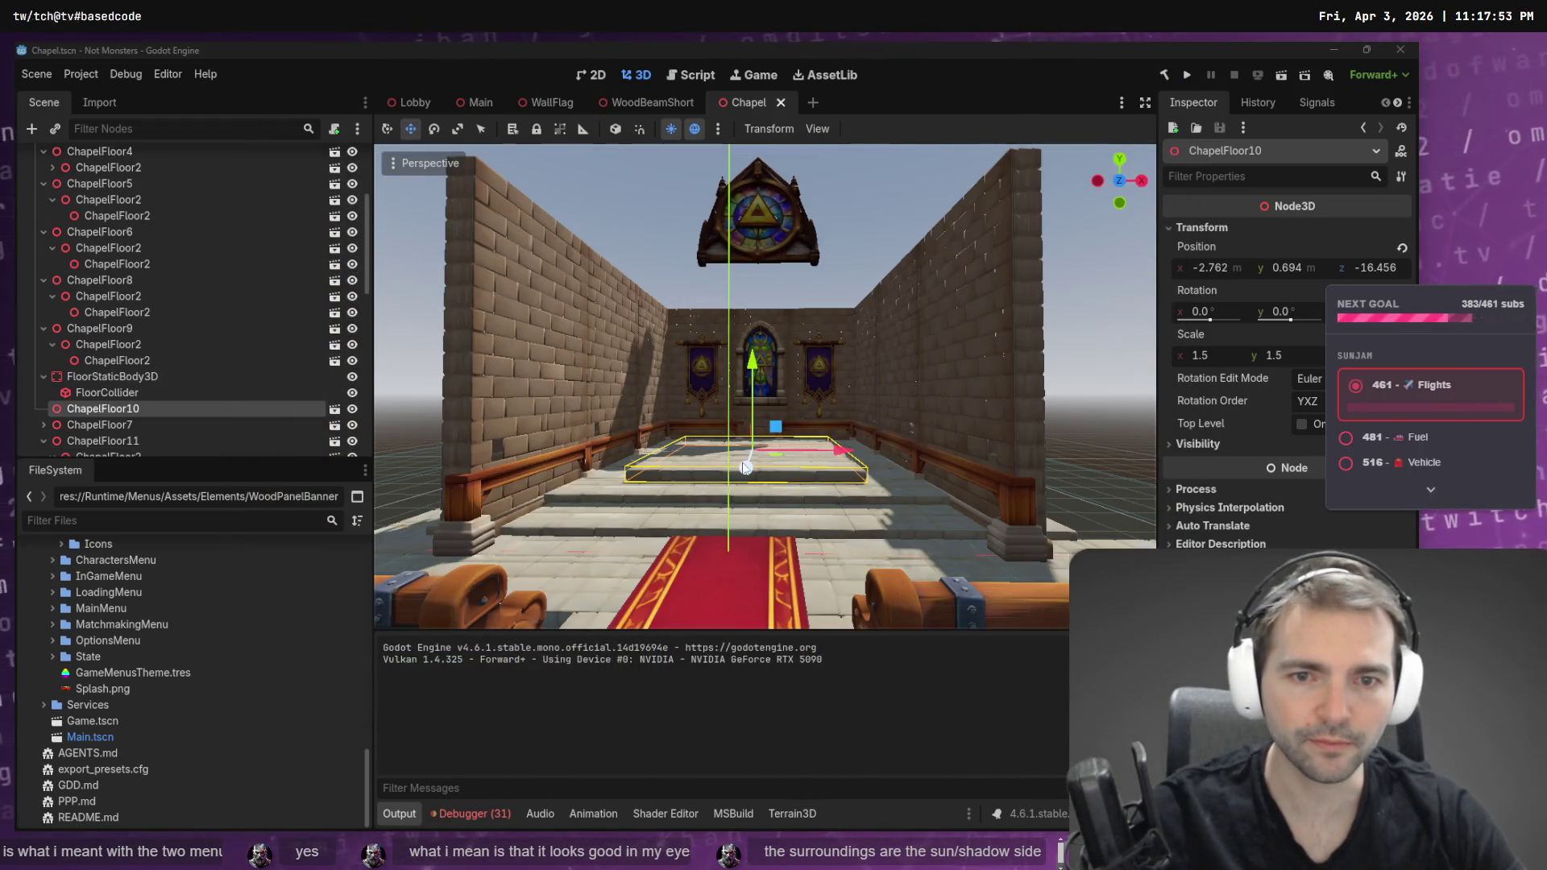
- Move ChapelFloor10 back along Z to about −17.186 and save the chapel scene
{"action": "left_click_drag", "start_coordinate": [748, 472], "coordinate": [753, 456]}
{"action": "key", "text": "f"}
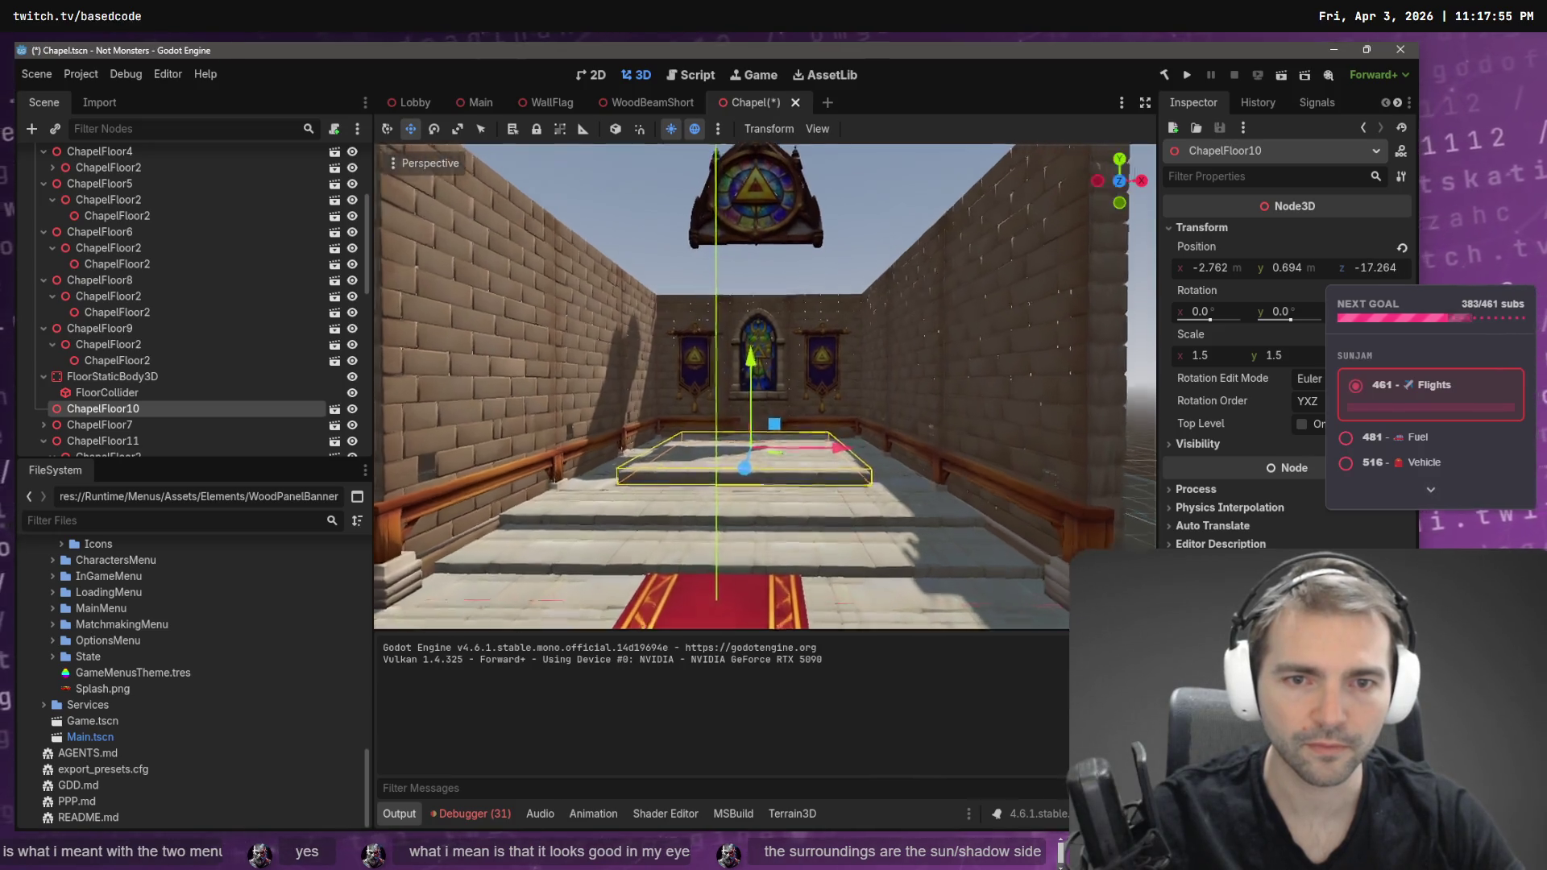
{"action": "mouse_move", "coordinate": [725, 387]}
{"action": "left_mouse_down"}
{"action": "mouse_move", "coordinate": [710, 419]}
{"action": "mouse_move", "coordinate": [580, 483]}
{"action": "mouse_move", "coordinate": [764, 438]}
{"action": "left_mouse_up"}
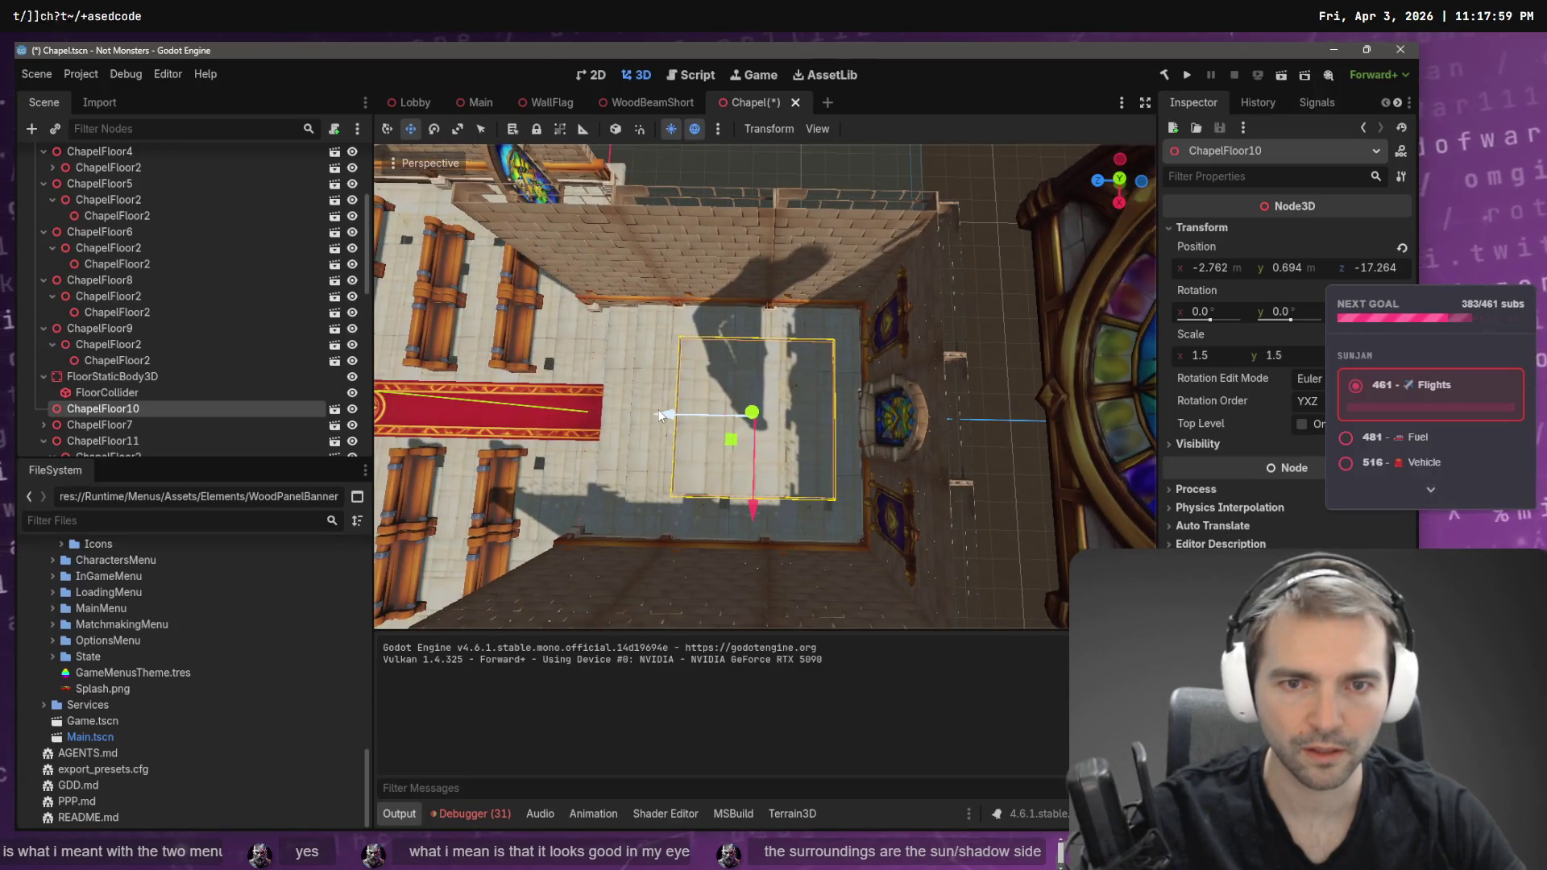
{"action": "mouse_move", "coordinate": [664, 413]}
{"action": "left_mouse_down"}
{"action": "mouse_move", "coordinate": [660, 427]}
{"action": "mouse_move", "coordinate": [682, 334]}
{"action": "mouse_move", "coordinate": [681, 419]}
{"action": "mouse_move", "coordinate": [686, 403]}
{"action": "mouse_move", "coordinate": [703, 415]}
{"action": "left_mouse_up"}
{"action": "key", "text": "ctrl+s"}
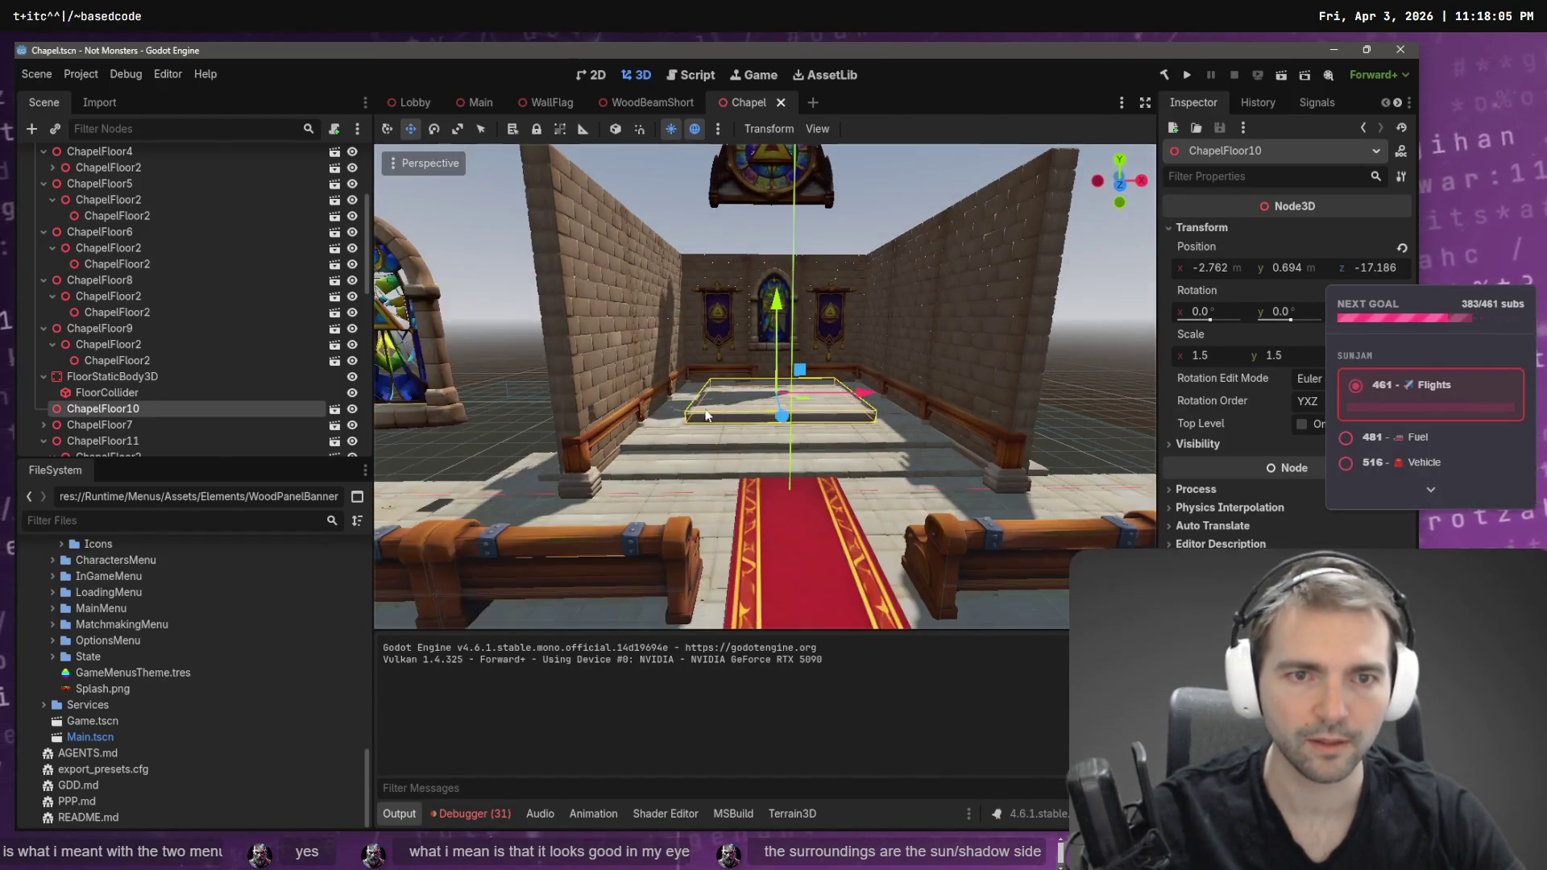
- Deselect the floor piece, orbit to an angled chapel view, and bring up the tldraw reference
{"action": "left_click", "coordinate": [1060, 366]}
{"action": "left_click_drag", "start_coordinate": [1060, 366], "coordinate": [968, 375]}
{"action": "key", "text": "alt+Tab"}
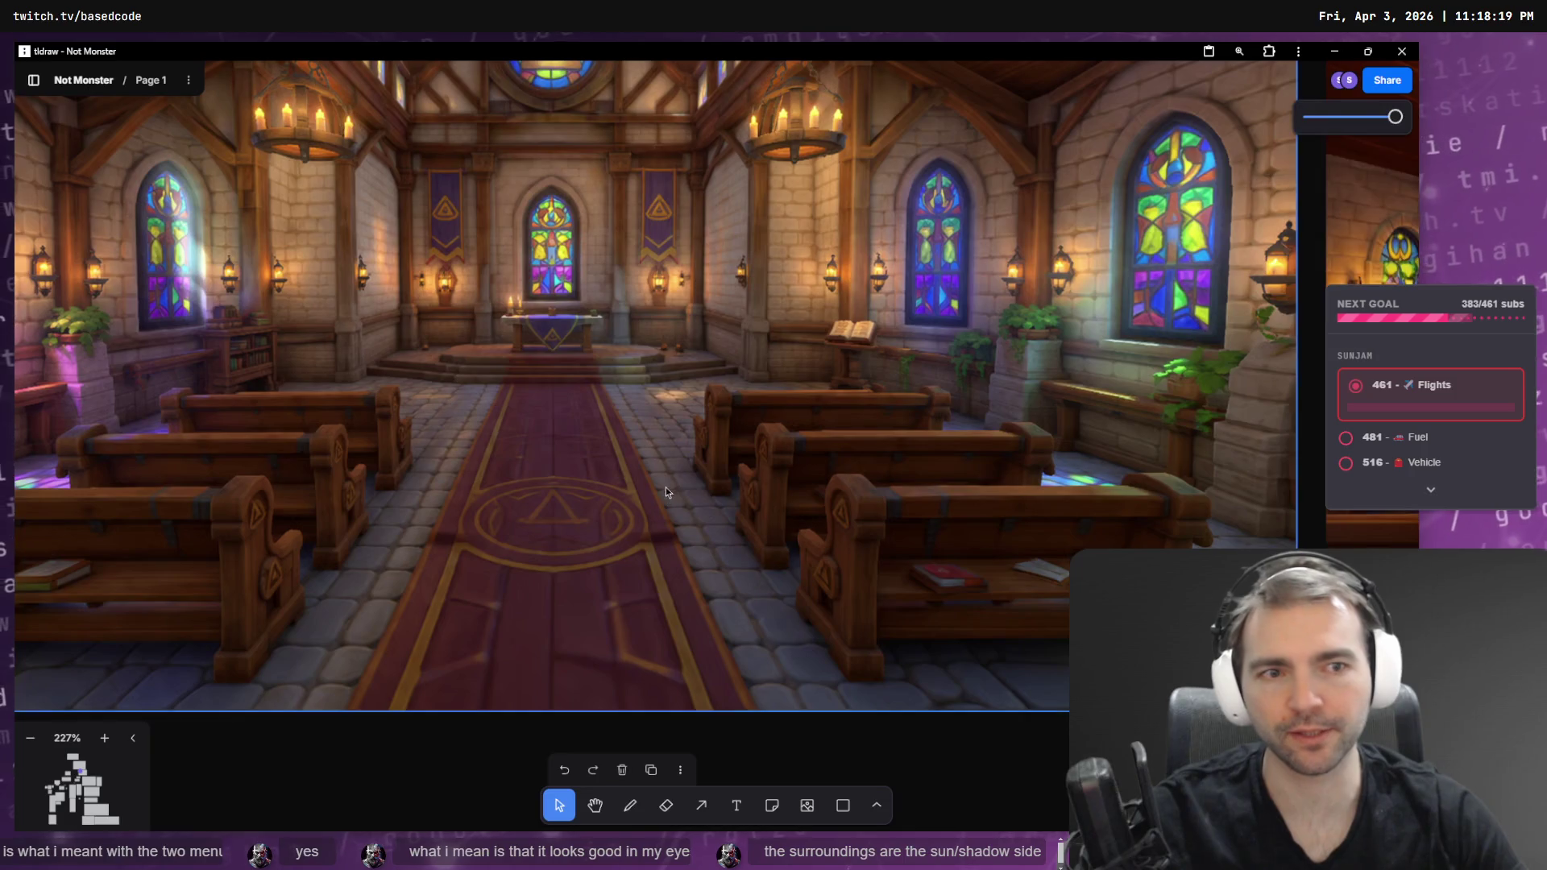
- Pick tldraw's draw tool, then go through Godot to the ChatGPT wooden-doors chat
{"action": "key", "text": "d"}
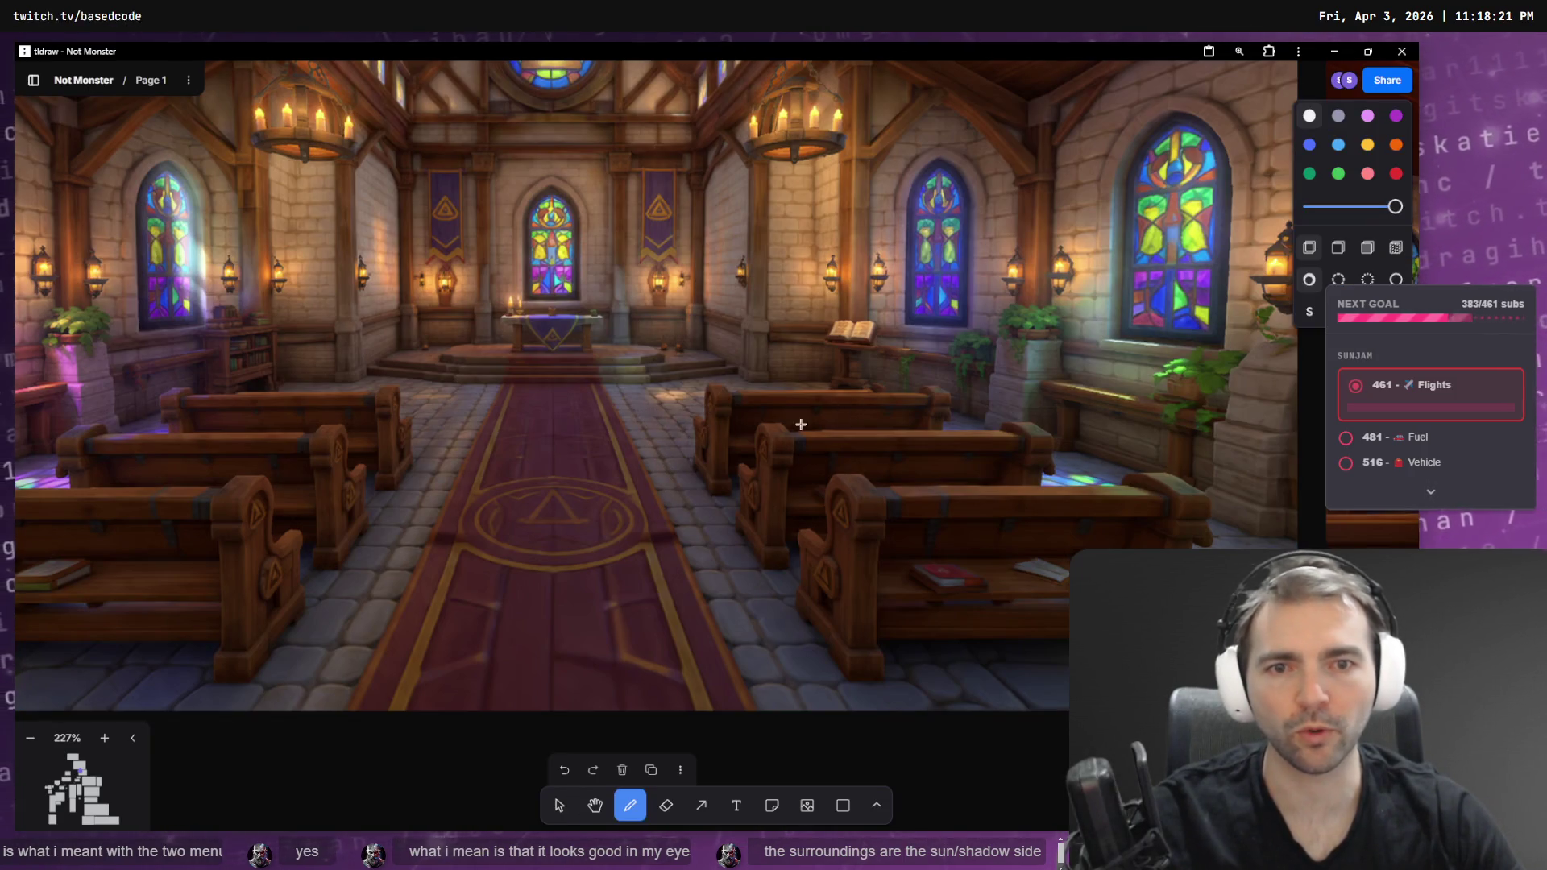
{"action": "key", "text": "alt+Tab"}
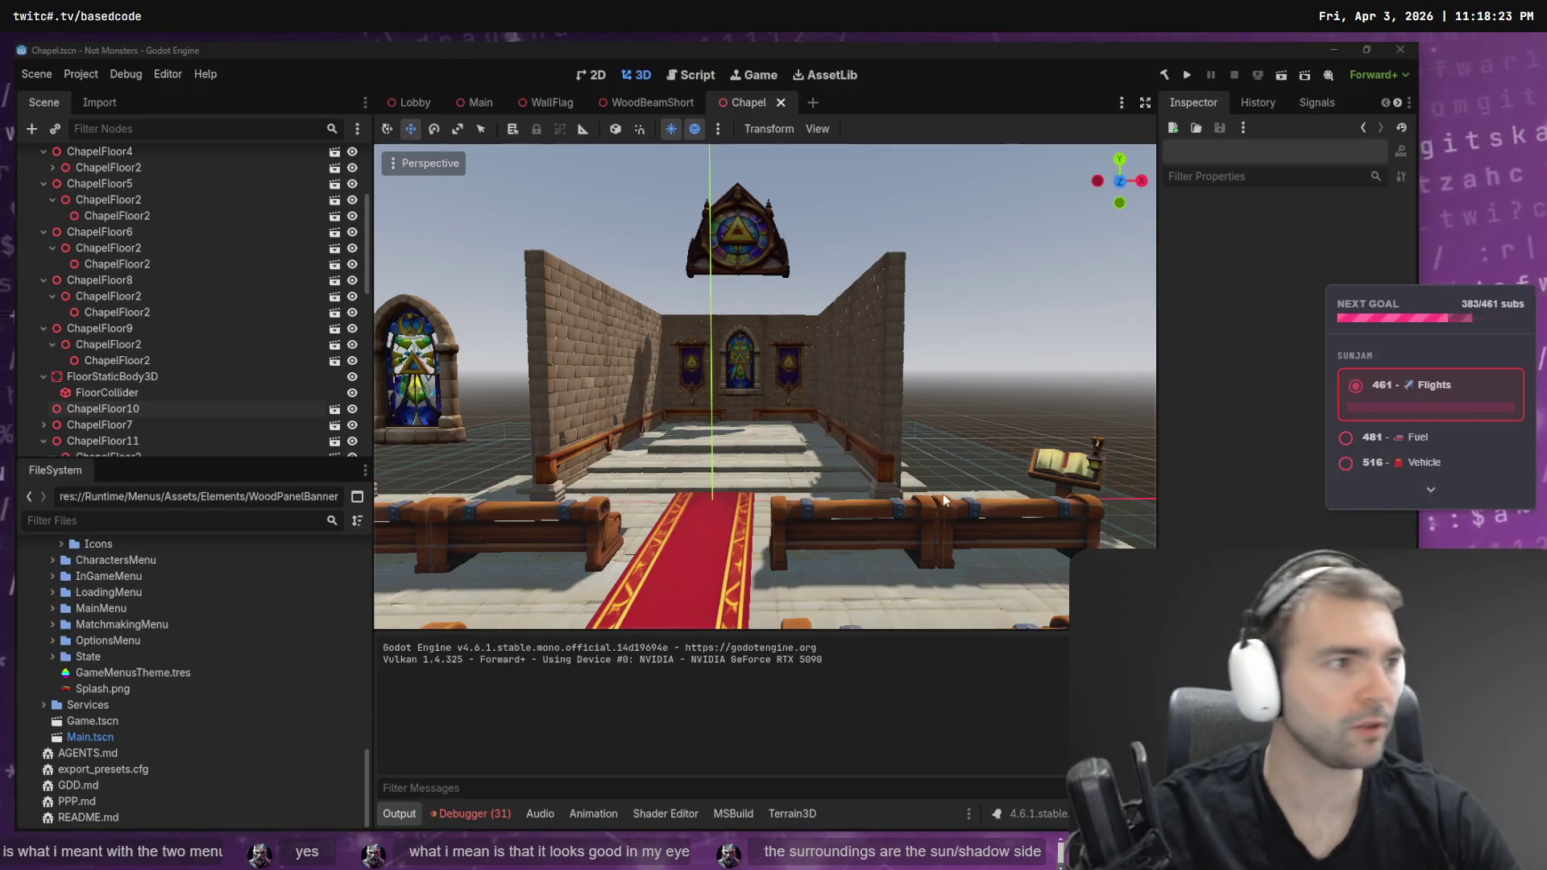
{"action": "key", "text": "alt+Tab"}
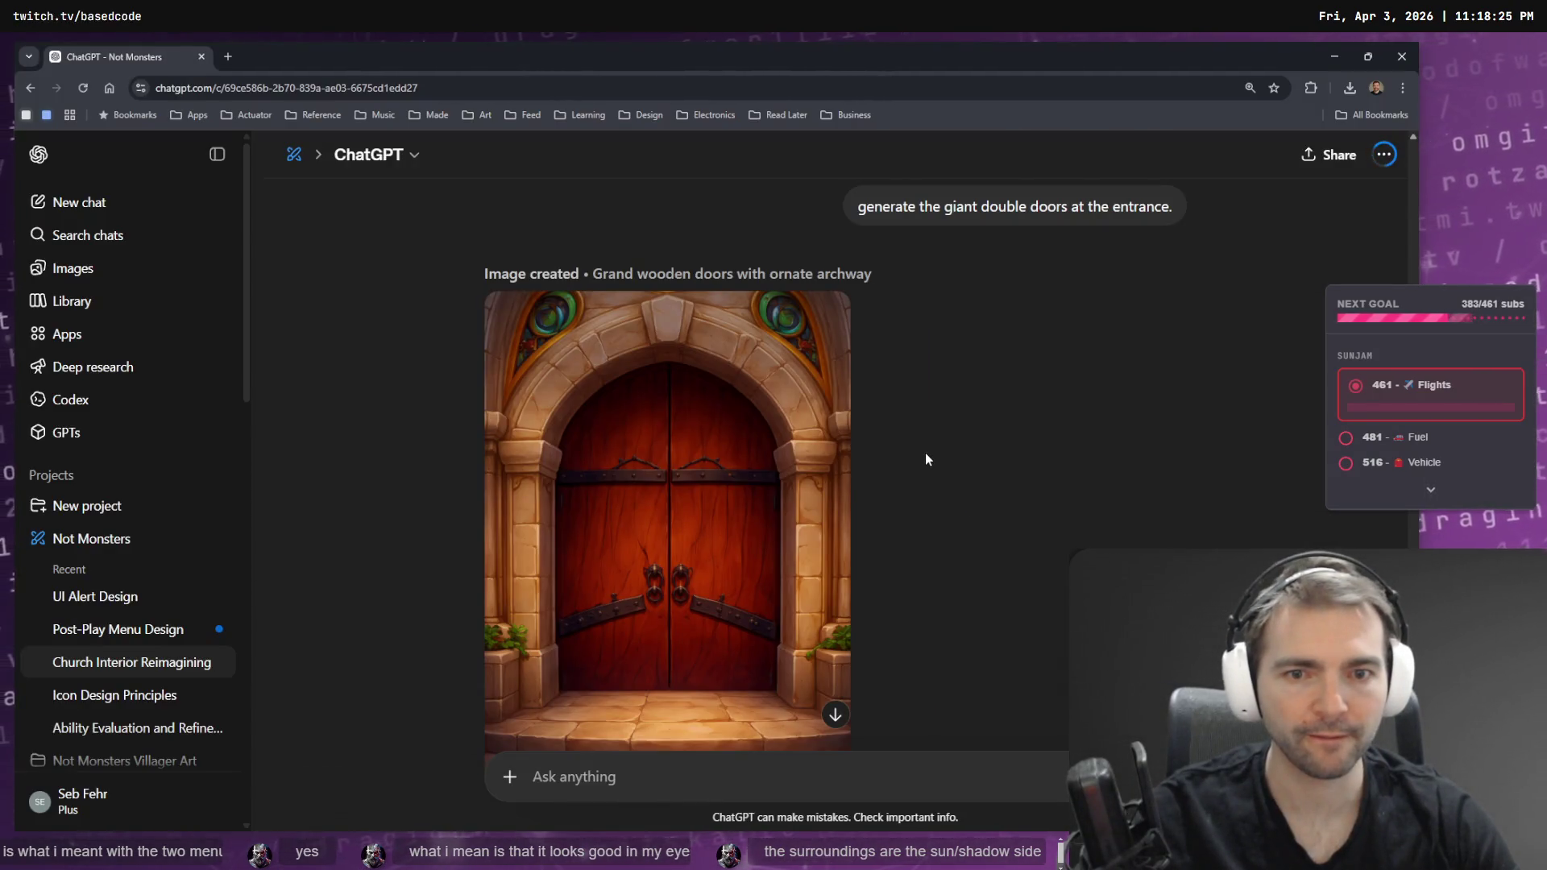
- Open the door image for editing and dictate a request to isolate the arched door
{"action": "scroll", "coordinate": [926, 453], "scroll_direction": "down", "scroll_amount": 1}
{"action": "mouse_move", "coordinate": [776, 436]}
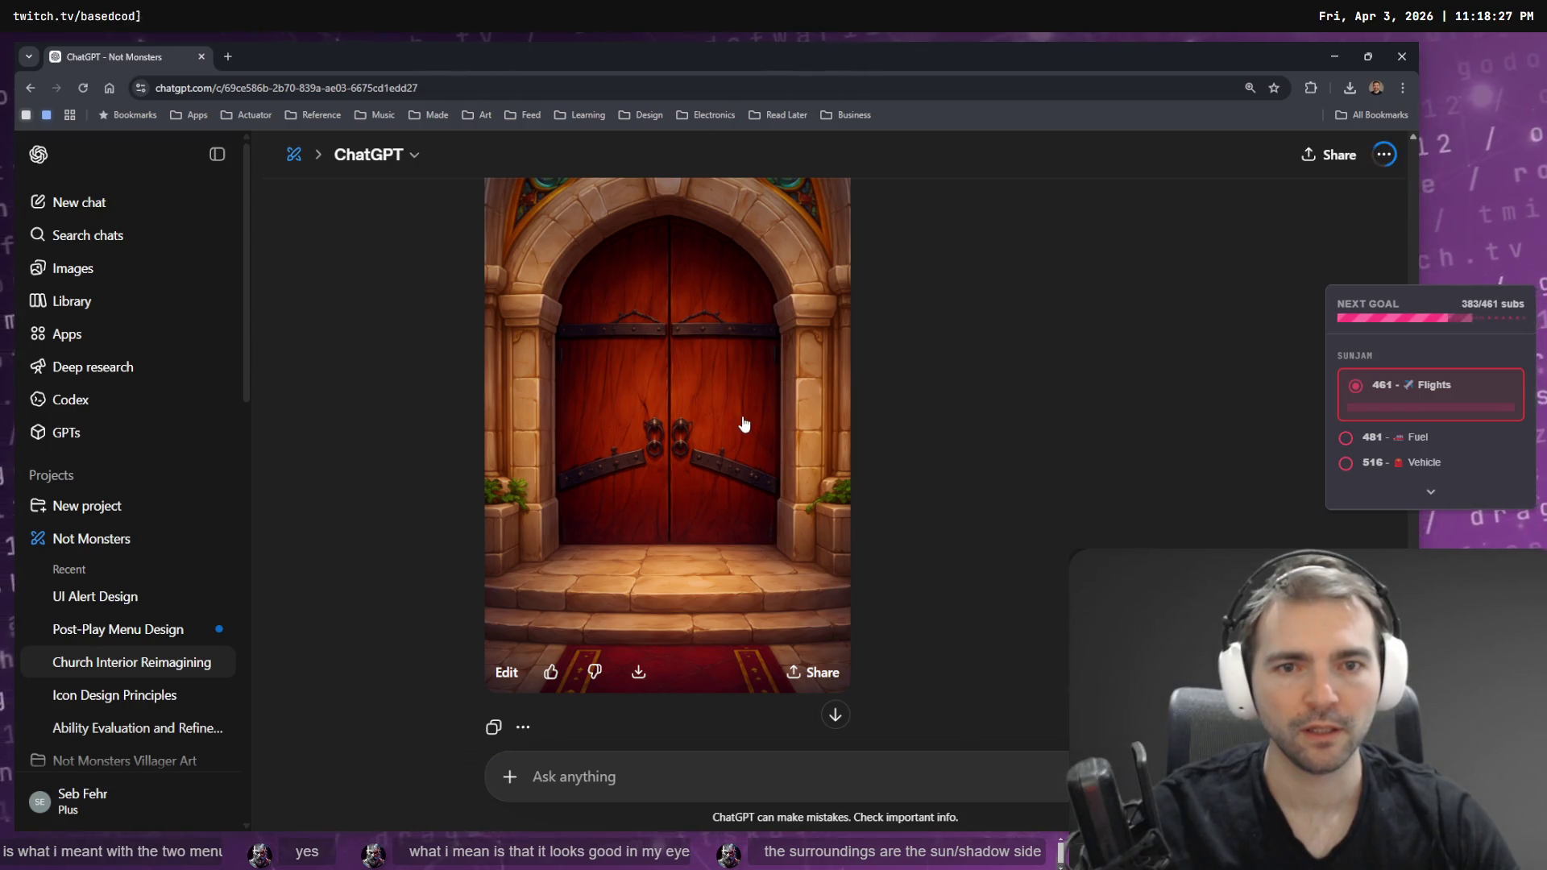
{"action": "left_click", "coordinate": [781, 638]}
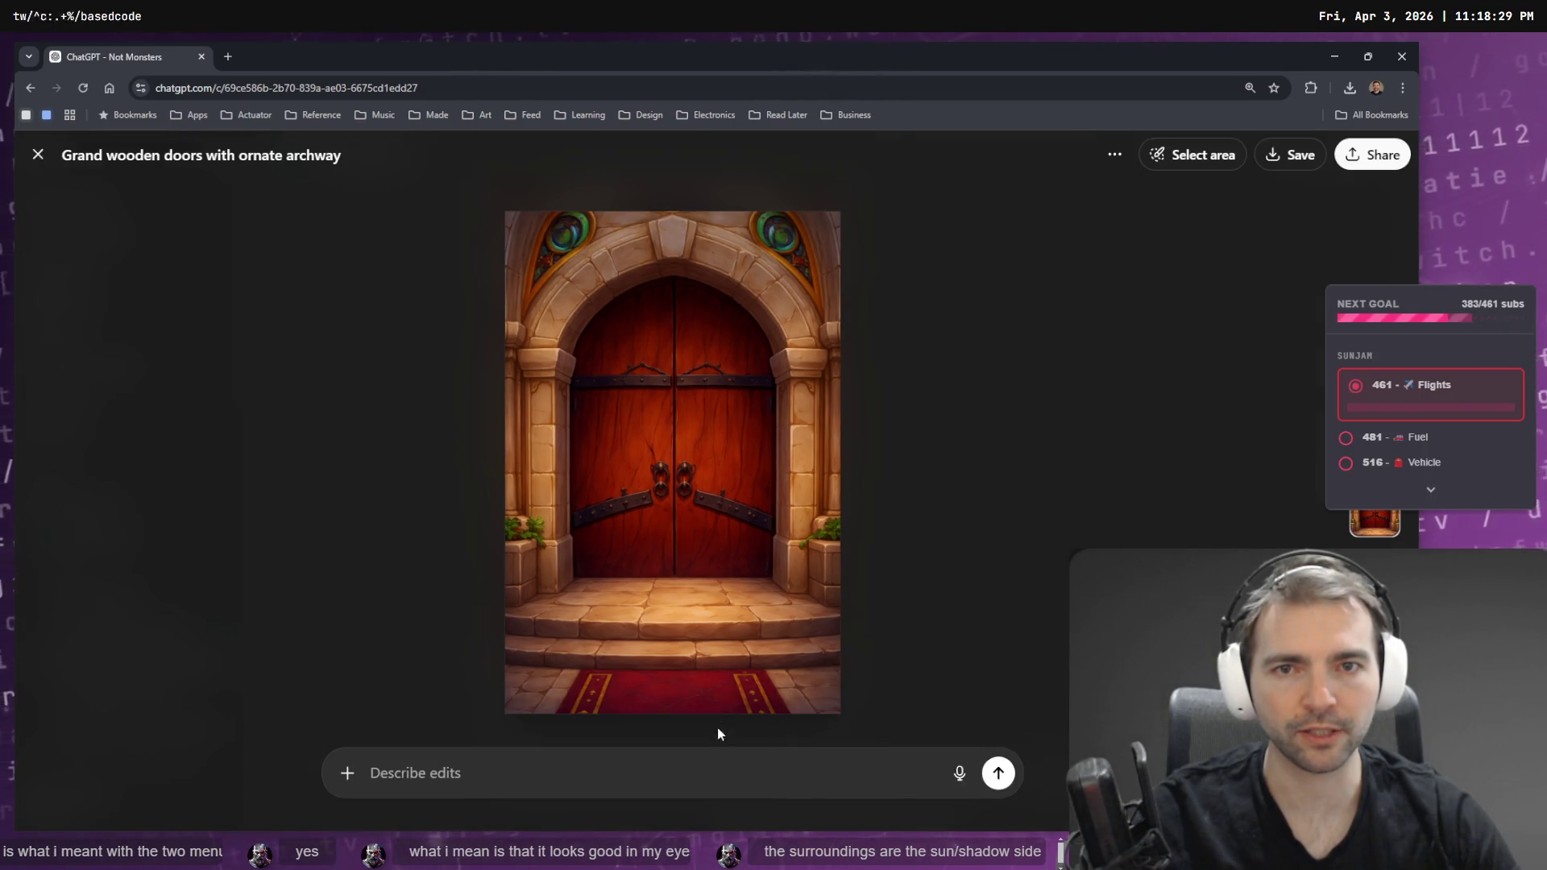
{"action": "key", "text": "super+h"}
{"action": "type", "text": "create the door in isolation."}
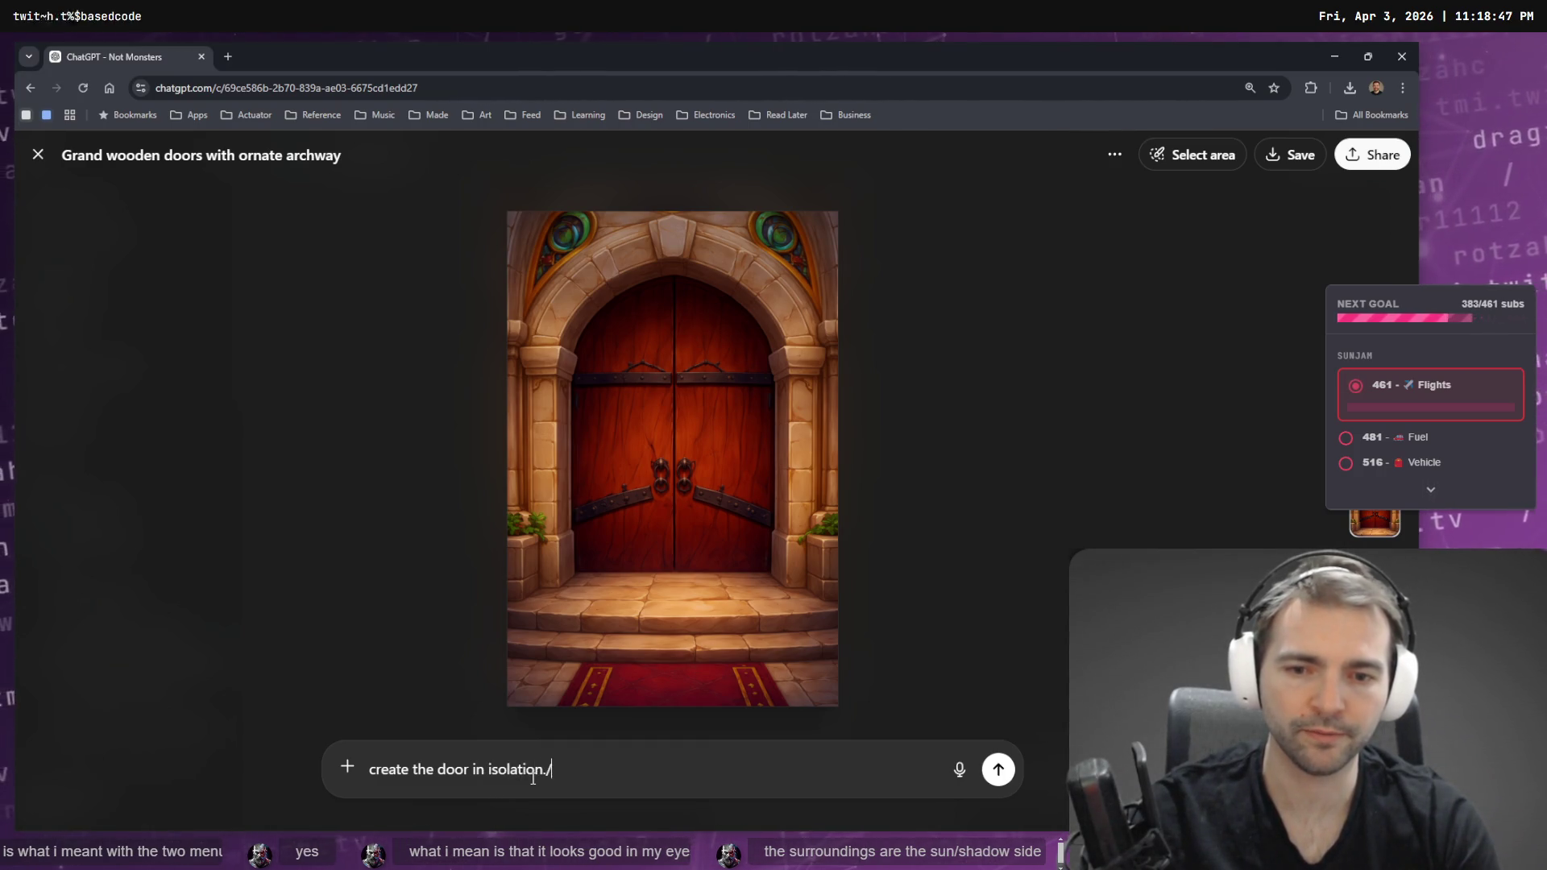
{"action": "key", "text": "super+h"}
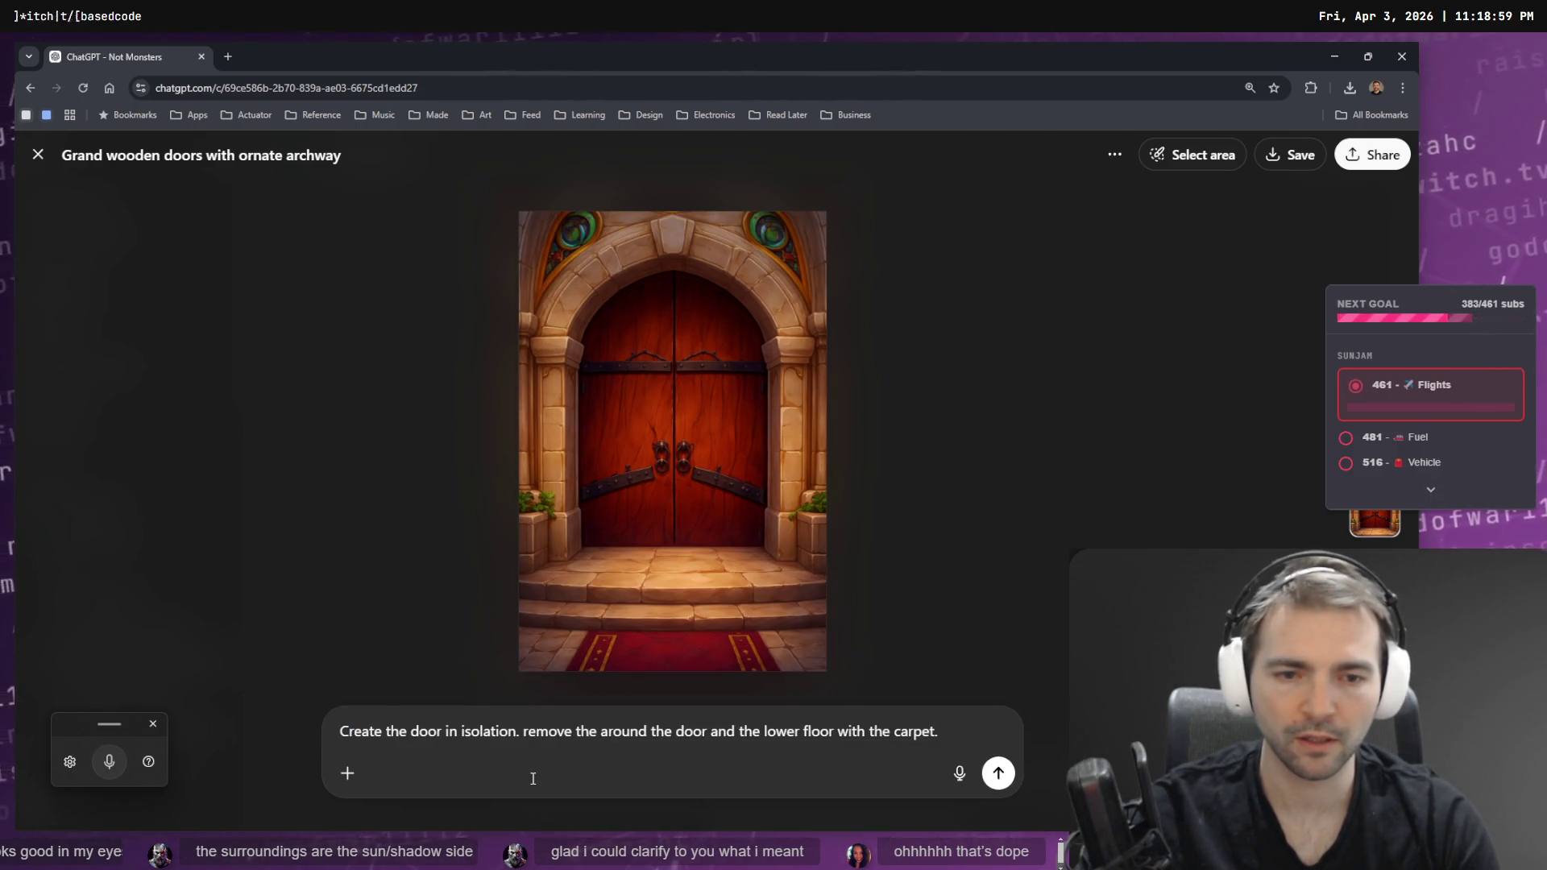
{"action": "key", "text": "super+h"}
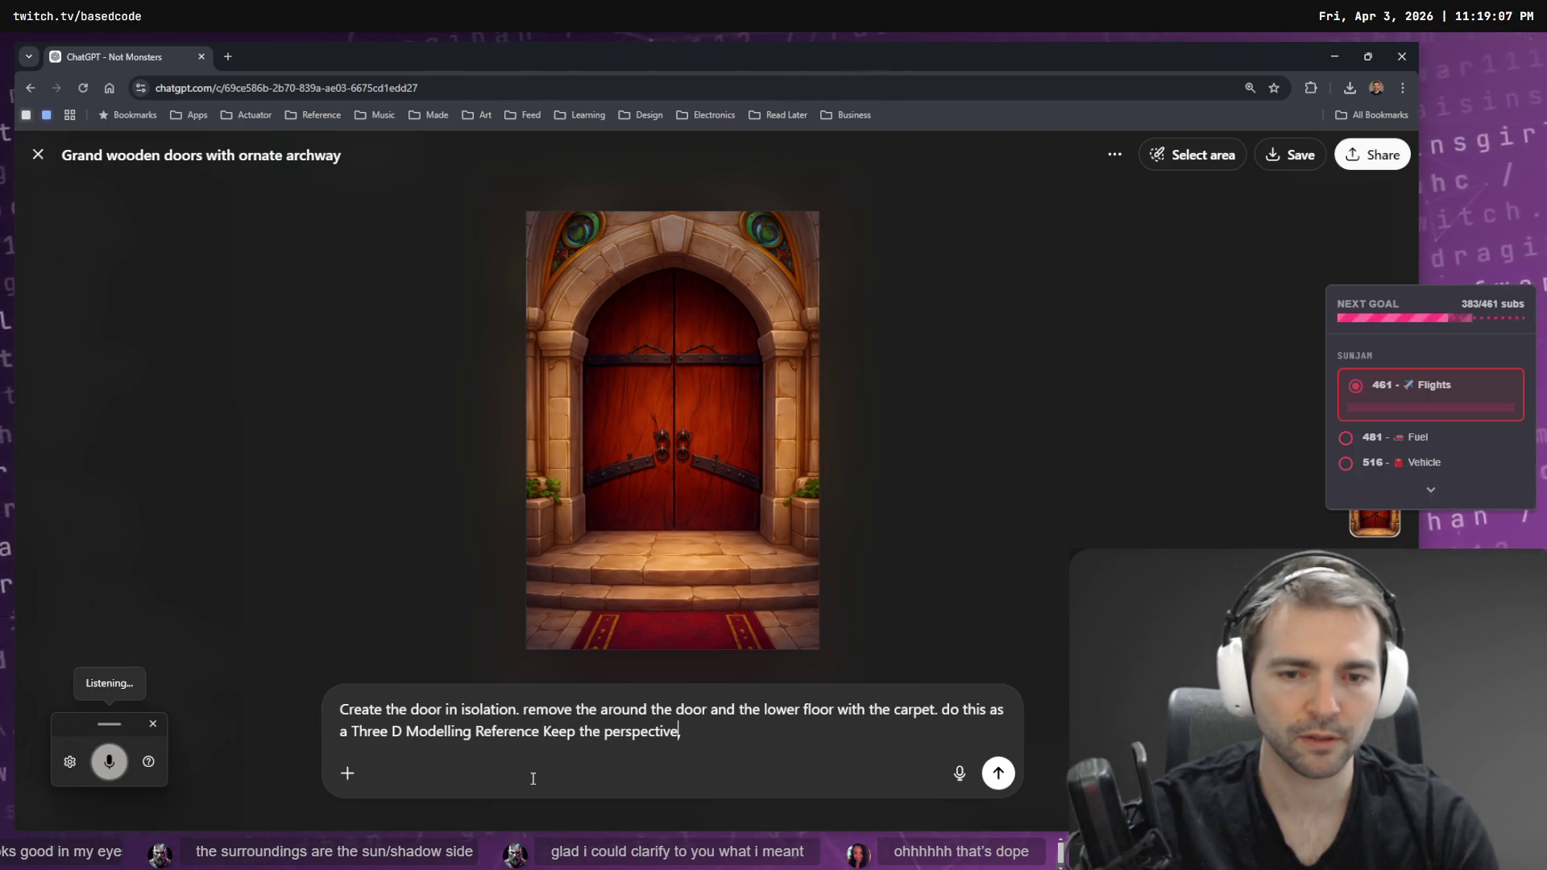
{"action": "key", "text": "super+h"}
- Fix the dictated prompt's punctuation and capitalise 'Create', then select the whole prompt
{"action": "type", "text": ","}
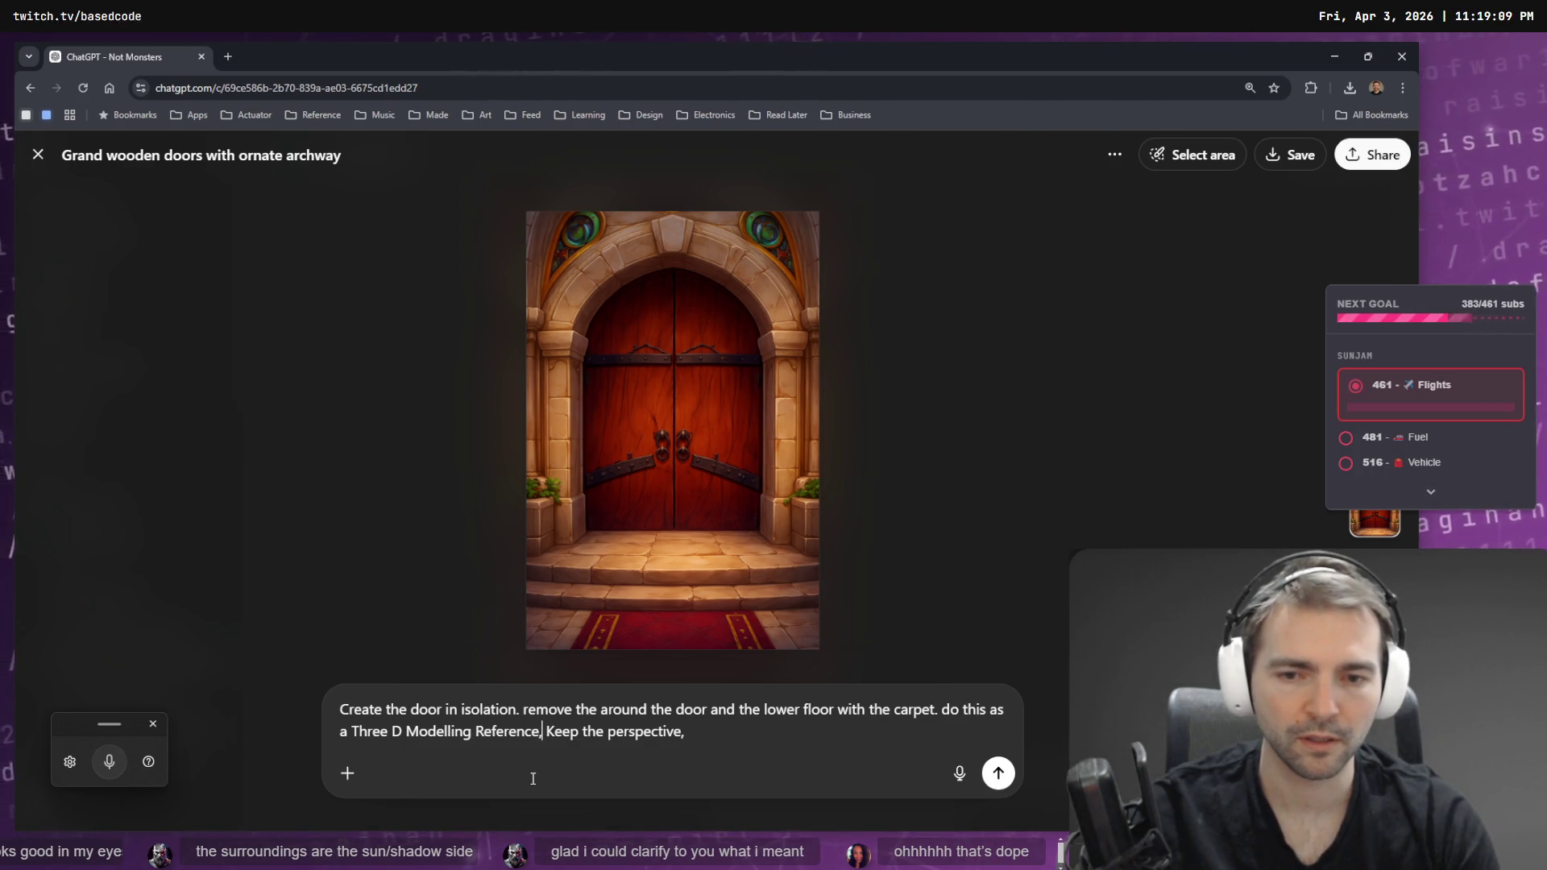
{"action": "key", "text": "super+h"}
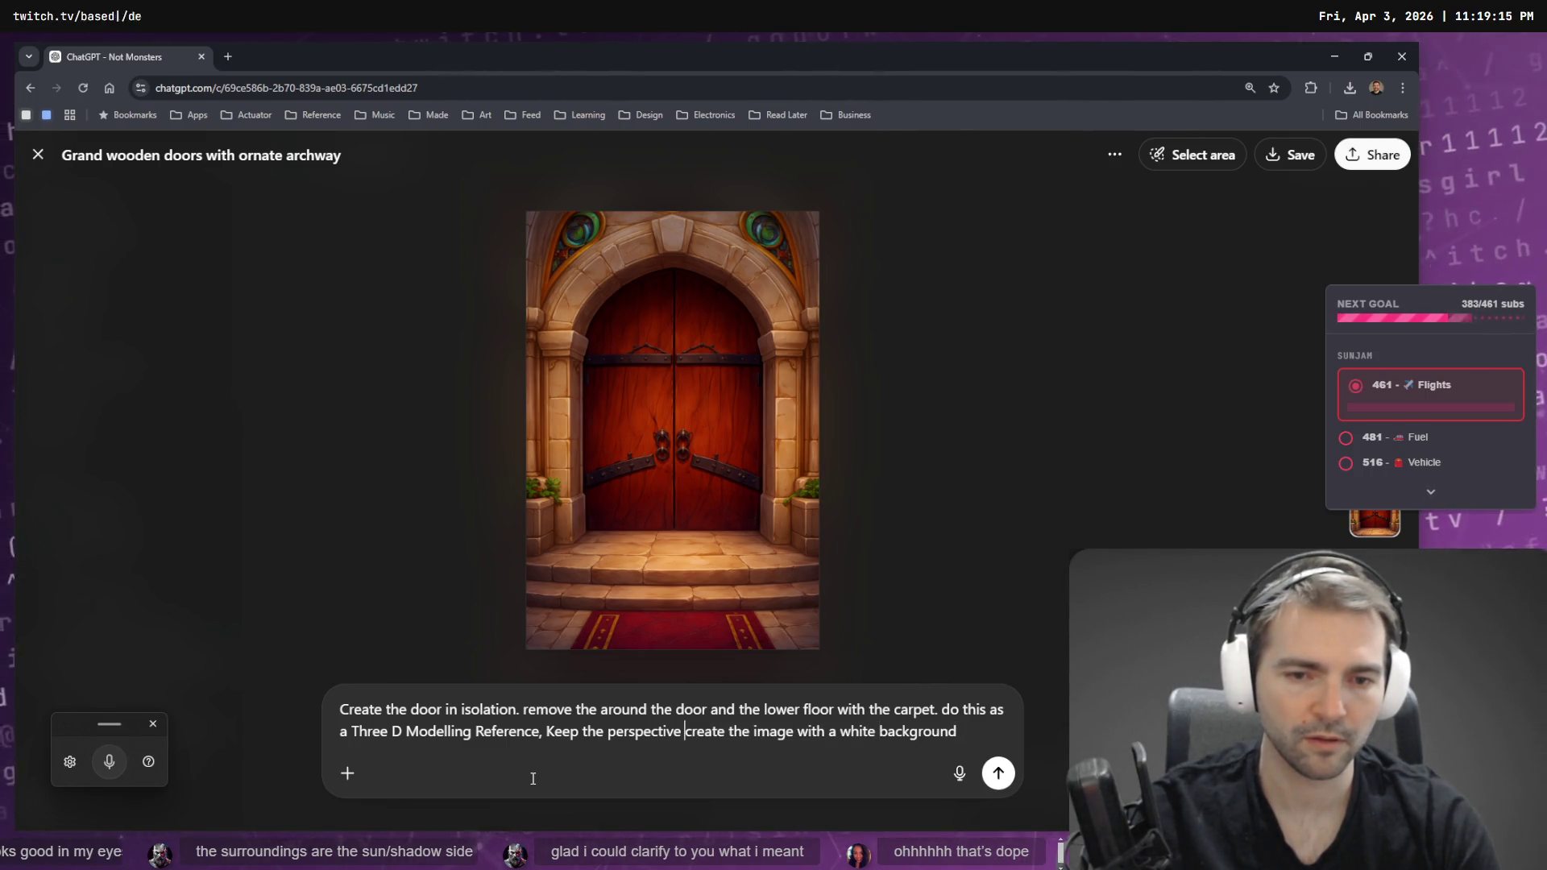
{"action": "type", "text": "."}
{"action": "key", "text": "End"}
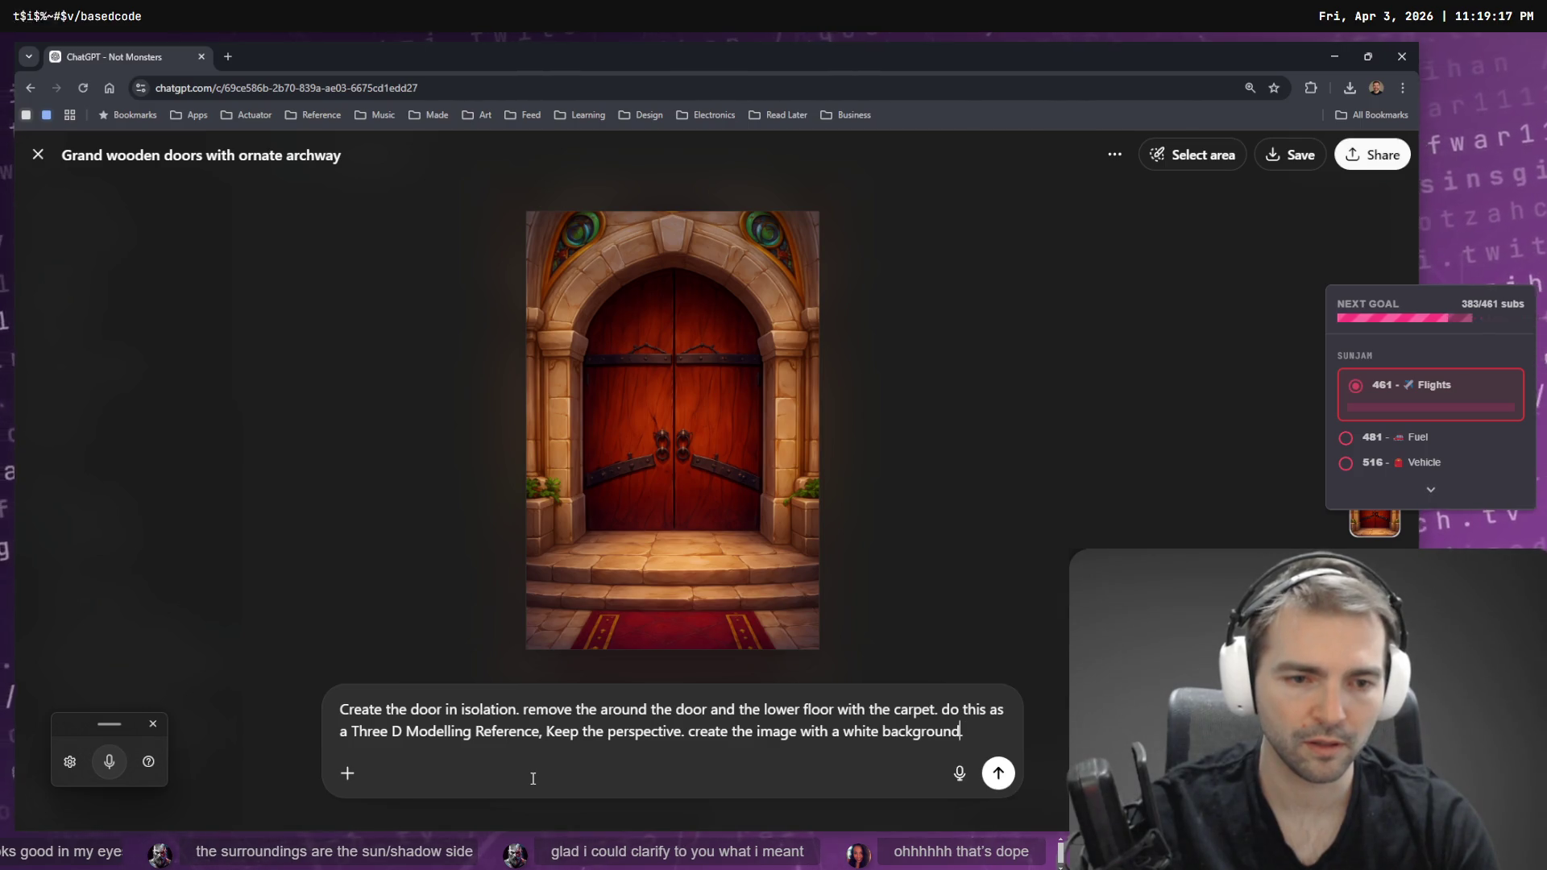
{"action": "key", "text": "Delete"}
{"action": "type", "text": "C"}
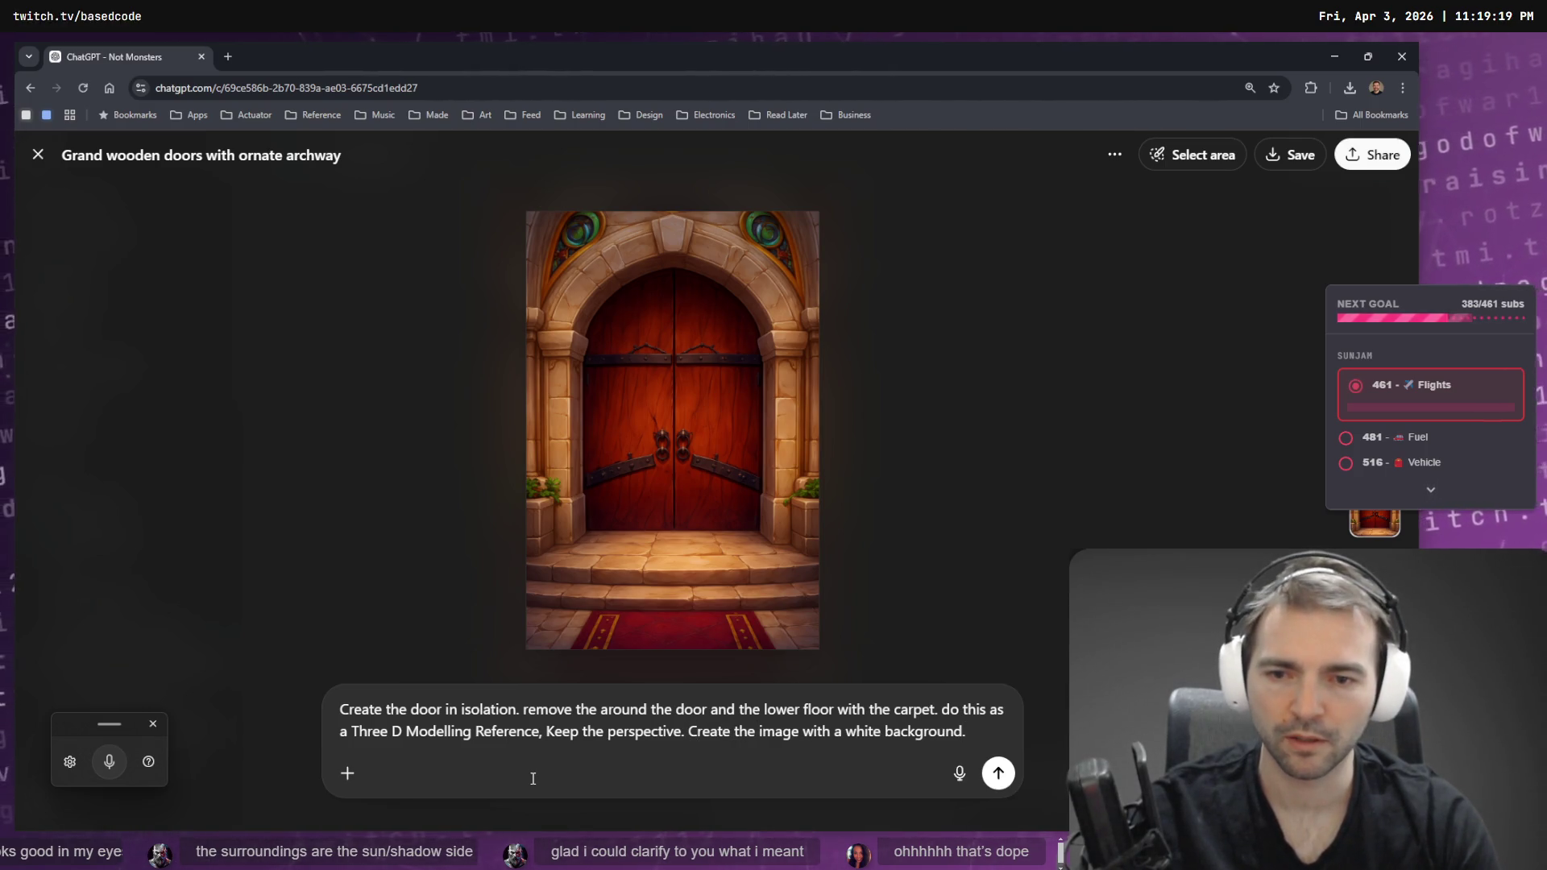
{"action": "key", "text": "ctrl+a"}
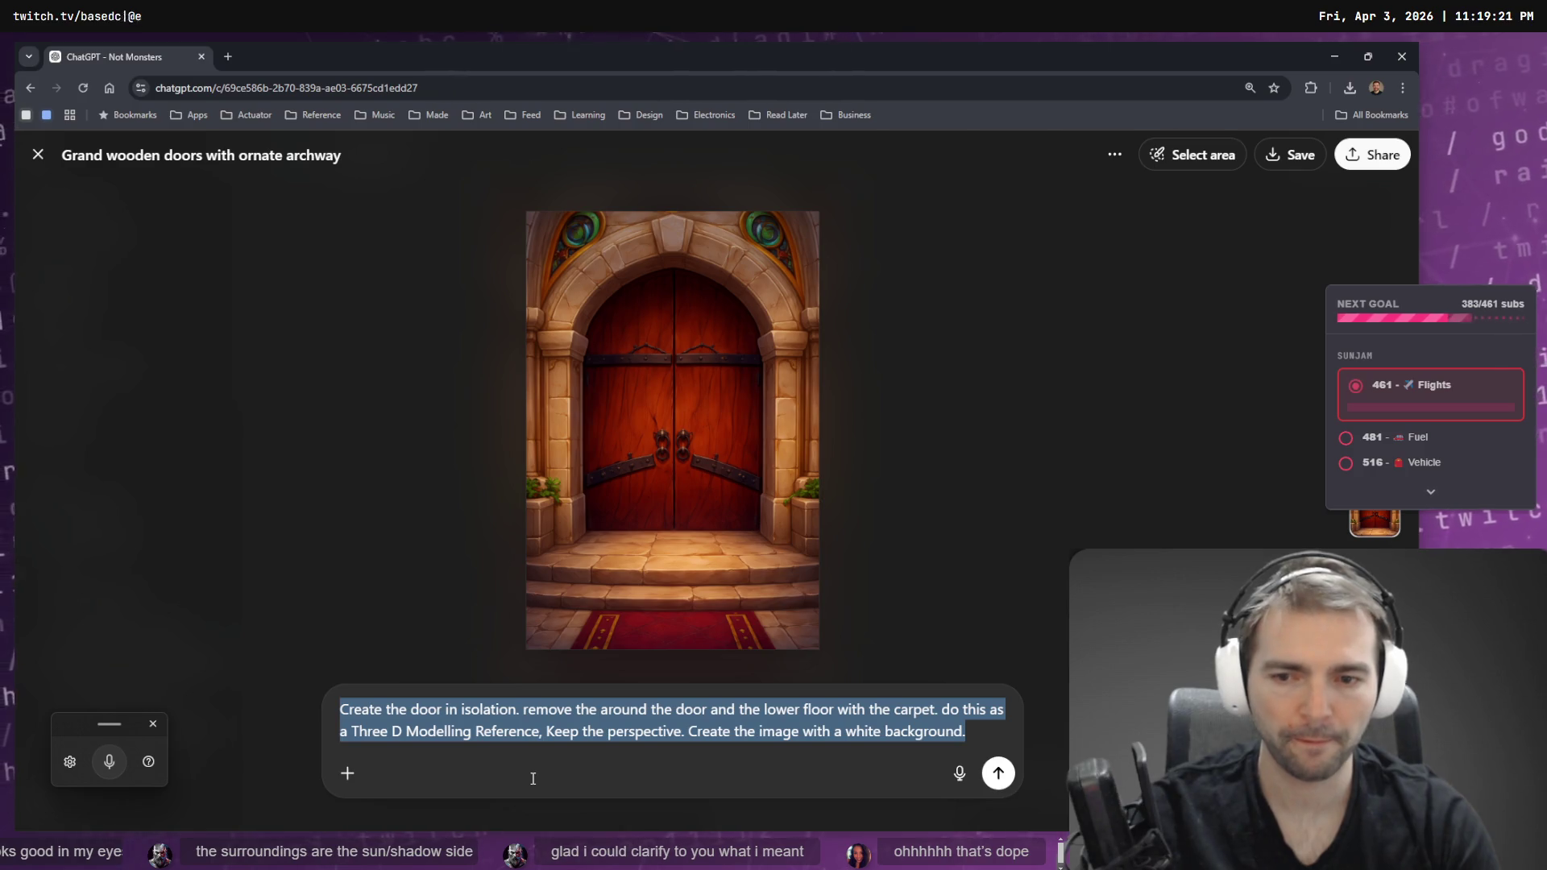
{"action": "left_click", "coordinate": [347, 773]}
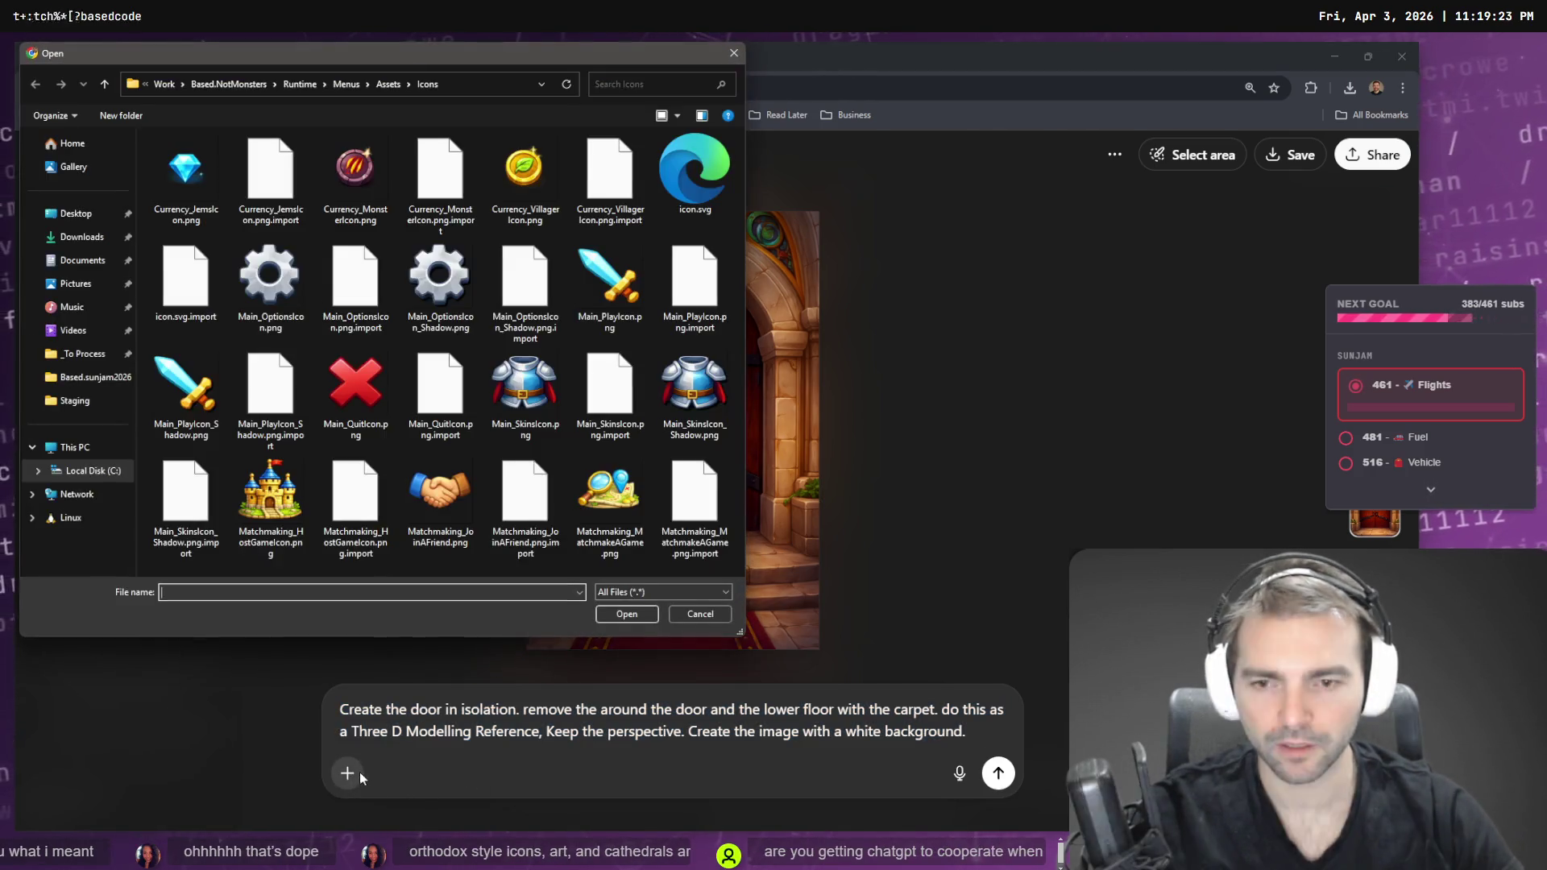
- Paste the door-isolation prompt into the chat box and send it as a Create image request
{"action": "key", "text": "Escape"}
{"action": "key", "text": "ctrl+a"}
{"action": "key", "text": "Escape"}
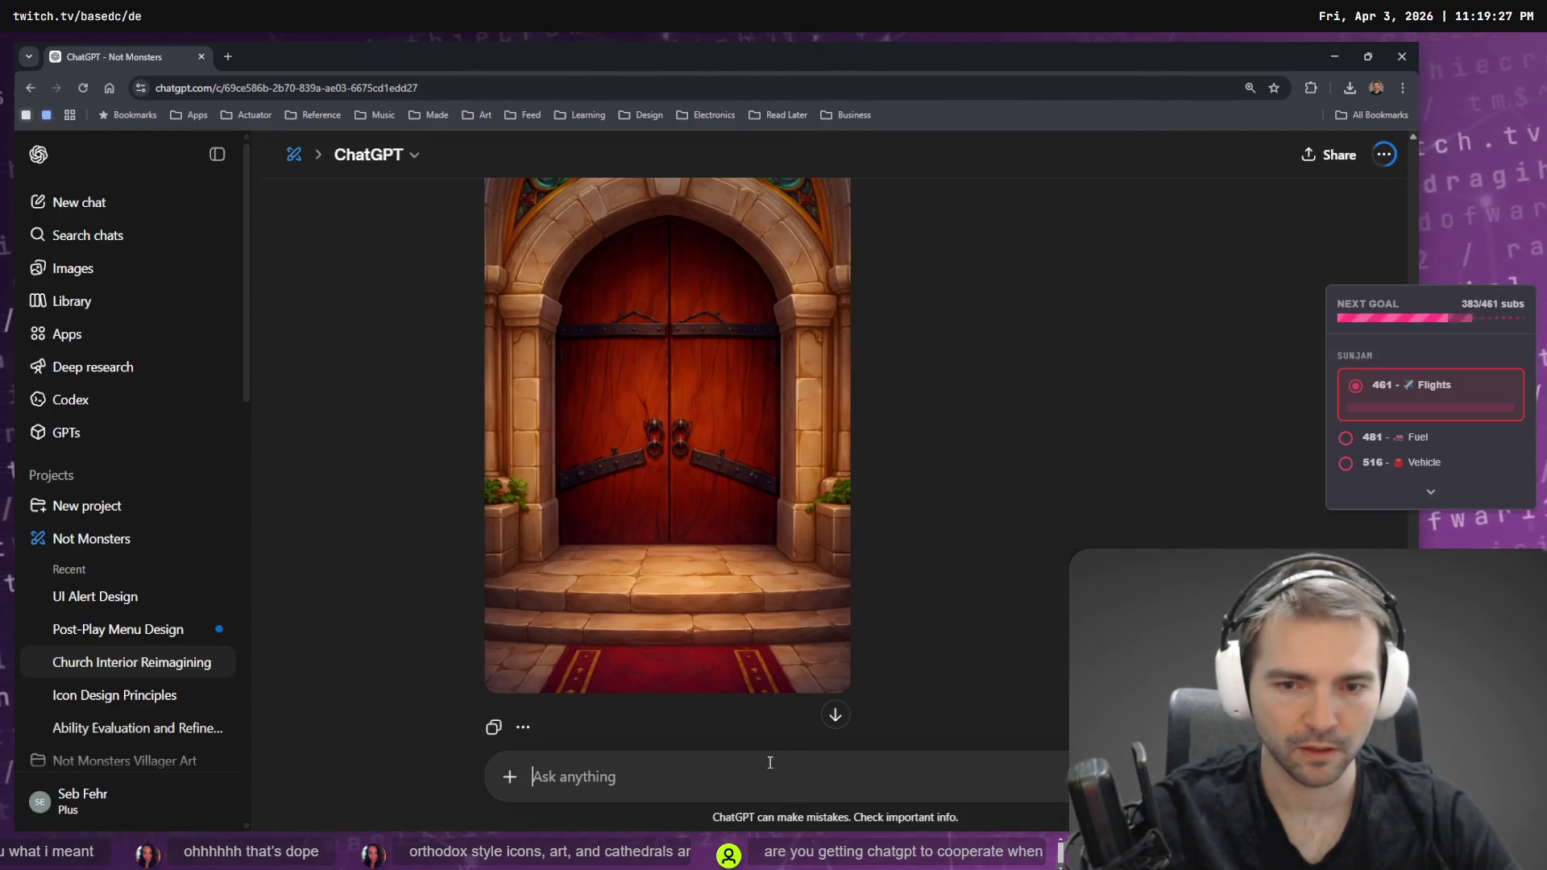
{"action": "key", "text": "ctrl+v"}
{"action": "left_click", "coordinate": [509, 776]}
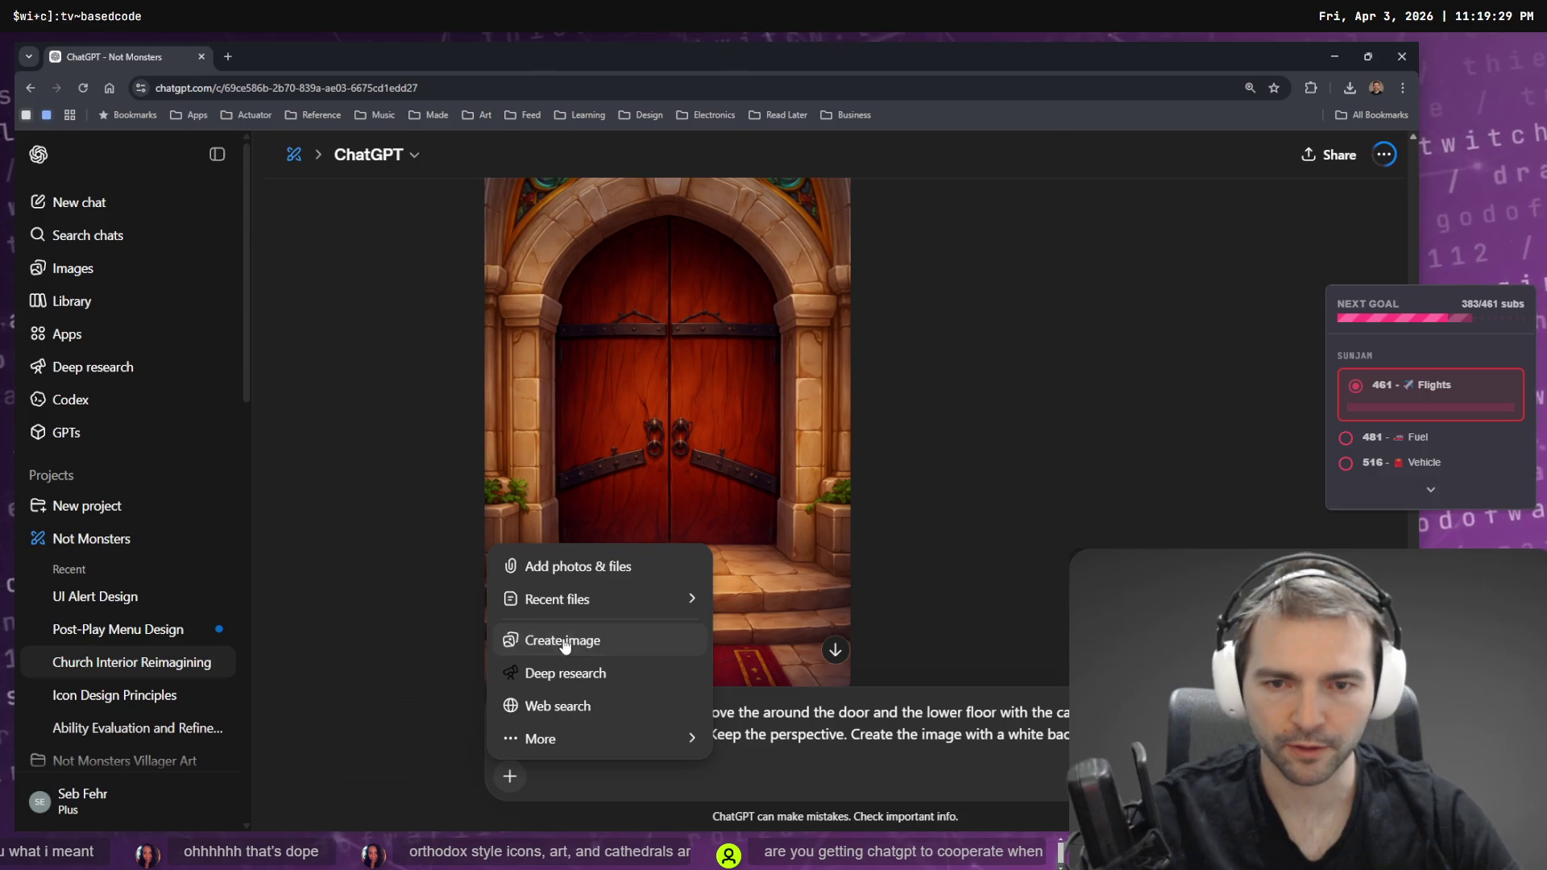
{"action": "left_click", "coordinate": [564, 641]}
{"action": "key", "text": "Return"}
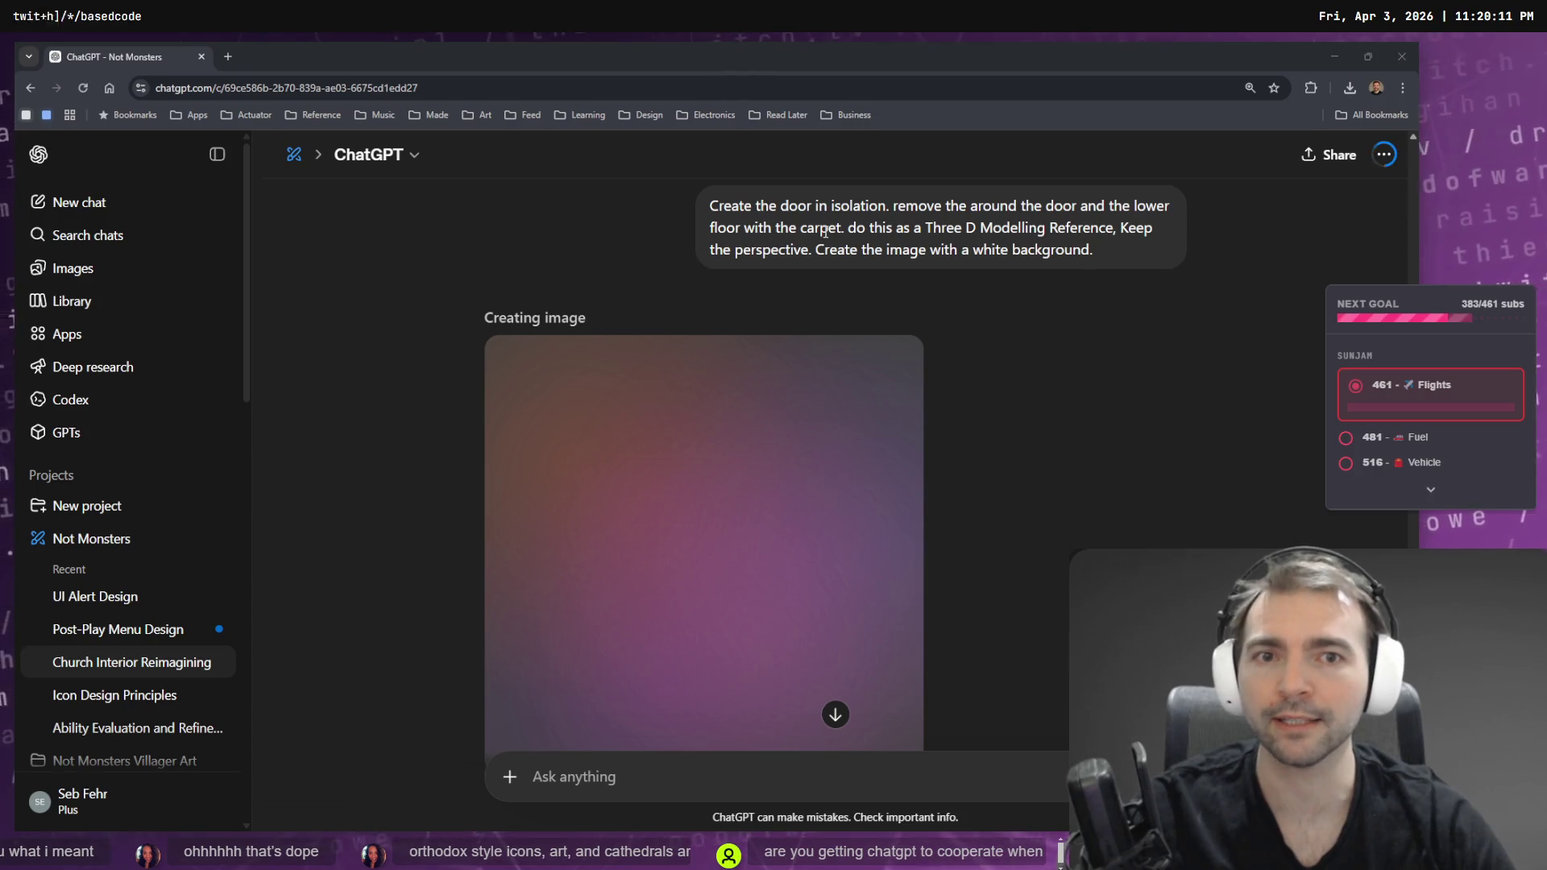
{"action": "scroll", "coordinate": [825, 248], "scroll_direction": "down", "scroll_amount": 2}
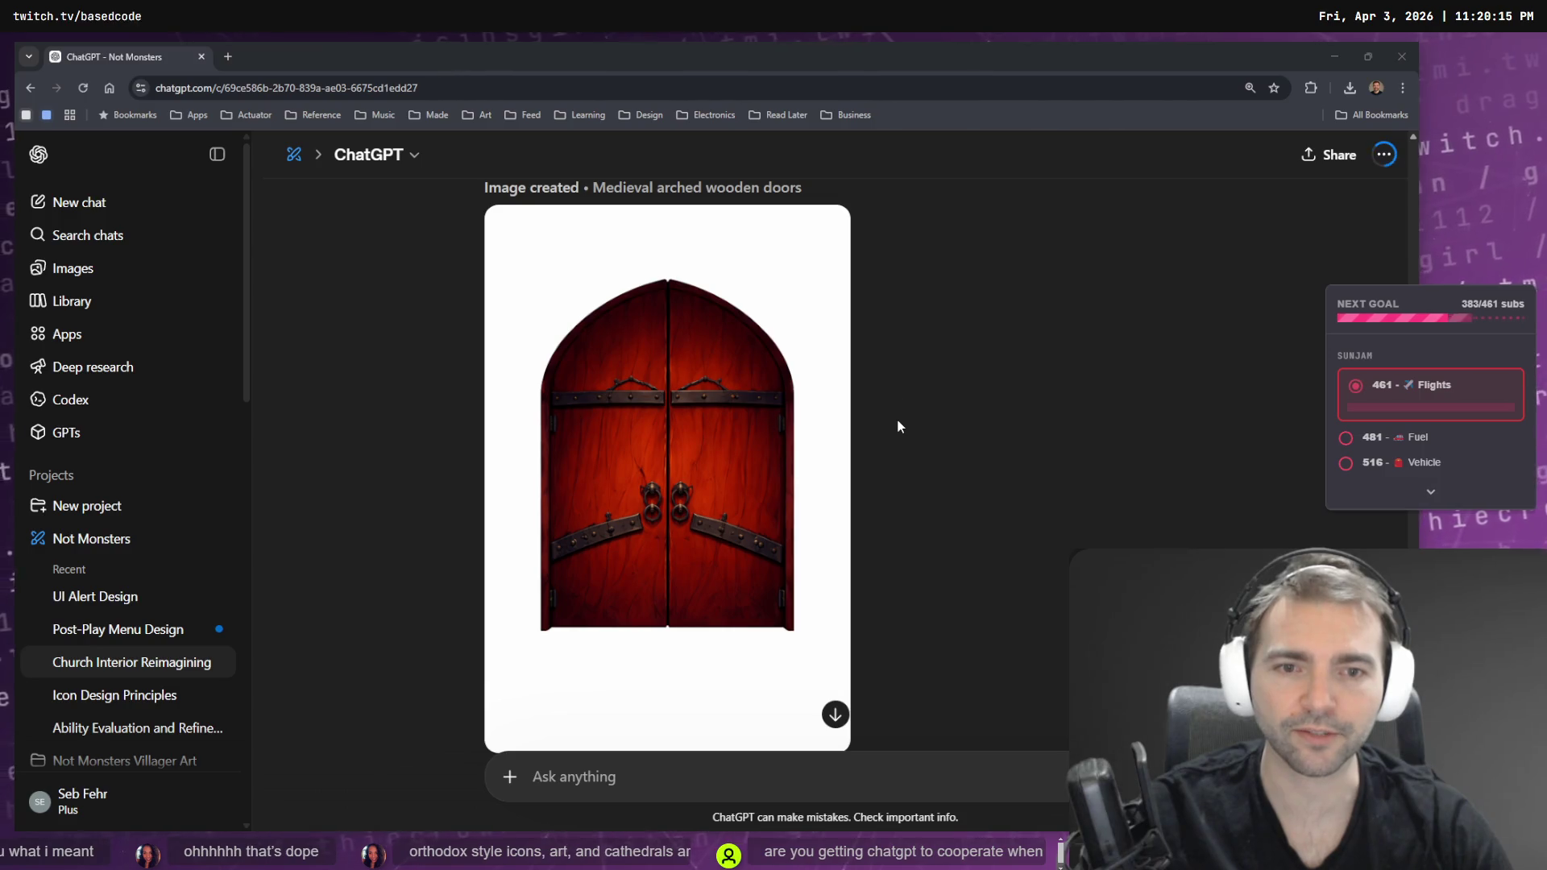
- Edit the earlier door prompt to add 'keep the door frame, and steps.'
{"action": "key", "text": "alt+Tab"}
{"action": "key", "text": "alt+Tab"}
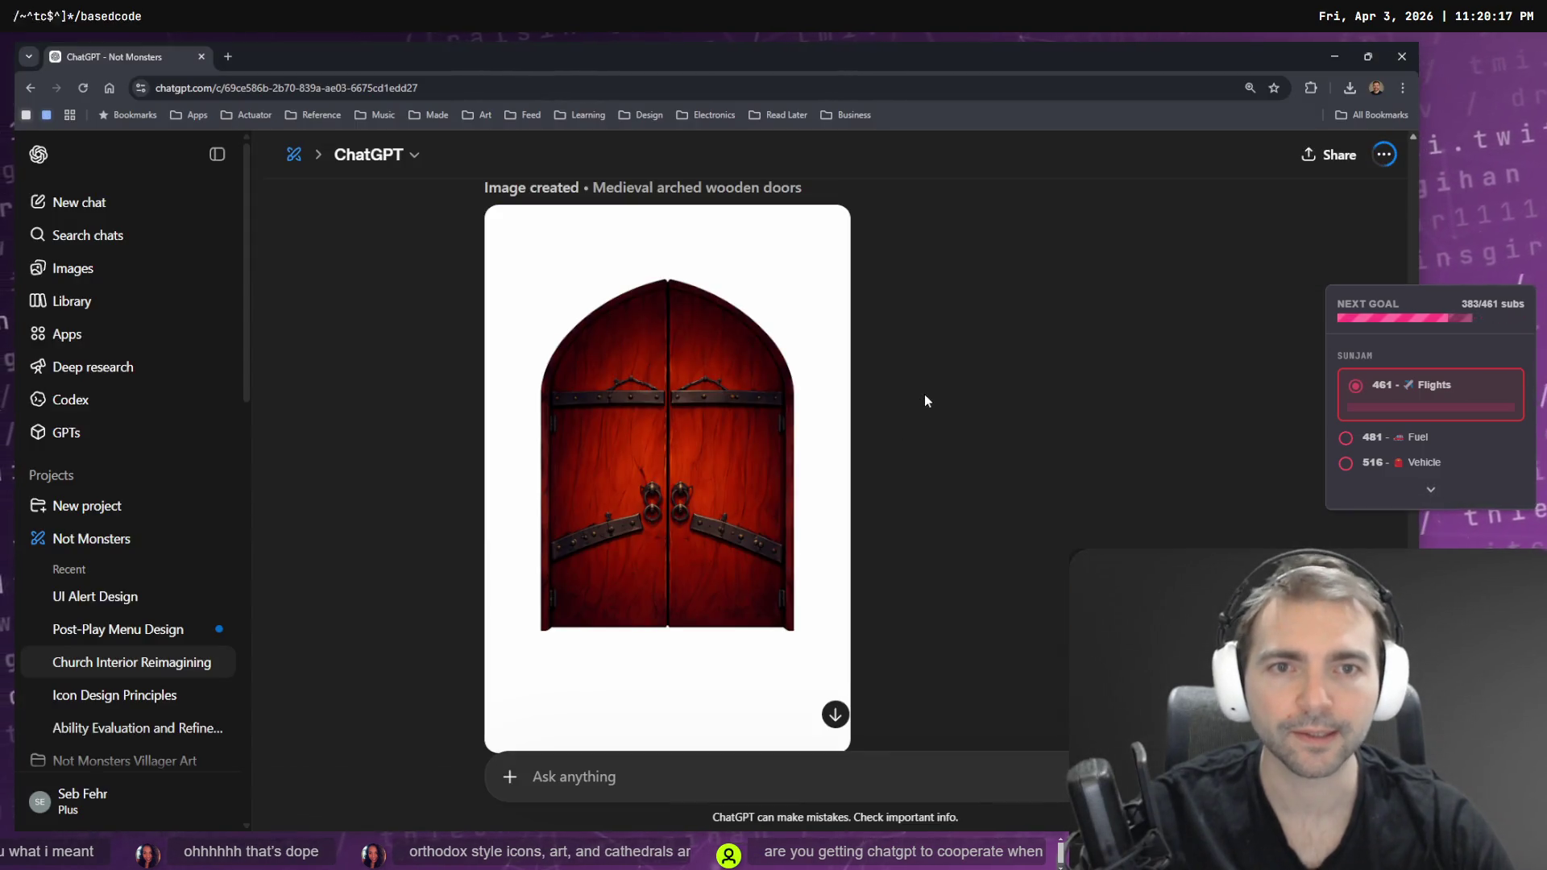
{"action": "scroll", "coordinate": [983, 399], "scroll_direction": "up", "scroll_amount": 4}
{"action": "scroll", "coordinate": [978, 409], "scroll_direction": "up", "scroll_amount": 6}
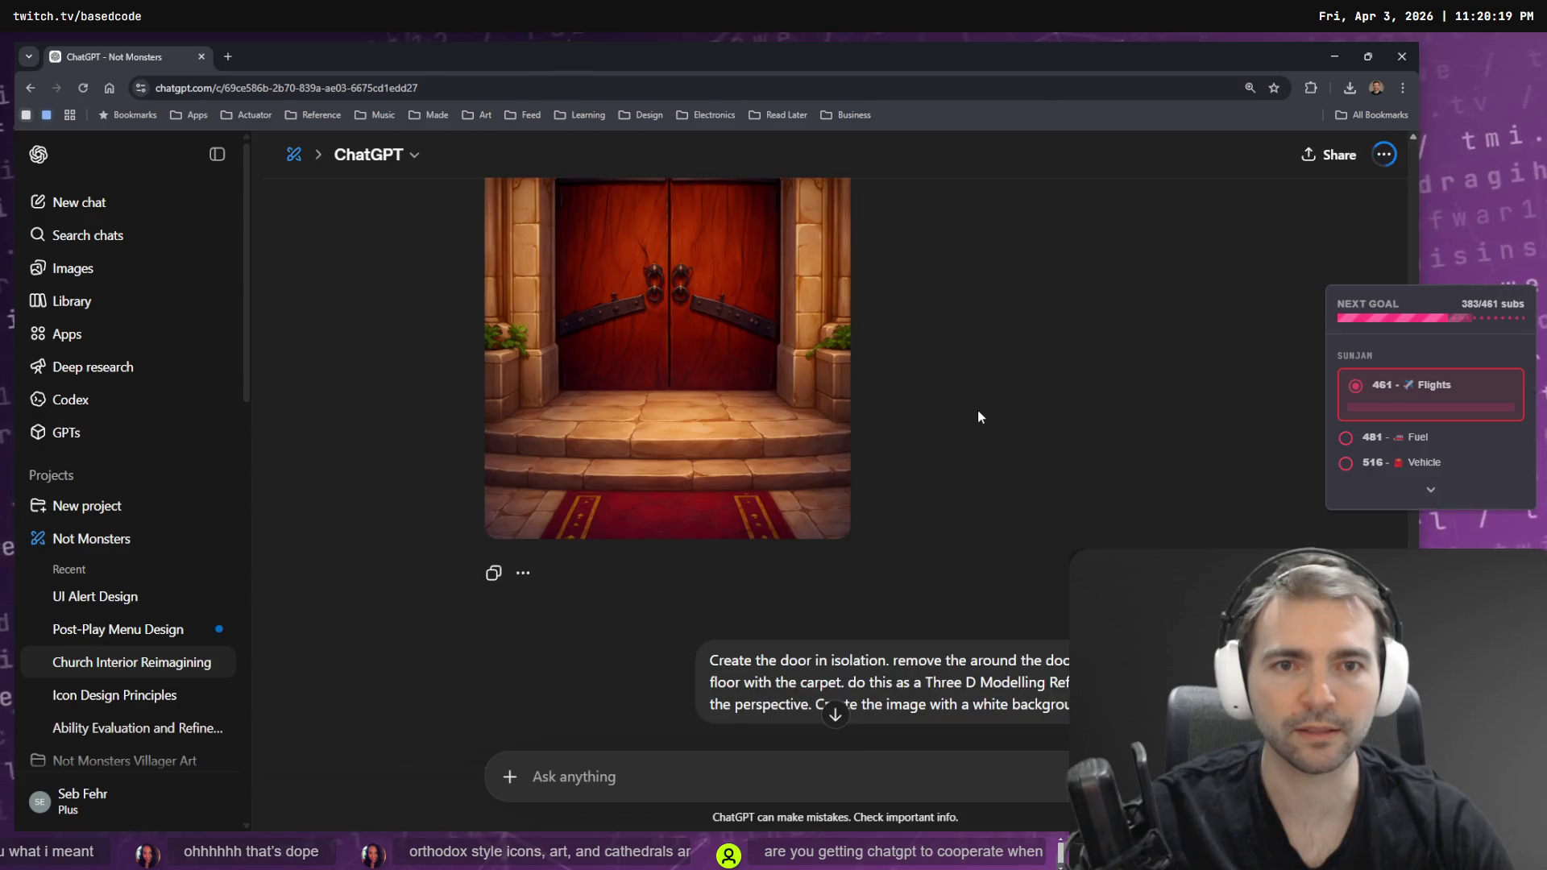
{"action": "scroll", "coordinate": [1106, 484], "scroll_direction": "down", "scroll_amount": 5}
{"action": "left_click", "coordinate": [1176, 525]}
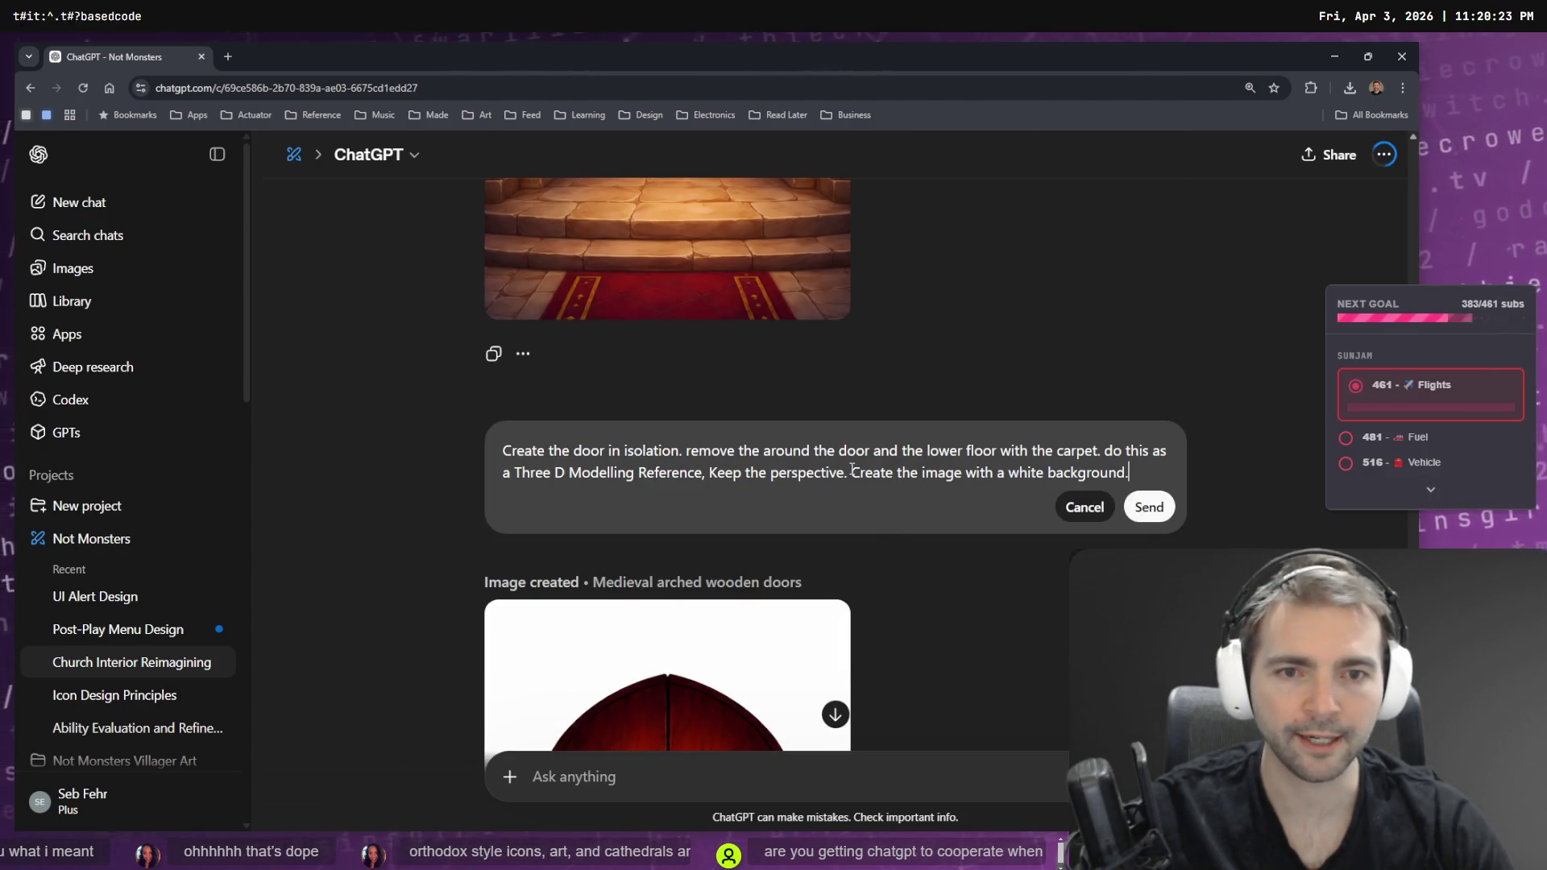
{"action": "left_click", "coordinate": [691, 452]}
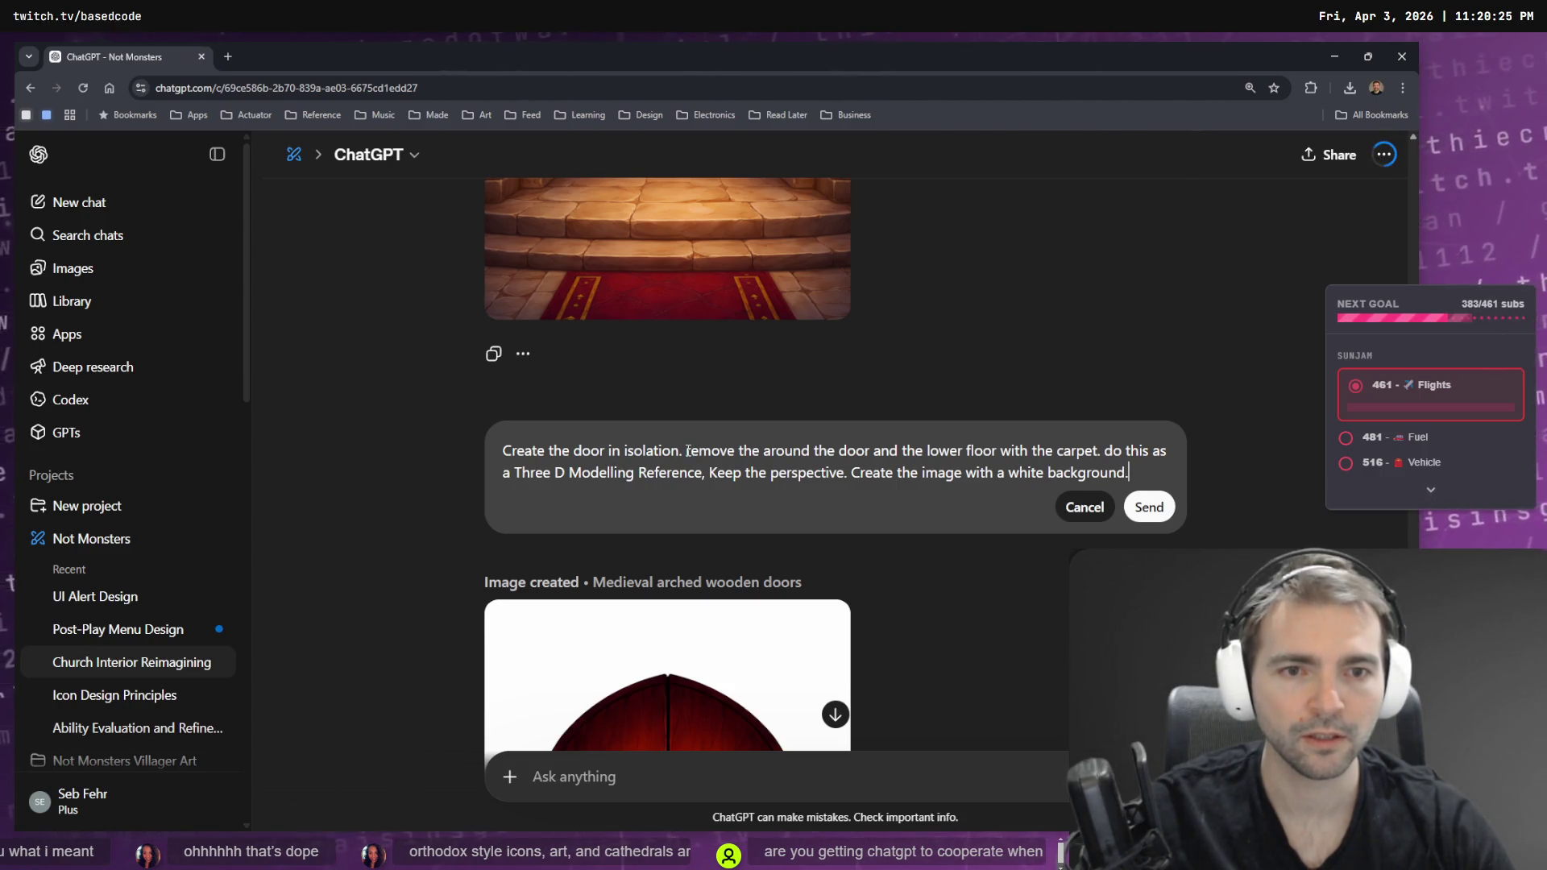
{"action": "type", "text": "keep the door frame"}
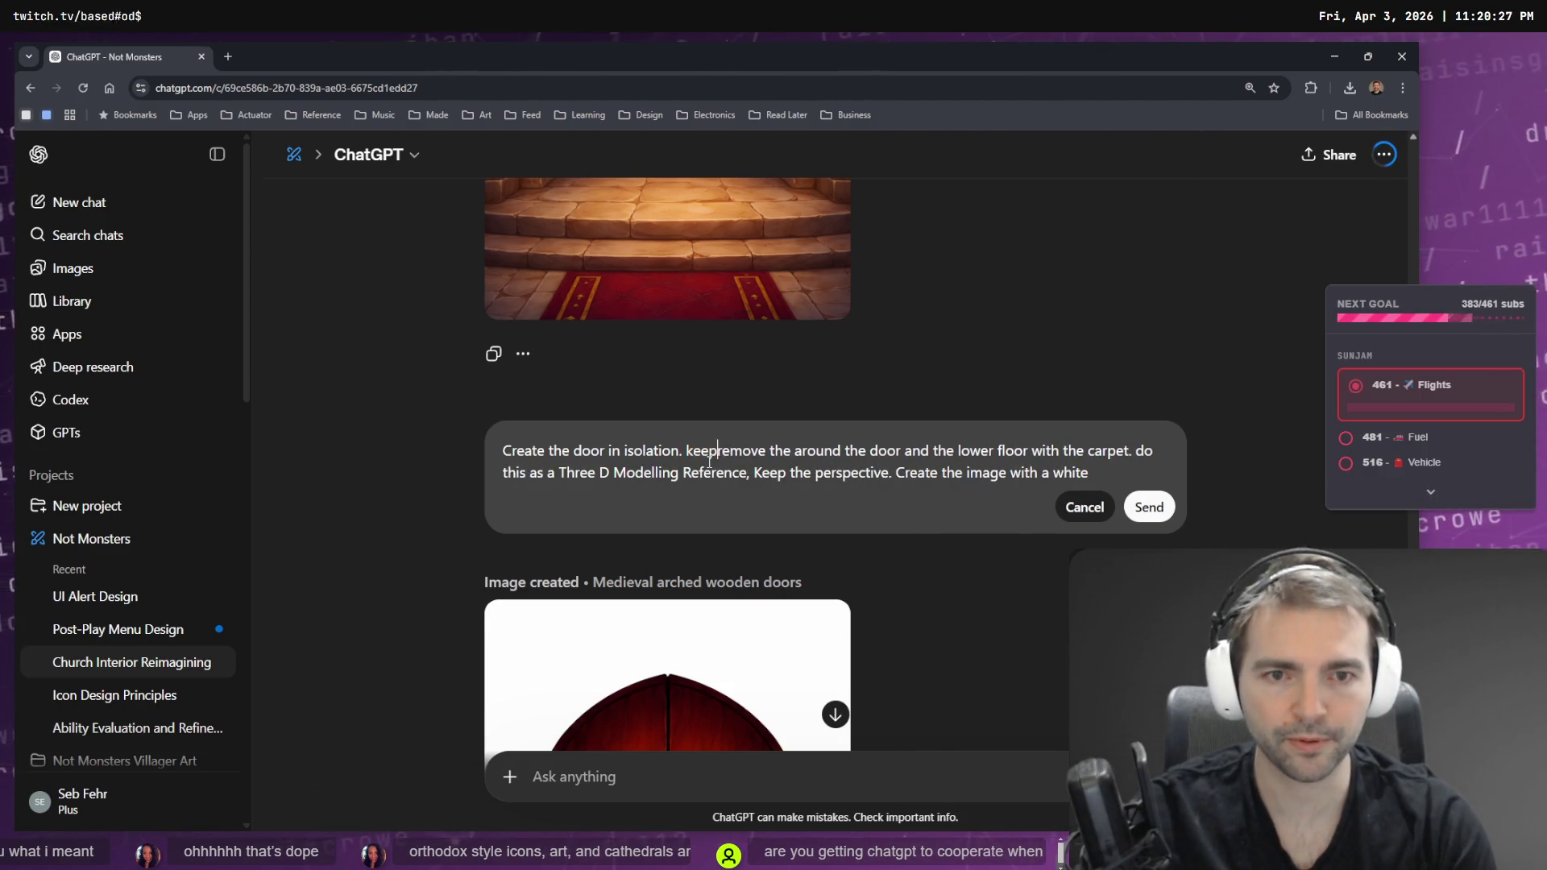
{"action": "type", "text": ", and "}
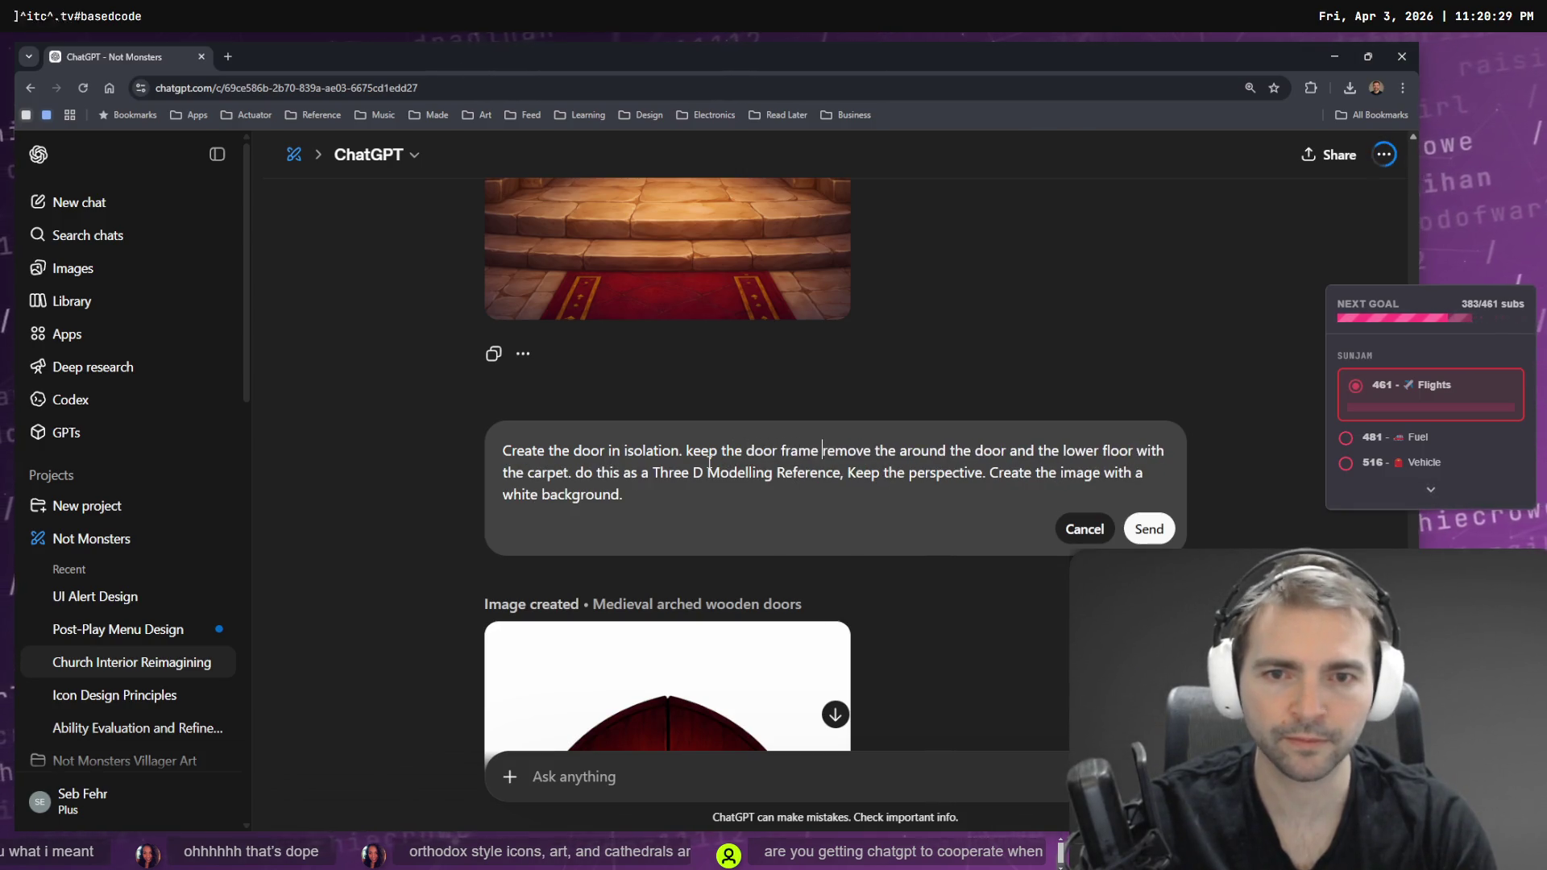
{"action": "type", "text": "imme"}
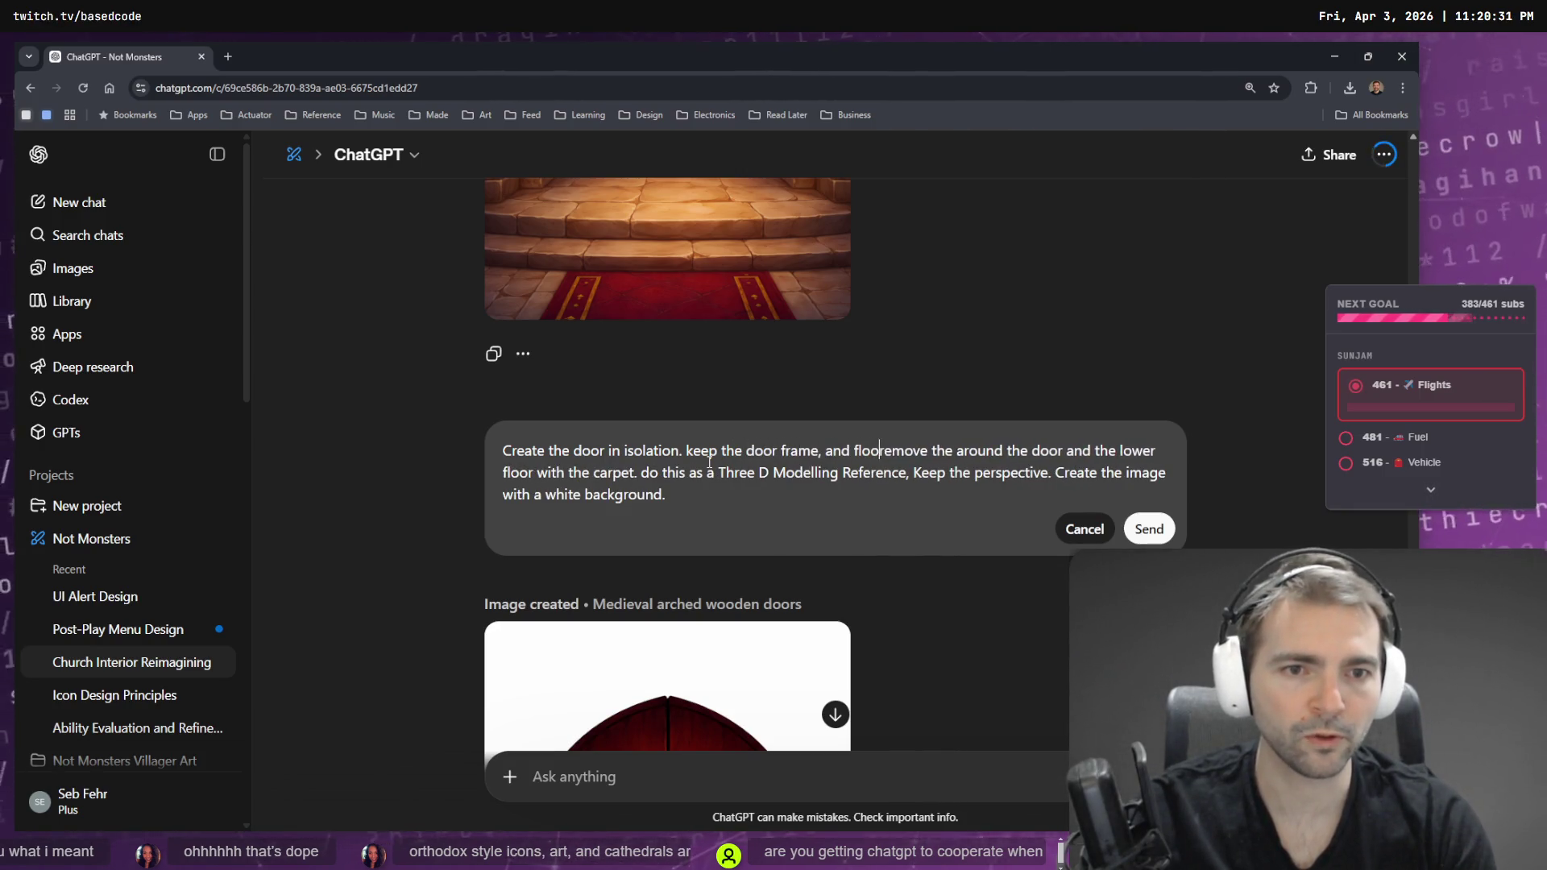
{"action": "type", "text": "diatel"}
{"action": "key", "text": "BackSpace"}
{"action": "key", "text": "BackSpace"}
{"action": "key", "text": "BackSpace"}
{"action": "type", "text": "steps."}
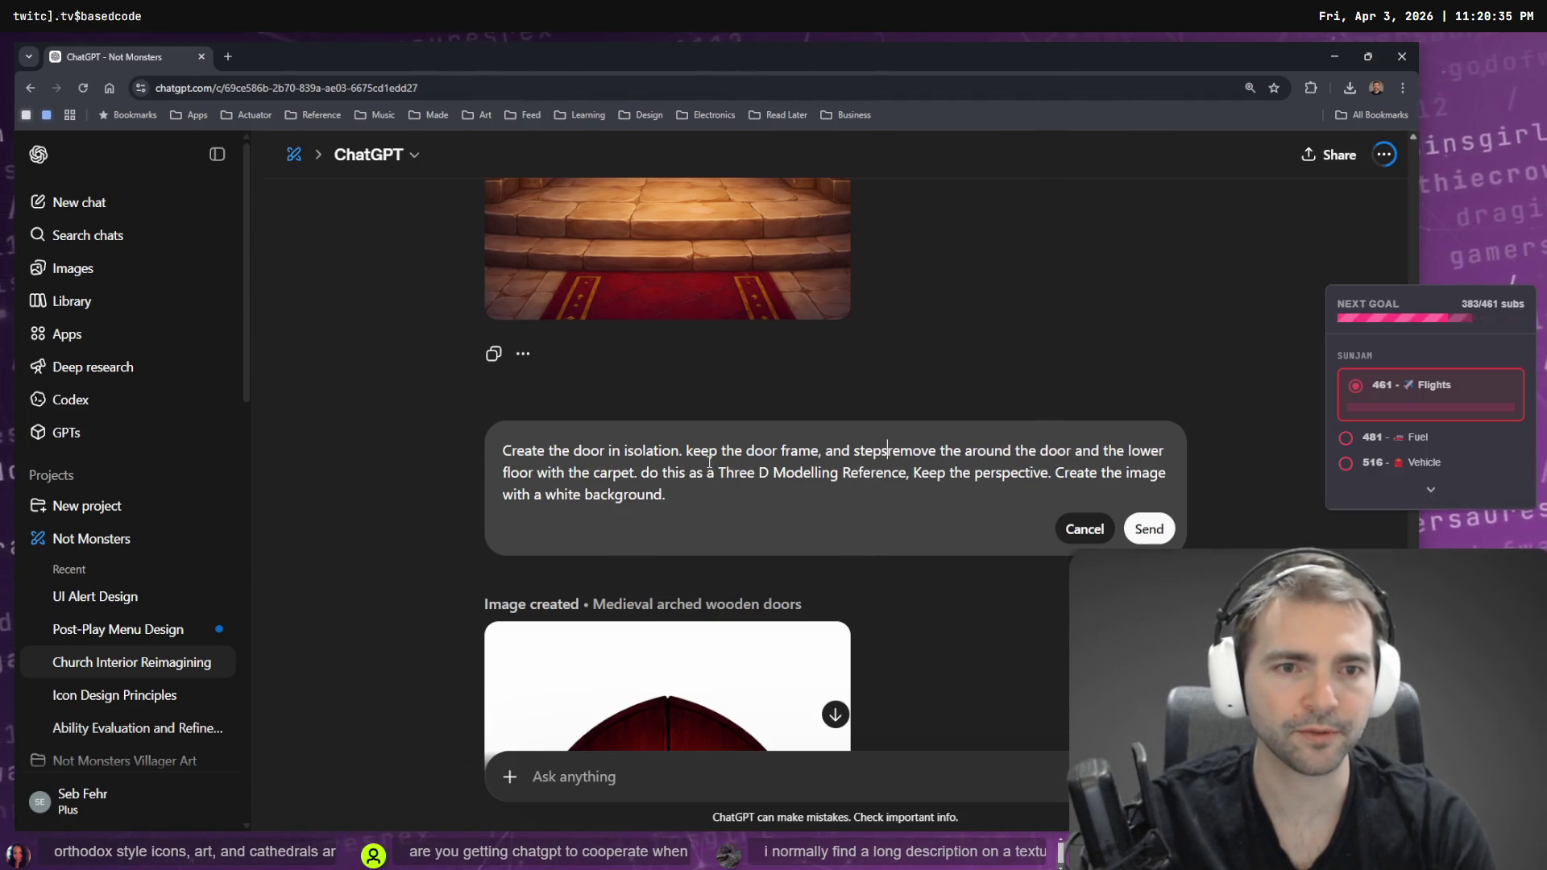
- Capitalise 'Remove', append 'Neutral lighting.', change 'Three D' to '3D', and resend the prompt
{"action": "key", "text": "Delete"}
{"action": "type", "text": "R"}
{"action": "key", "text": "ctrl+End"}
{"action": "type", "text": "Neura"}
{"action": "key", "text": "BackSpace"}
{"action": "key", "text": "BackSpace"}
{"action": "type", "text": "tral lighting."}
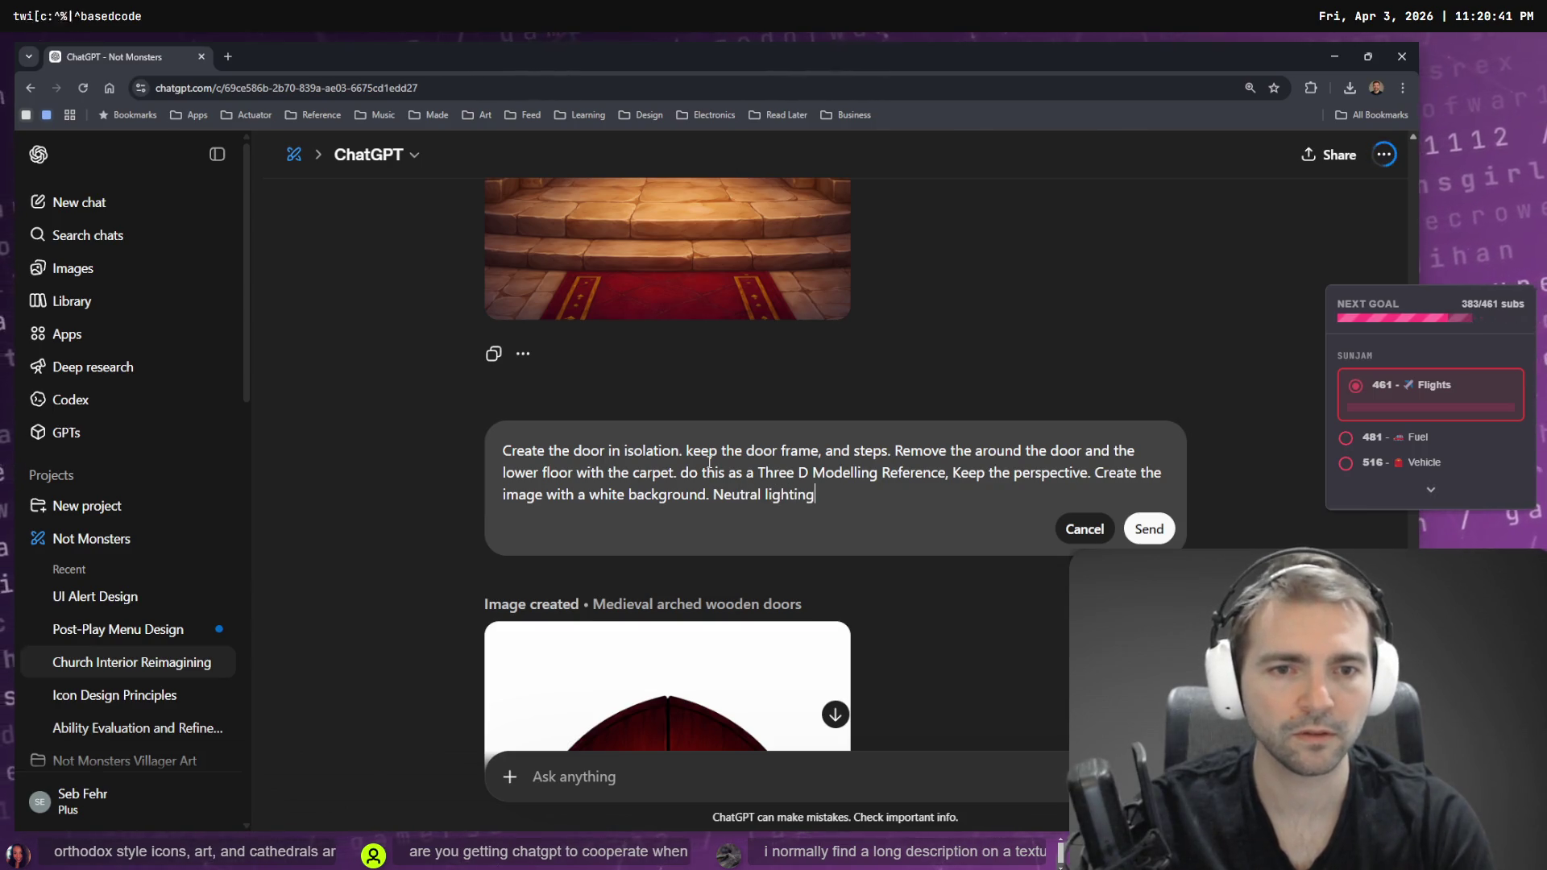
{"action": "key", "text": "ctrl+a"}
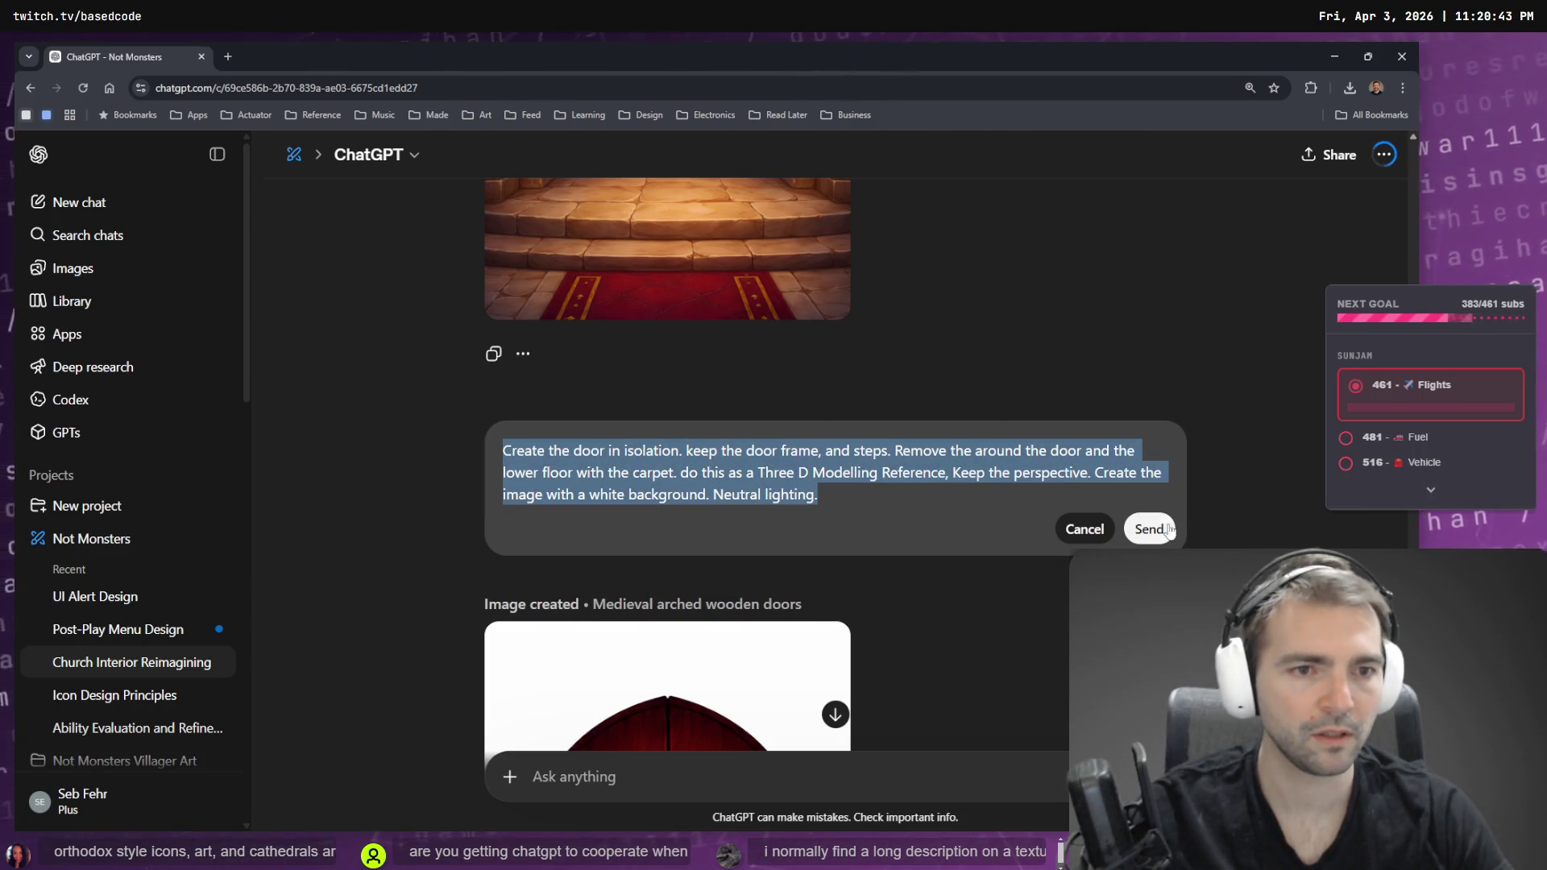
{"action": "left_click", "coordinate": [781, 450]}
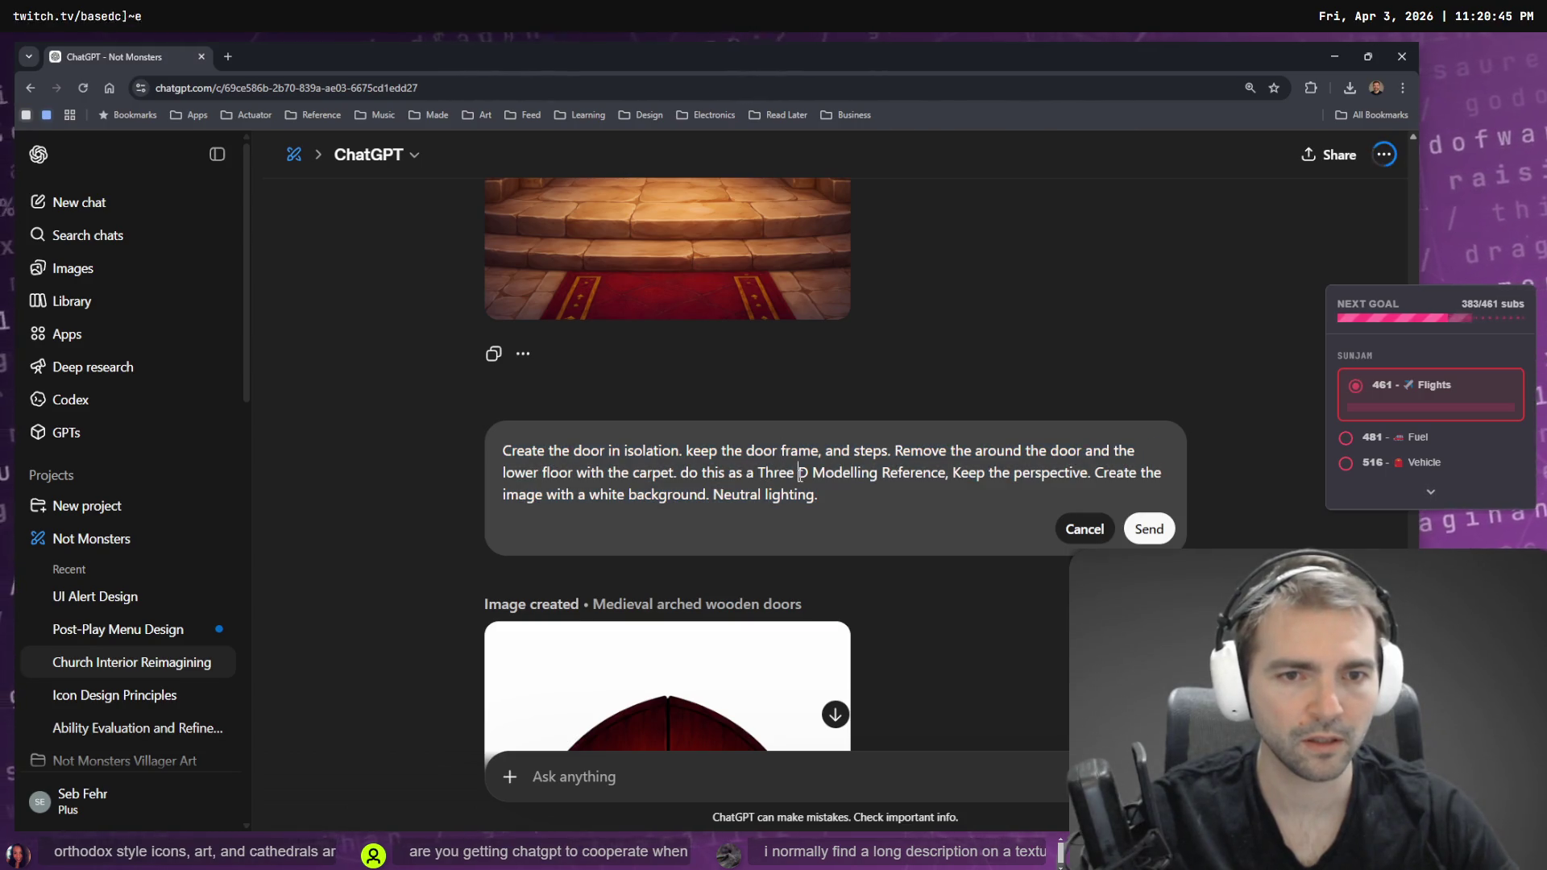
{"action": "left_click_drag", "start_coordinate": [801, 475], "coordinate": [758, 475]}
{"action": "type", "text": "3"}
{"action": "key", "text": "ctrl+a"}
{"action": "left_click", "coordinate": [1147, 529]}
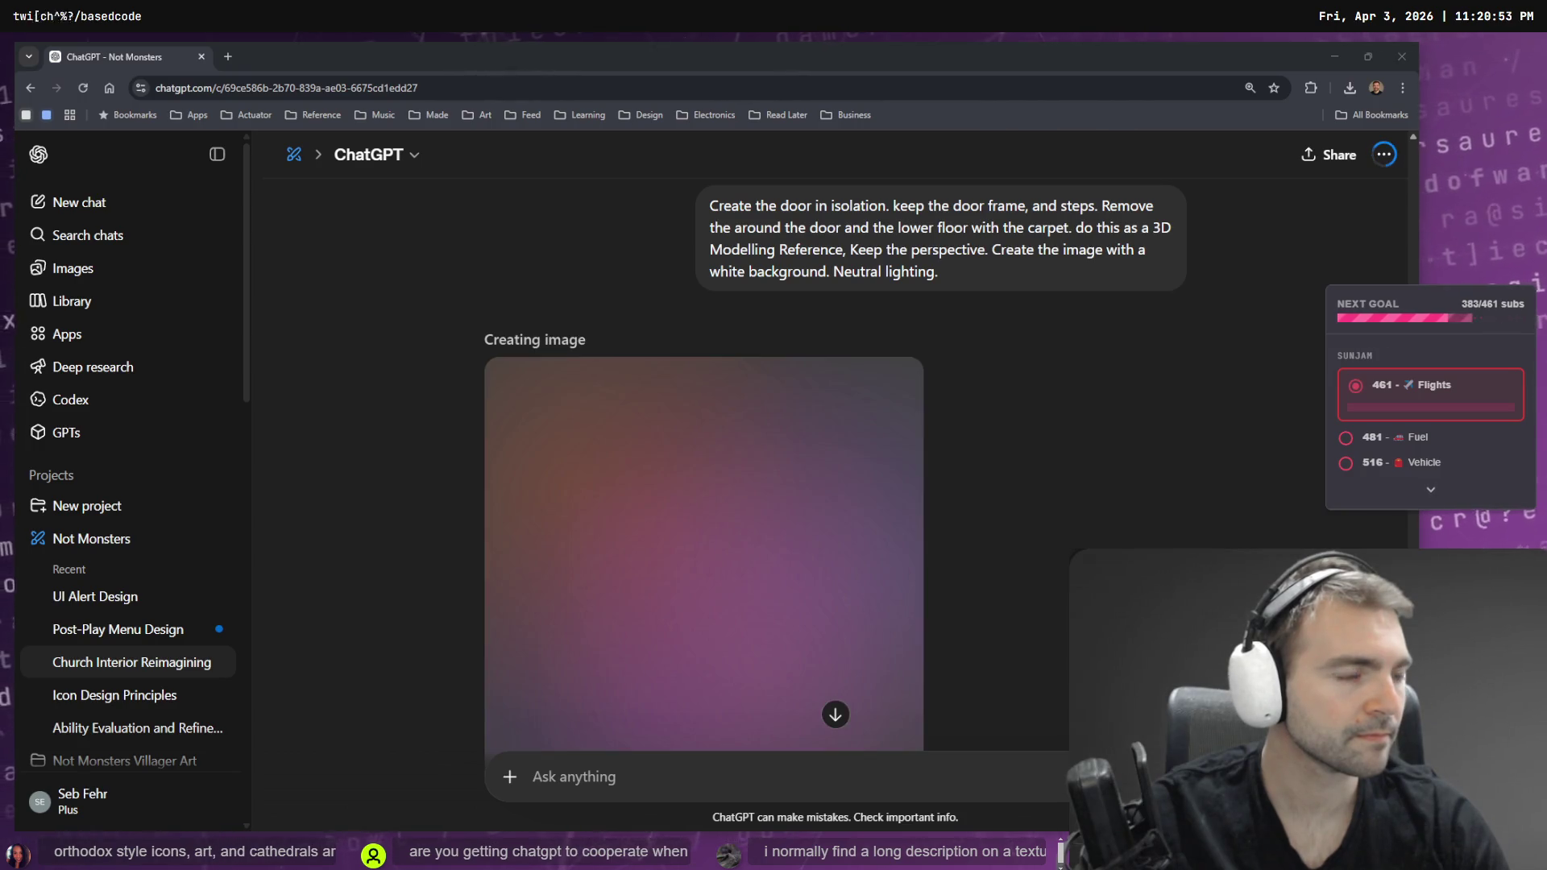
- Fly around the Godot chapel to inspect the aisle, lectern, pews and altar
{"action": "key", "text": "alt+Tab"}
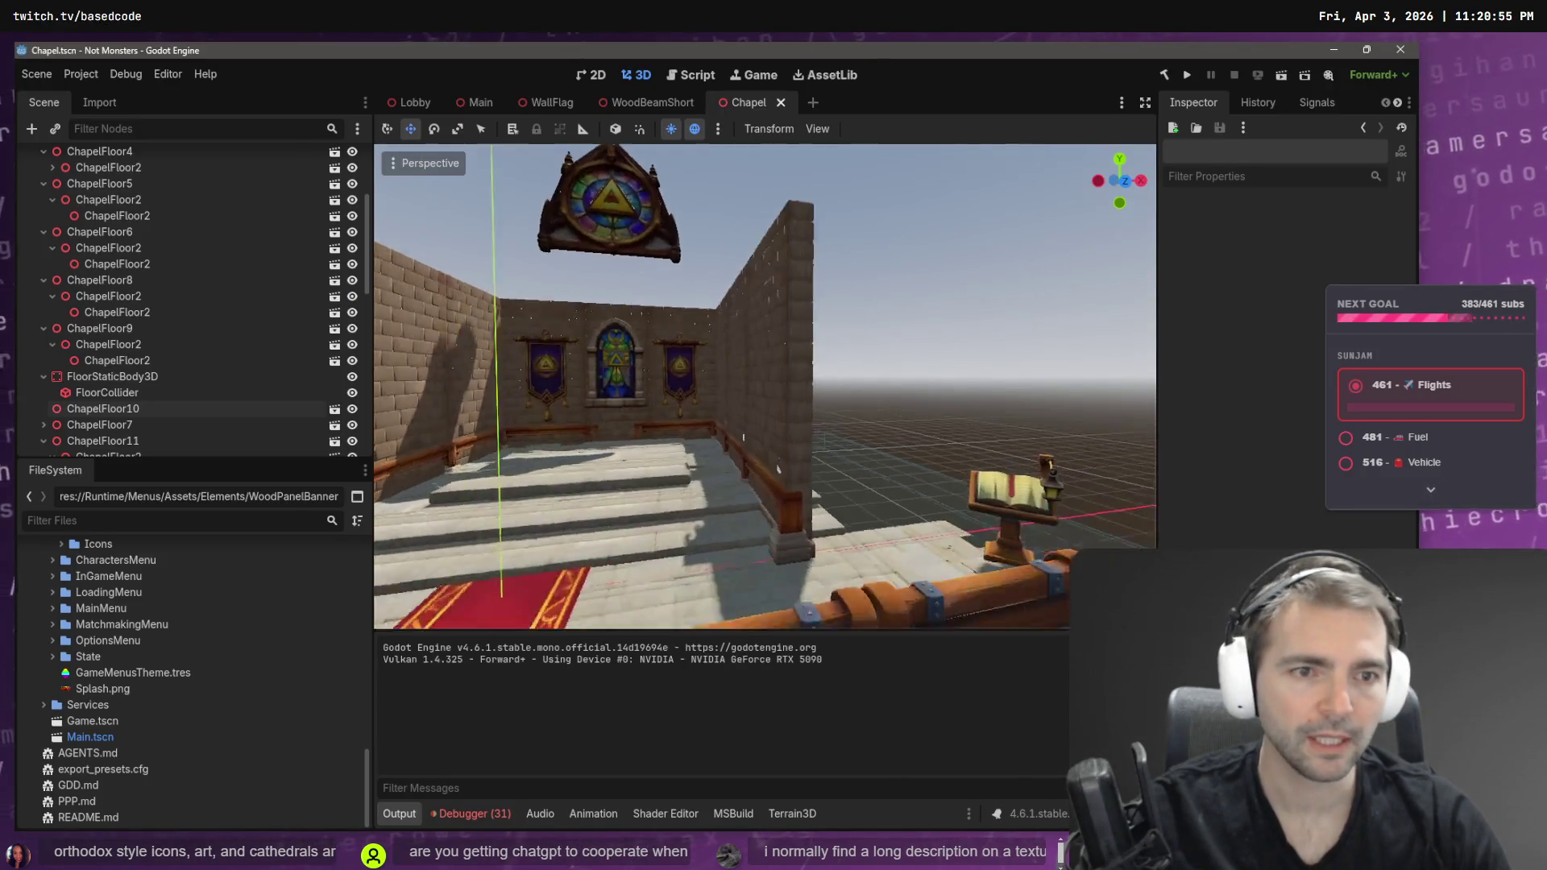
{"action": "key", "text": "s"}
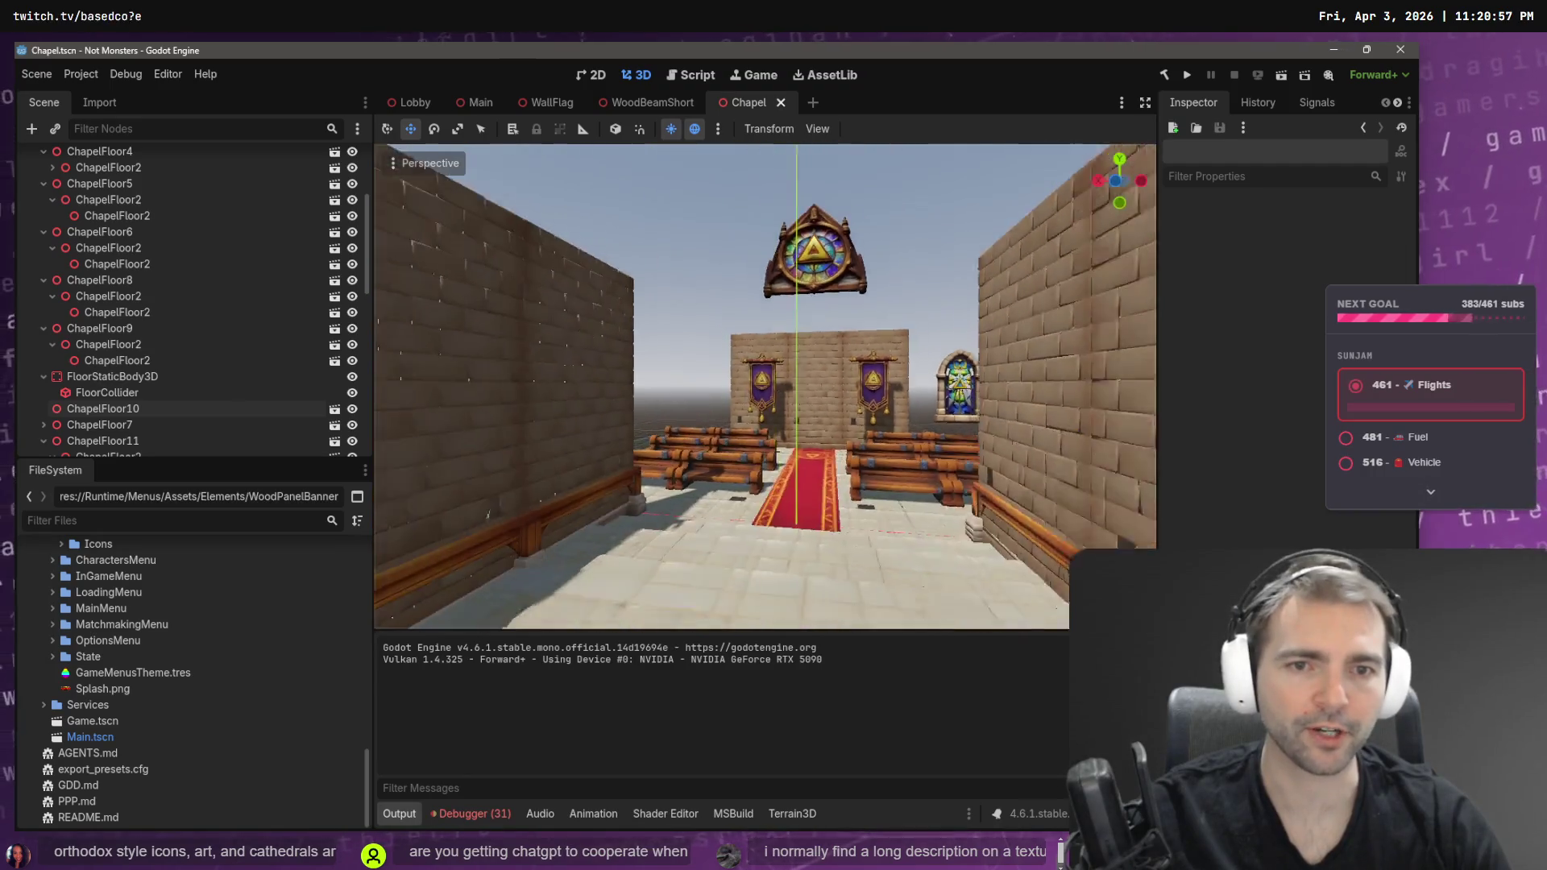
{"action": "key", "text": "w"}
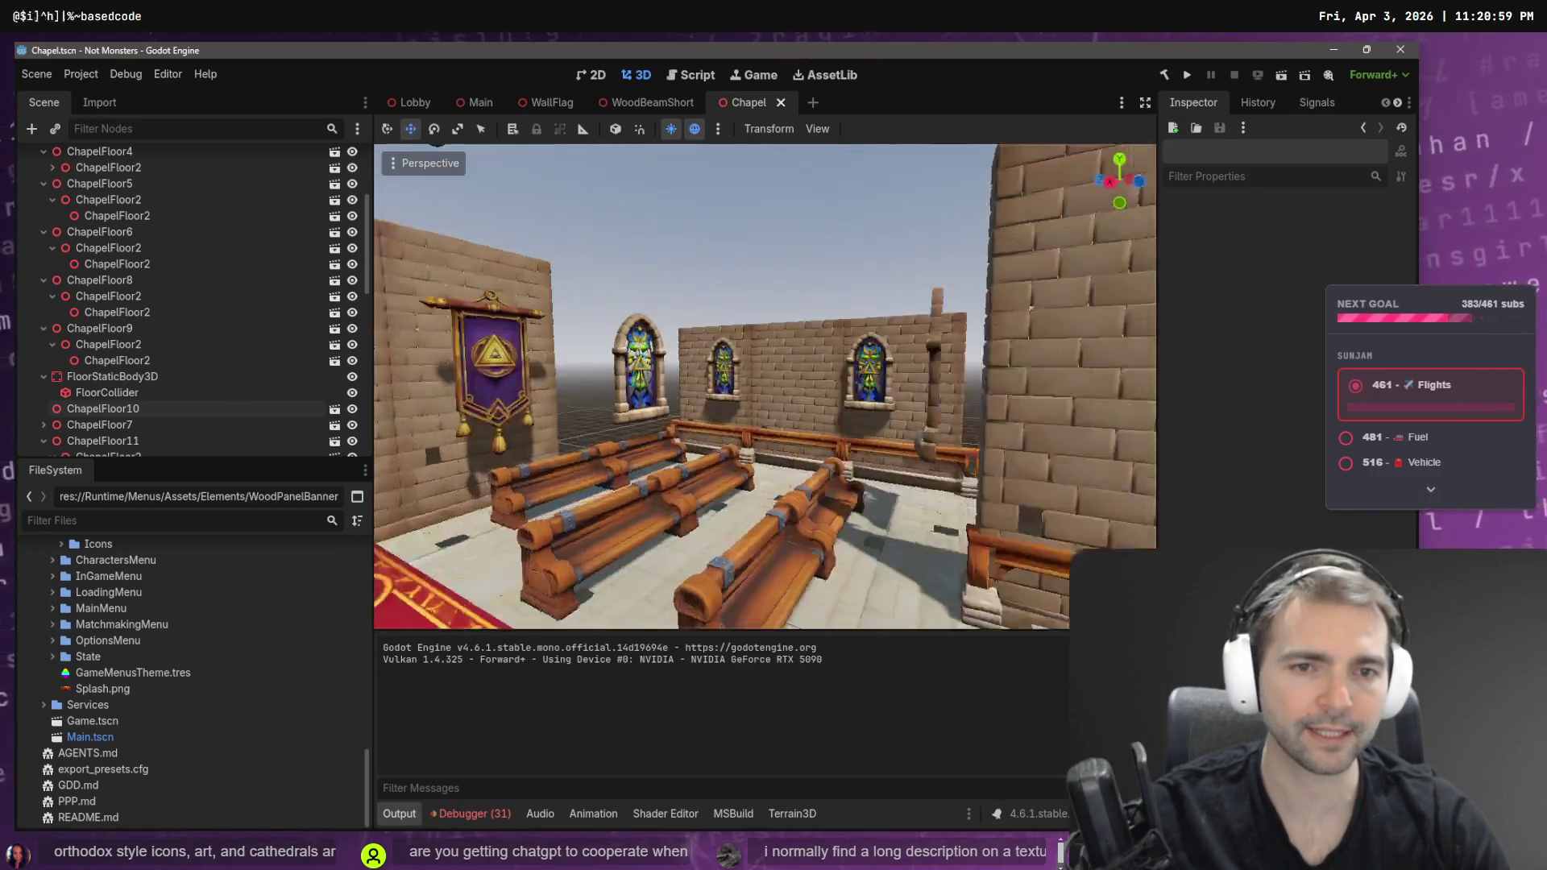
{"action": "key", "text": "s"}
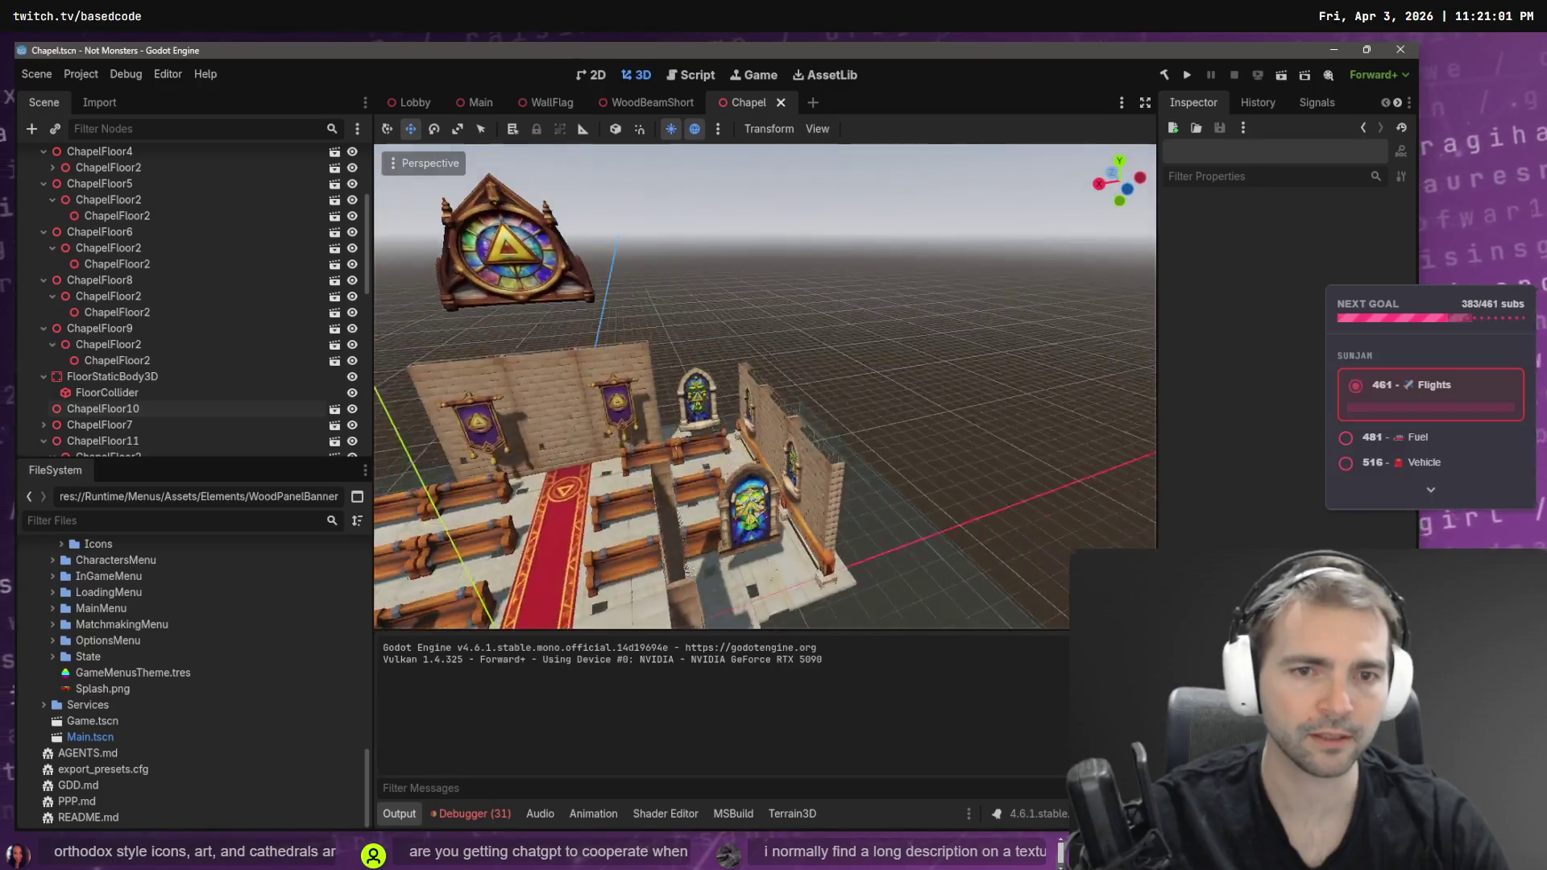
{"action": "key", "text": "w"}
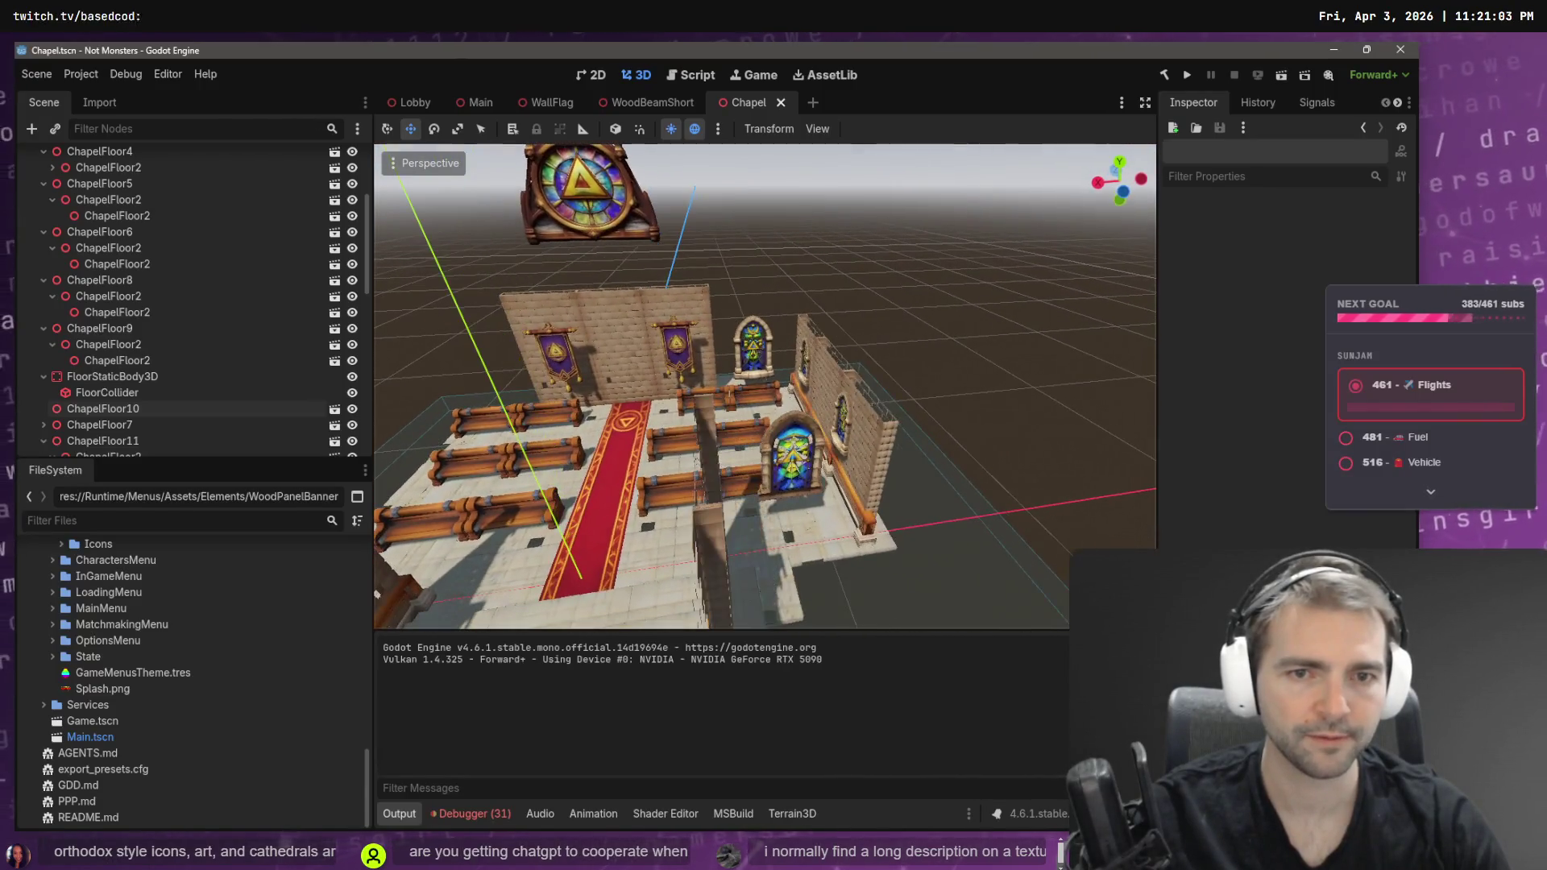
{"action": "key", "text": "s"}
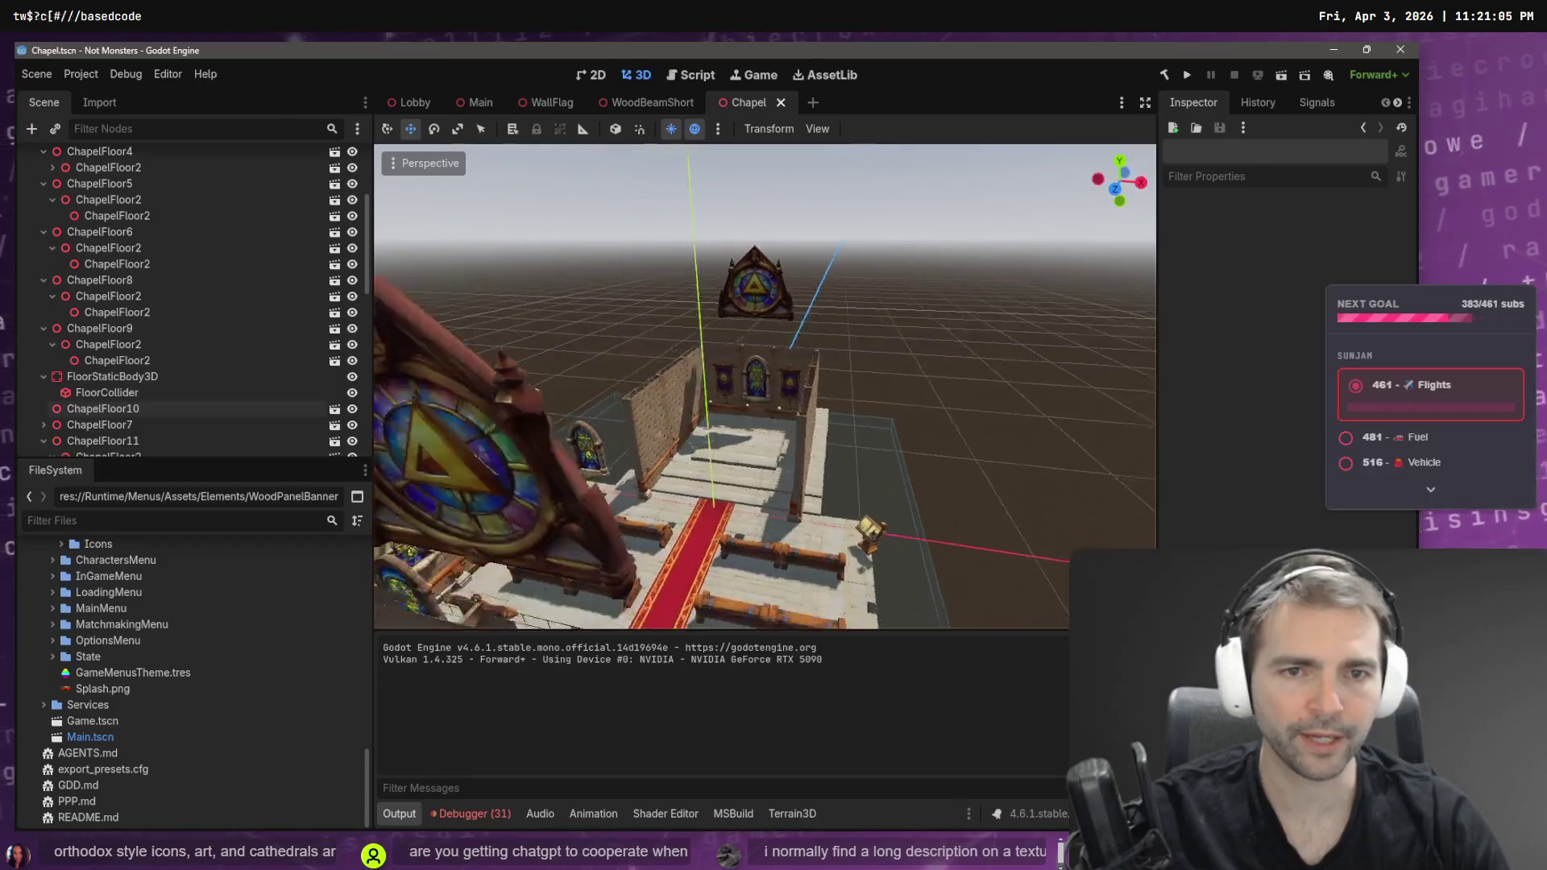
{"action": "key", "text": "w"}
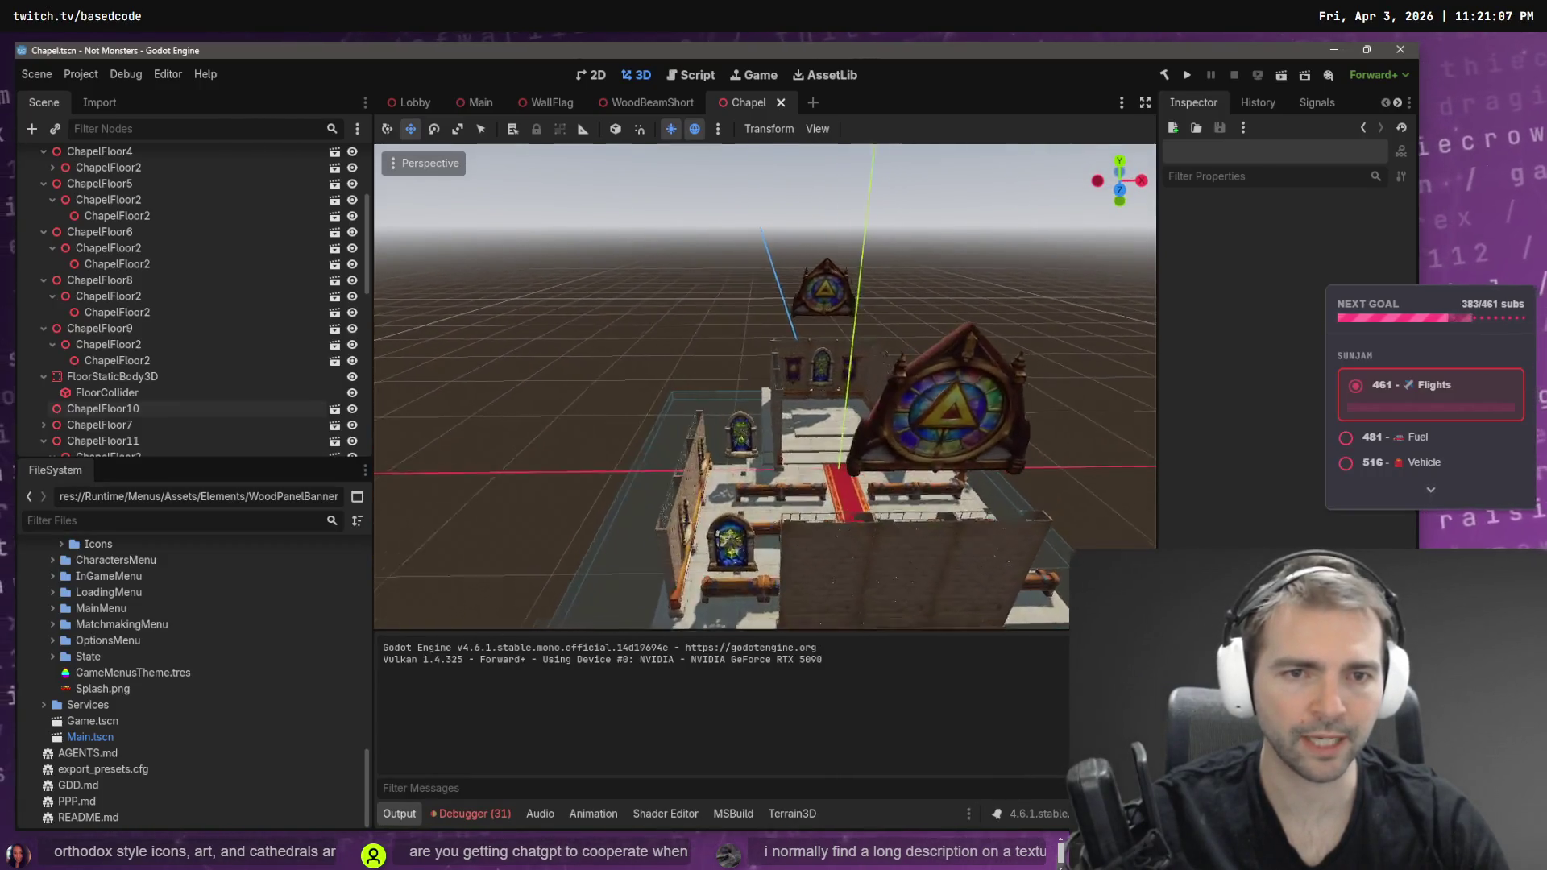
- Tour the stained-glass window walls and banners, then select the StoneWallPlain6 window wall
{"action": "key", "text": "w"}
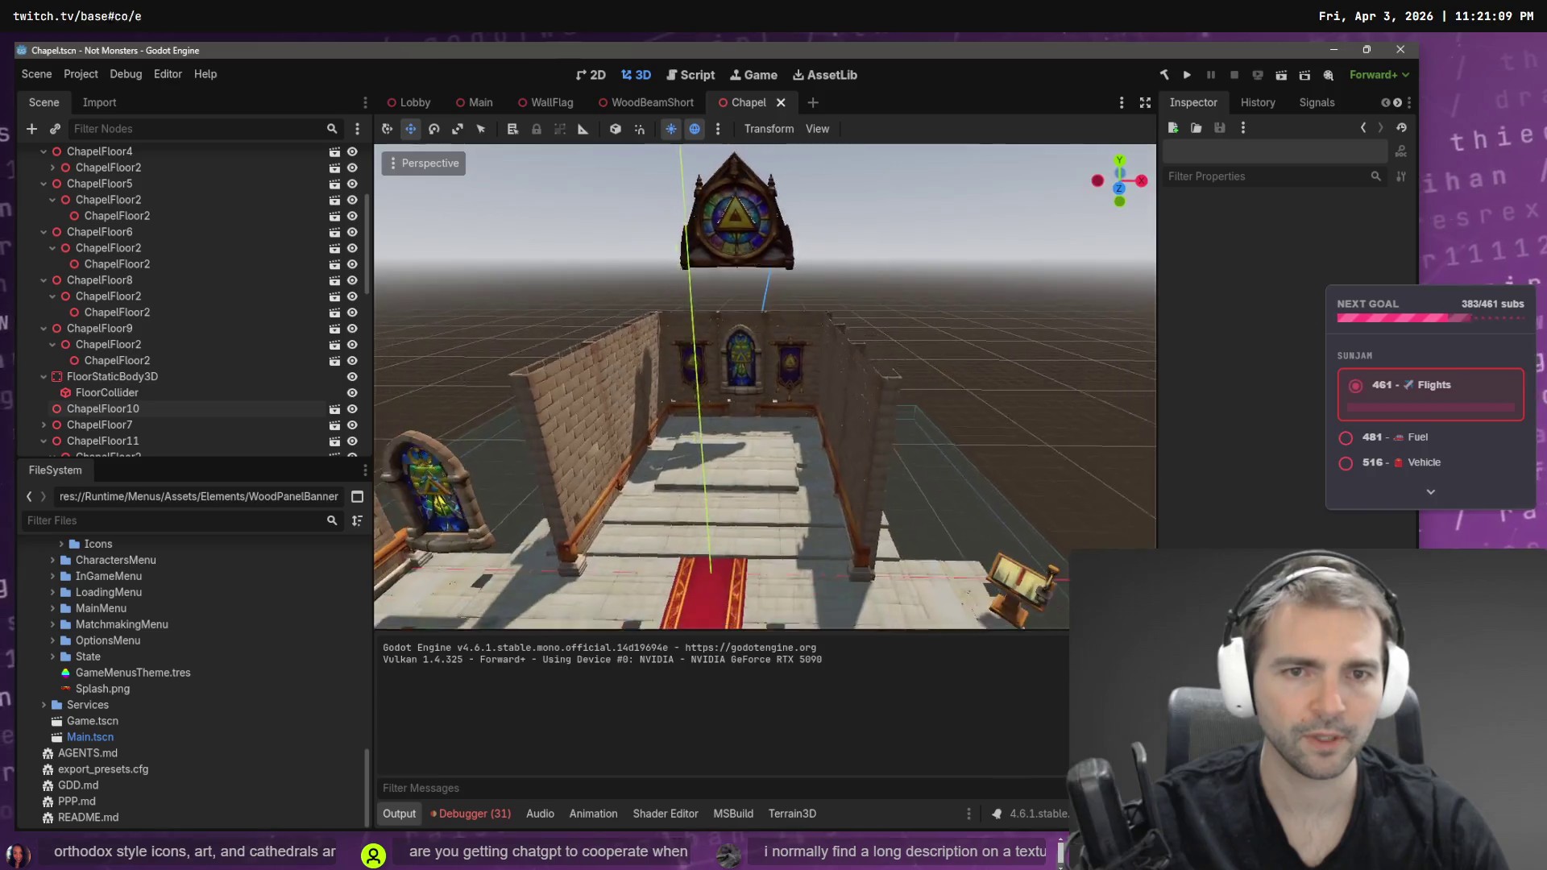
{"action": "key", "text": "s"}
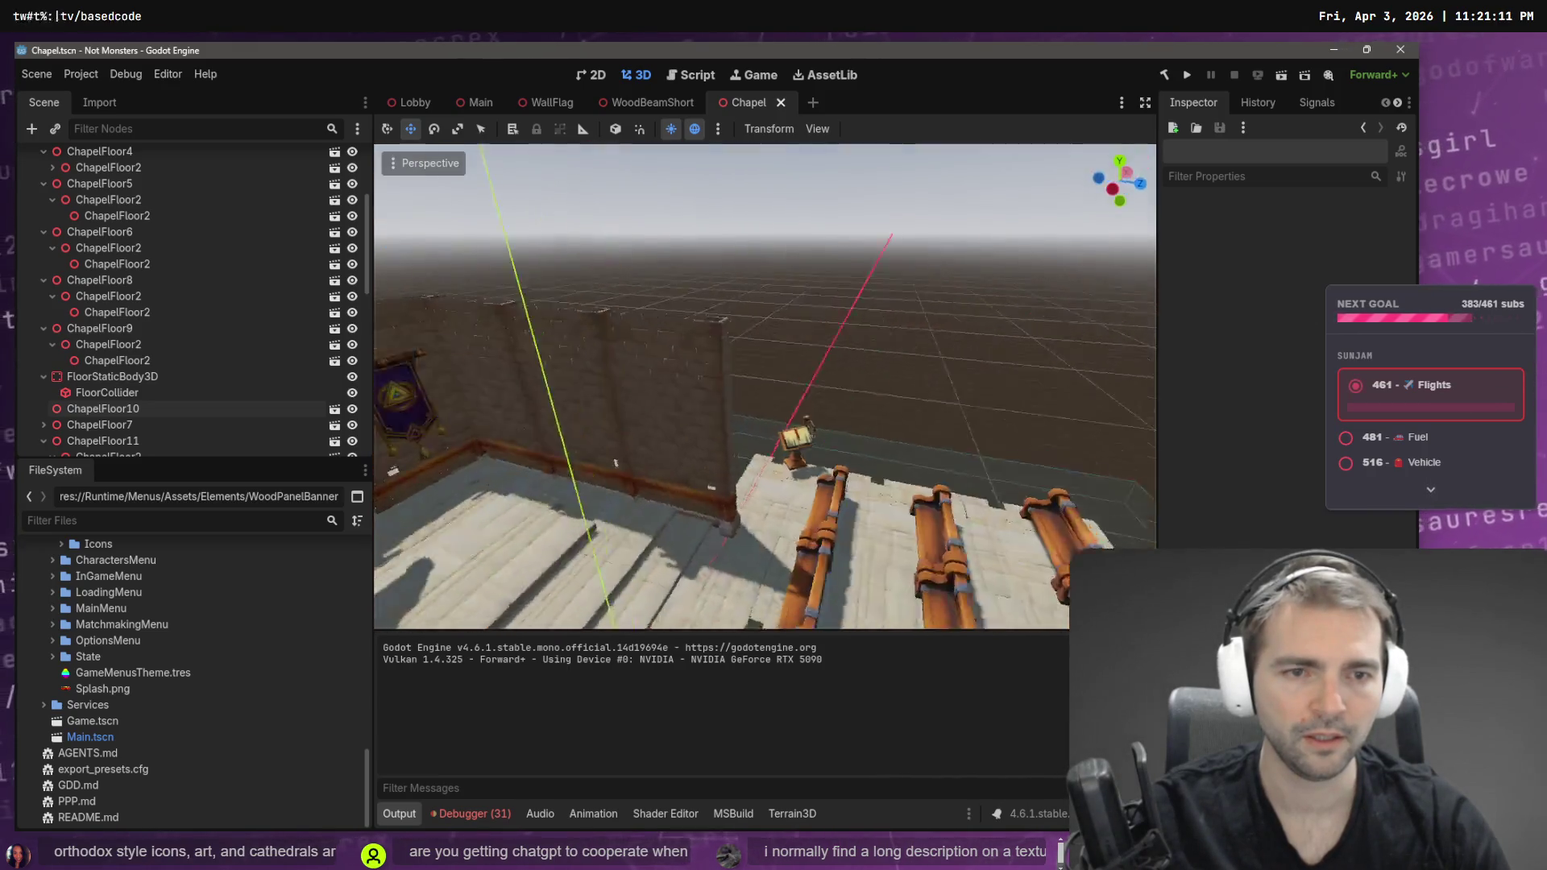
{"action": "key", "text": "w"}
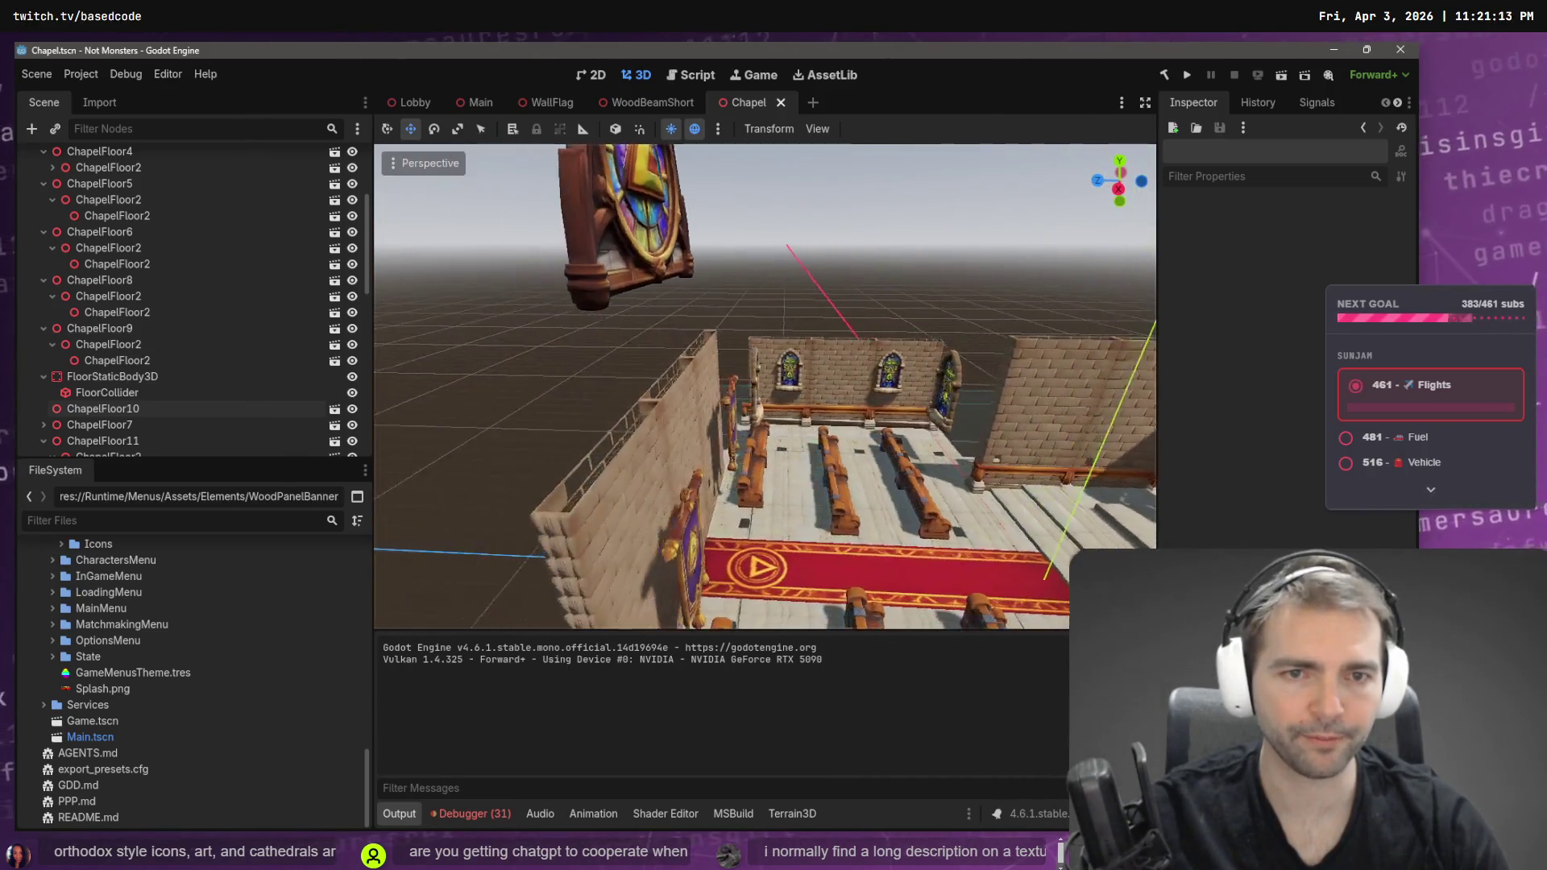
{"action": "key", "text": "w"}
{"action": "key", "text": "s"}
{"action": "key", "text": "w"}
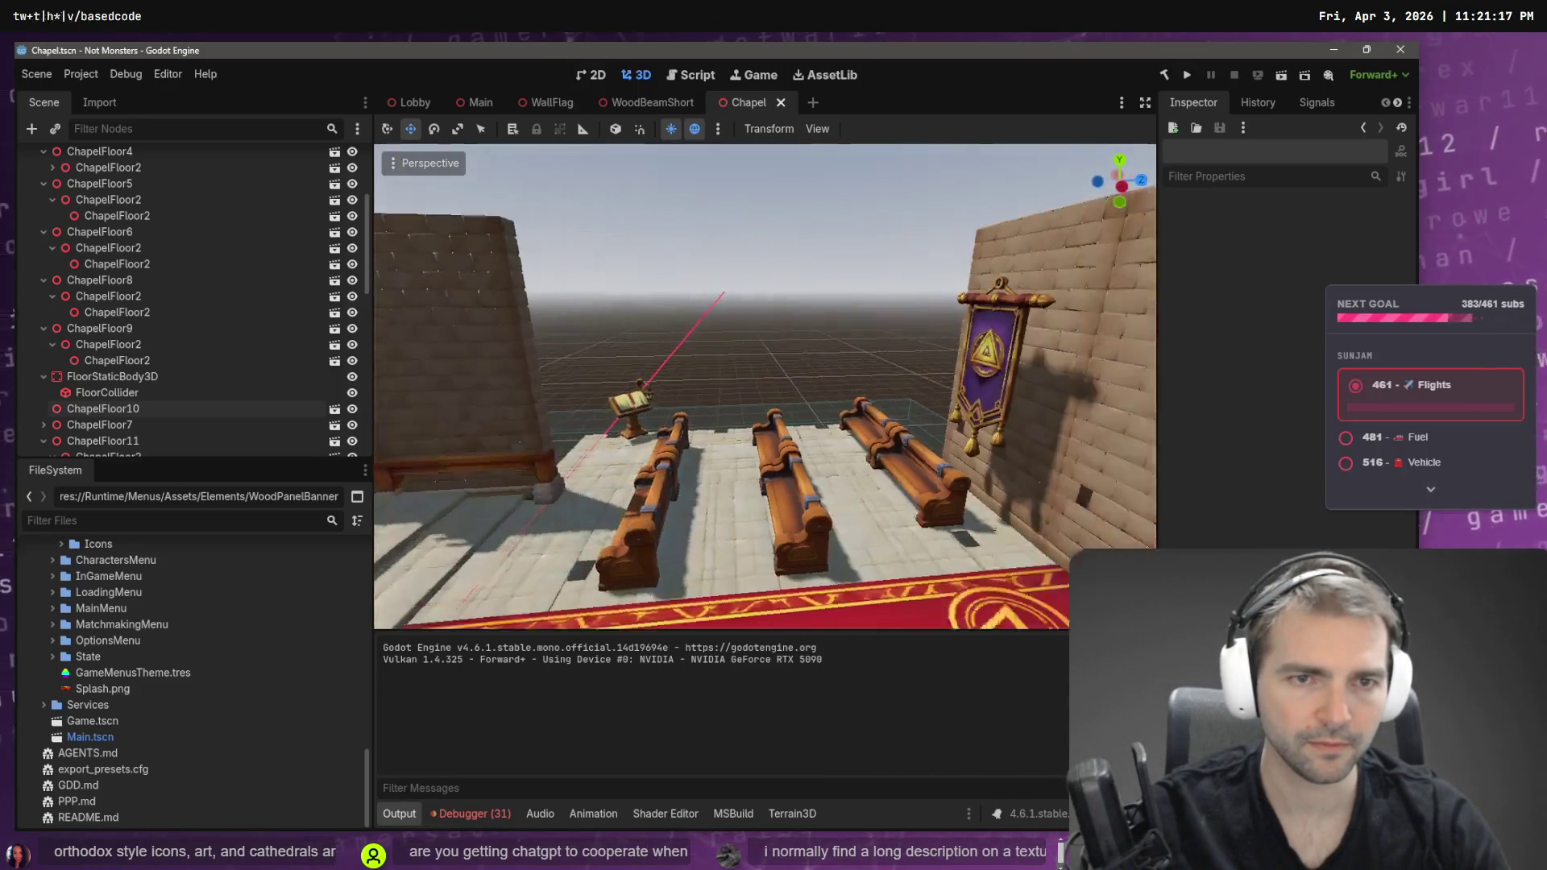
{"action": "key", "text": "w"}
{"action": "left_click", "coordinate": [767, 434]}
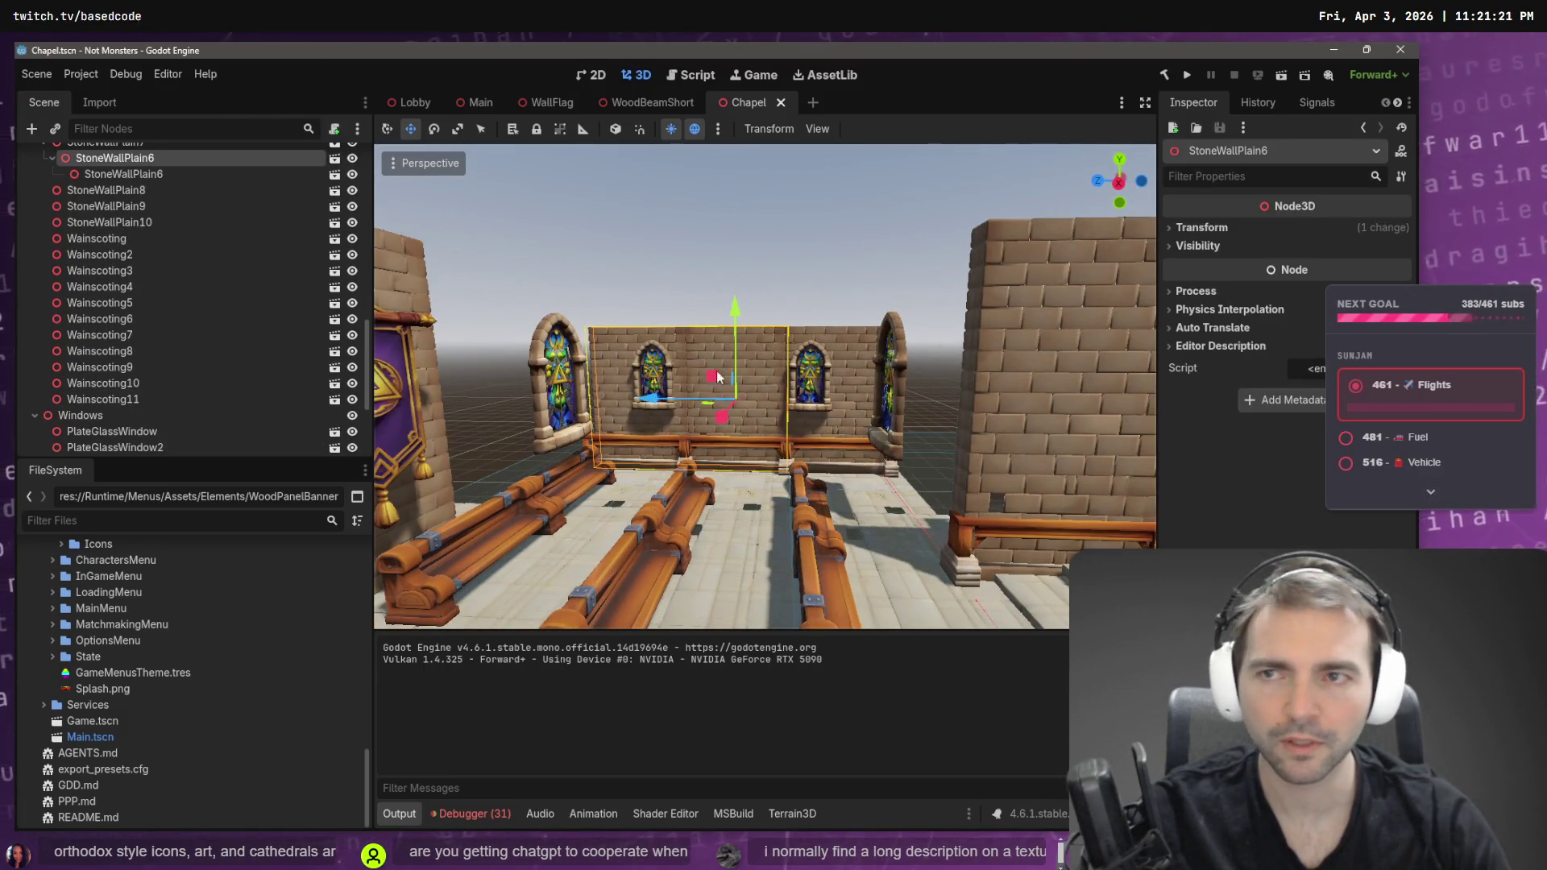
- Select StoneWallPlain7 in the Scene dock and collapse its children
{"action": "scroll", "coordinate": [139, 215], "scroll_direction": "up", "scroll_amount": 2}
{"action": "left_click", "coordinate": [107, 177]}
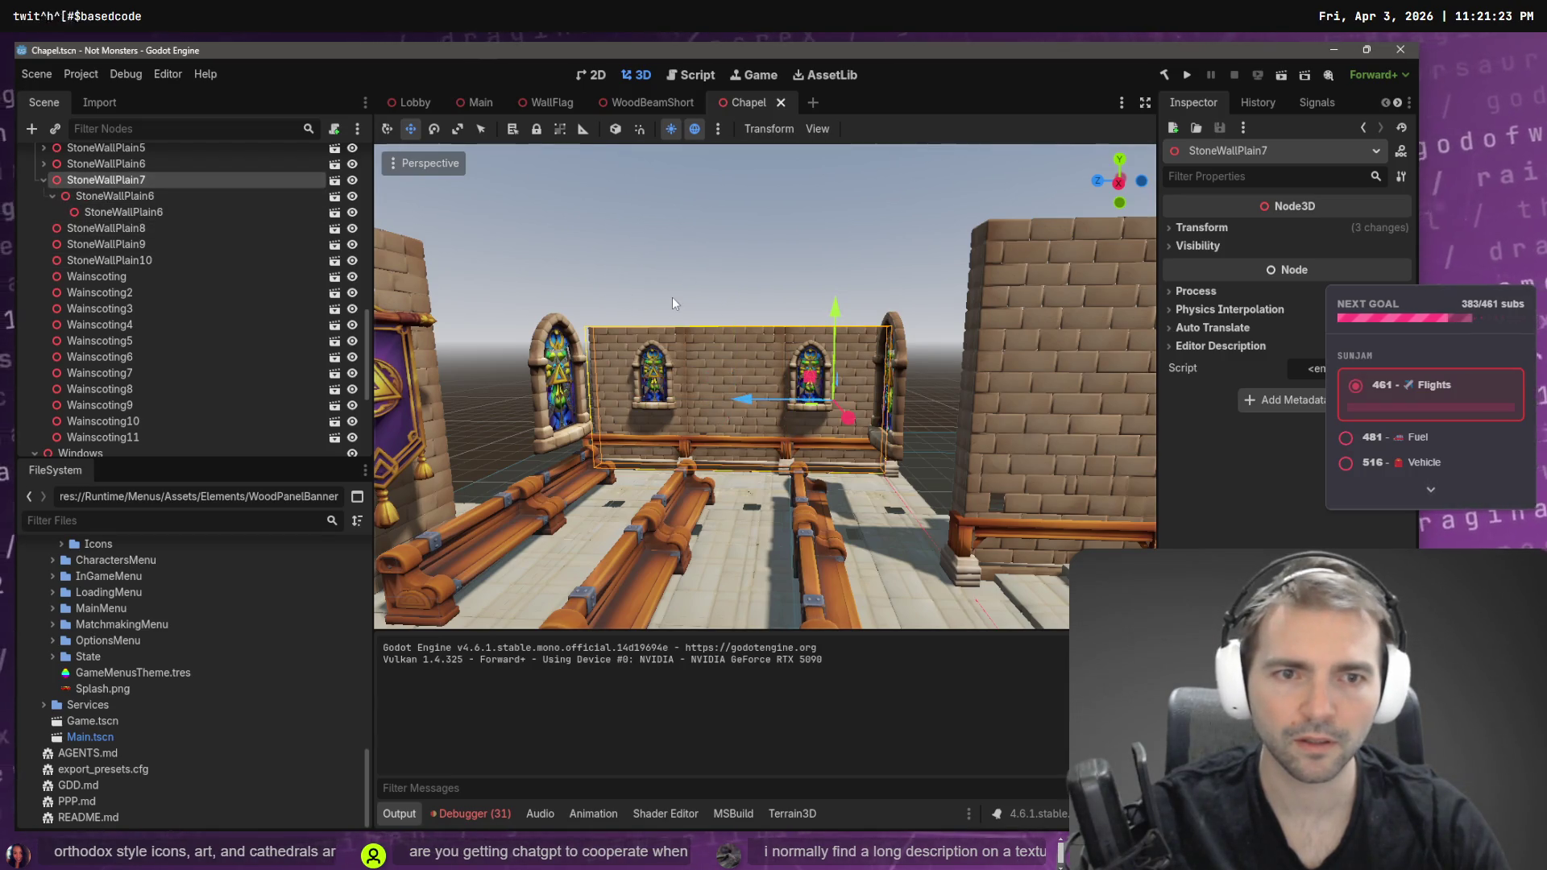
{"action": "key", "text": "Escape"}
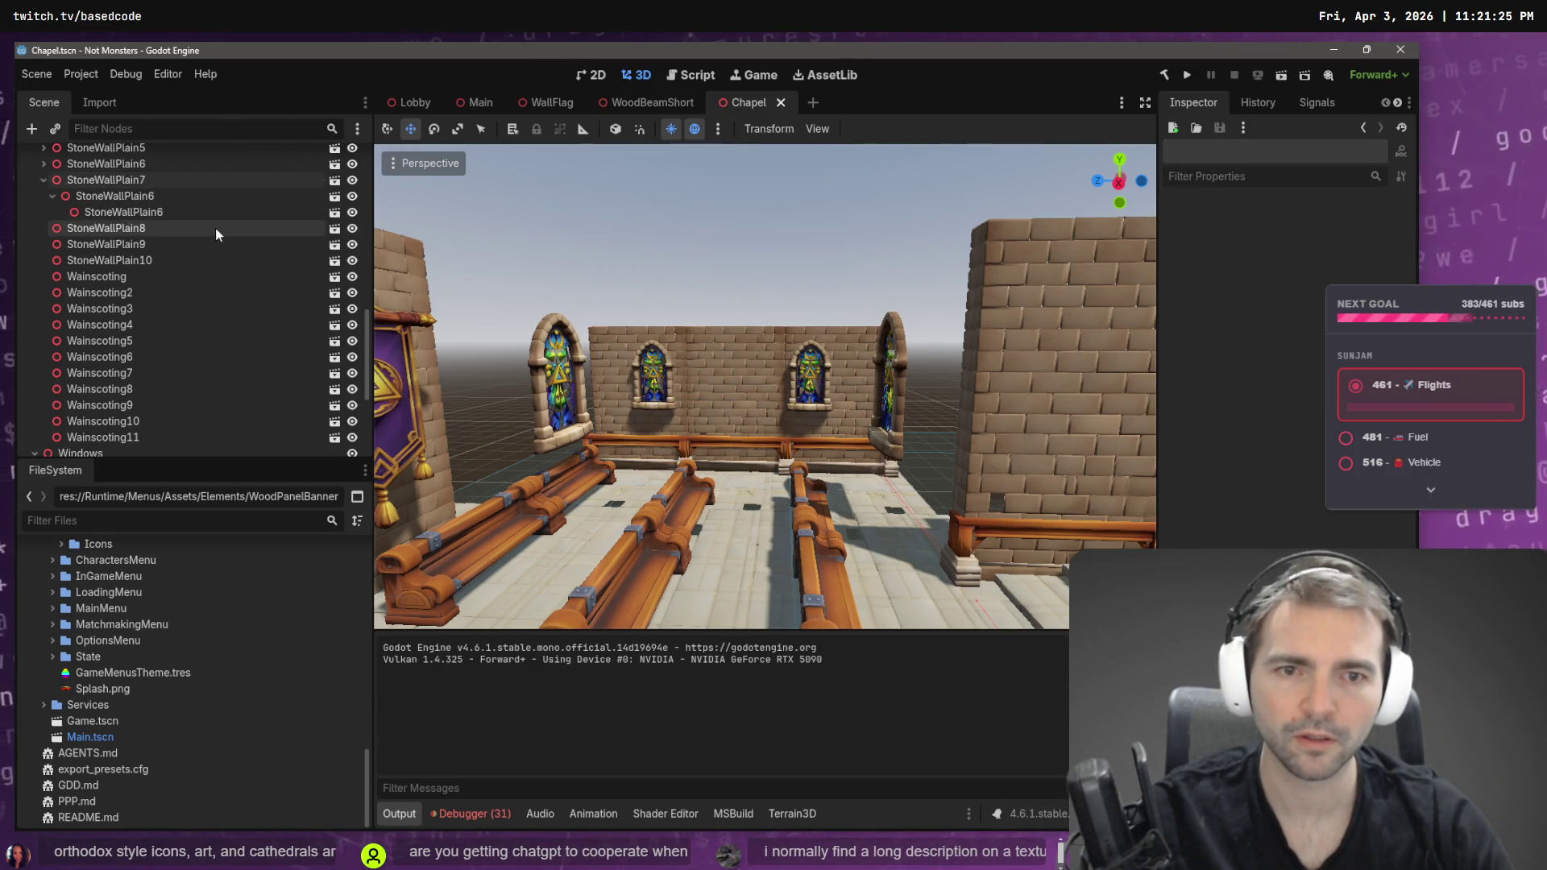
{"action": "left_click", "coordinate": [199, 181]}
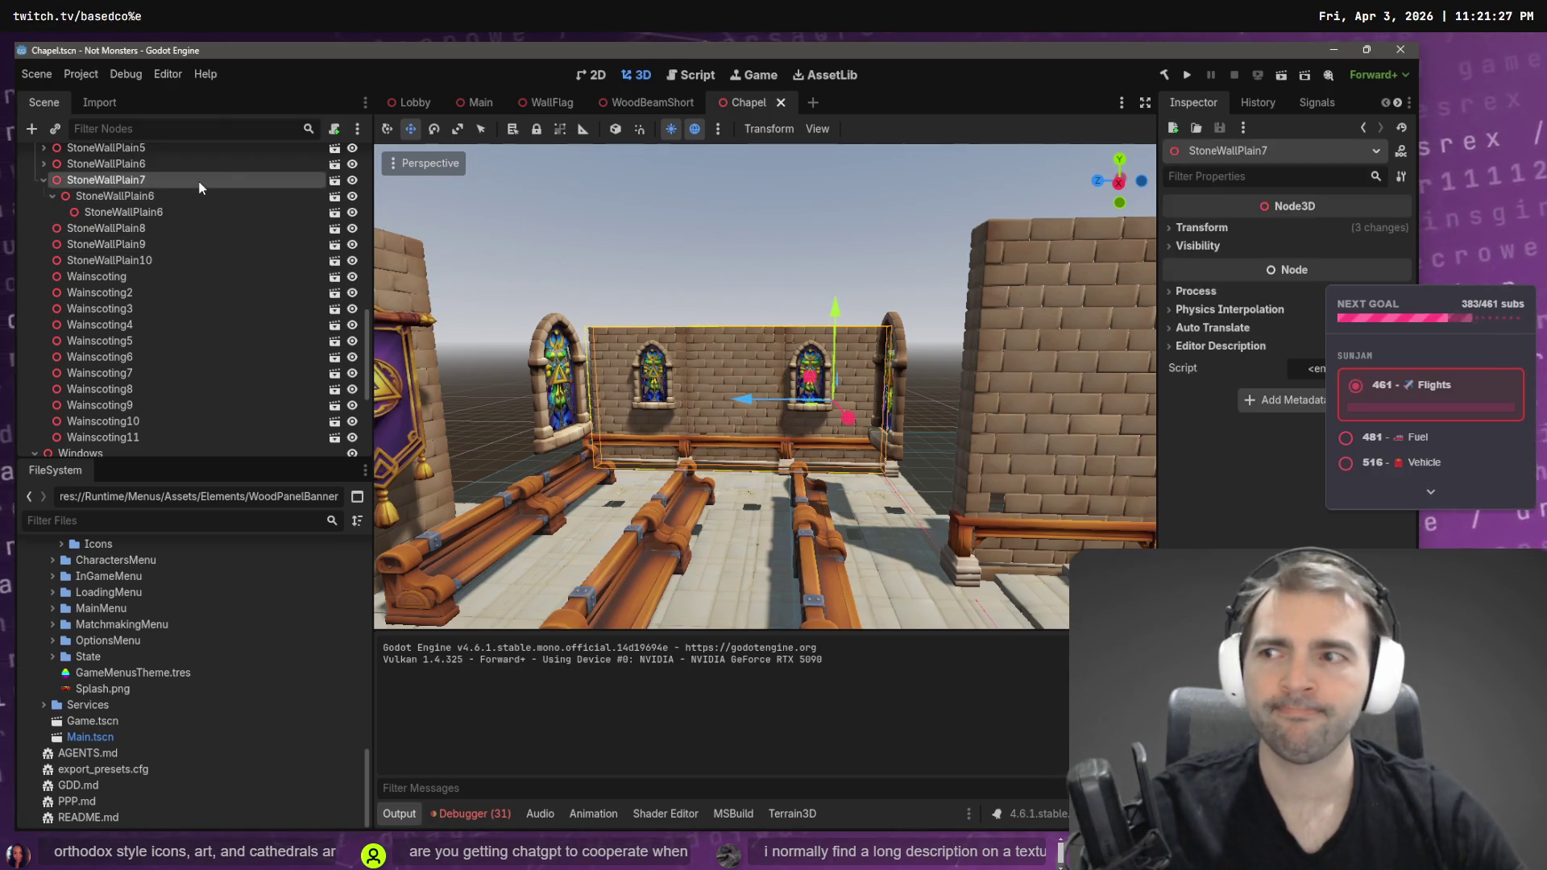
{"action": "key", "text": "Left"}
{"action": "key", "text": "Left"}
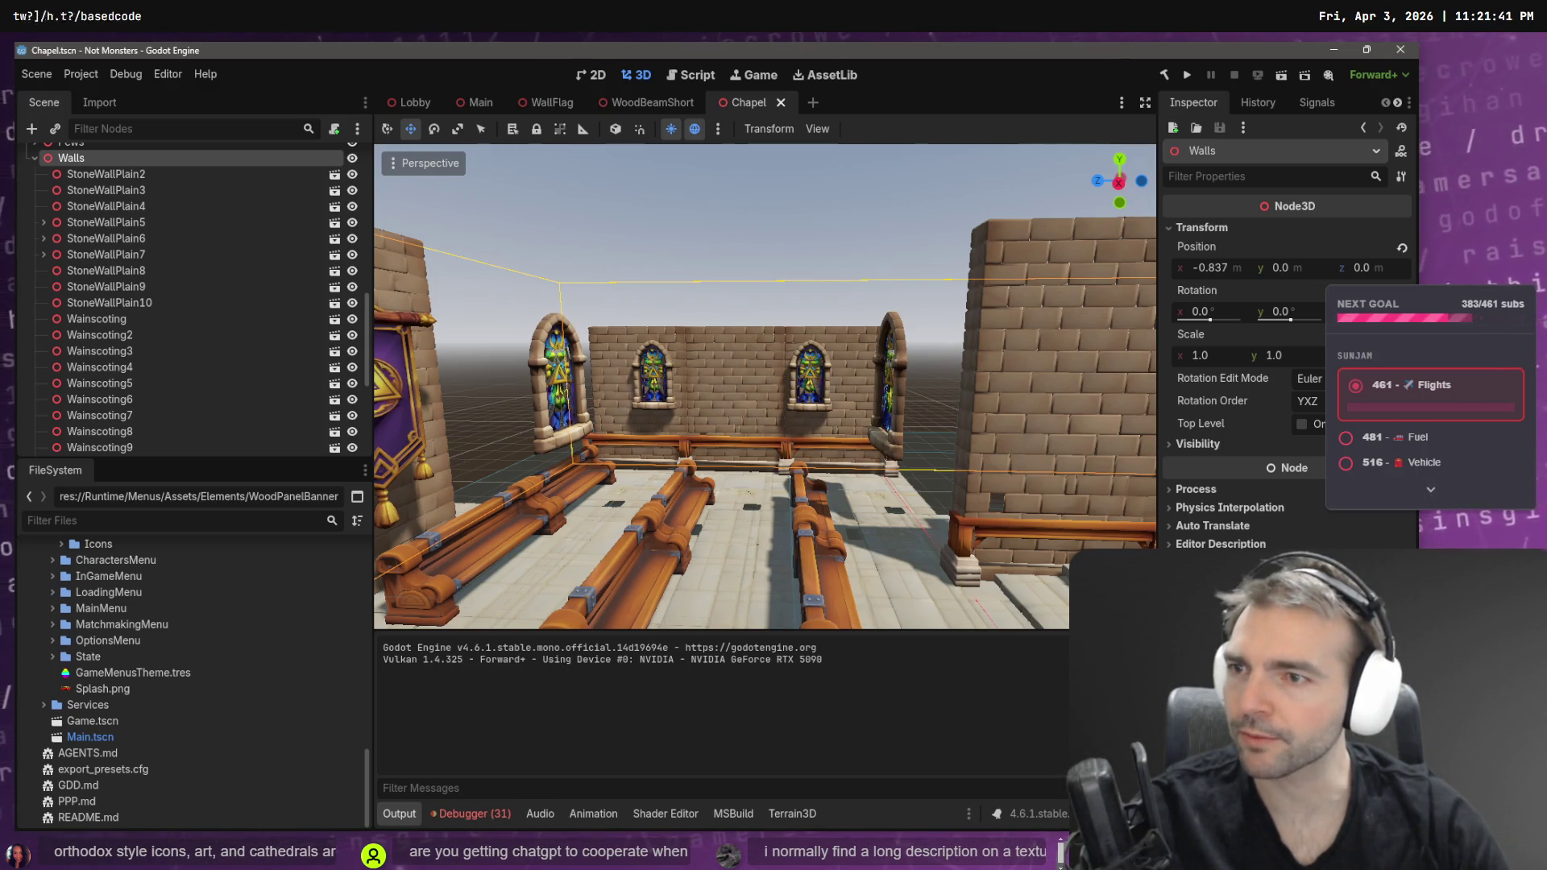
{"action": "double_click", "coordinate": [120, 157]}
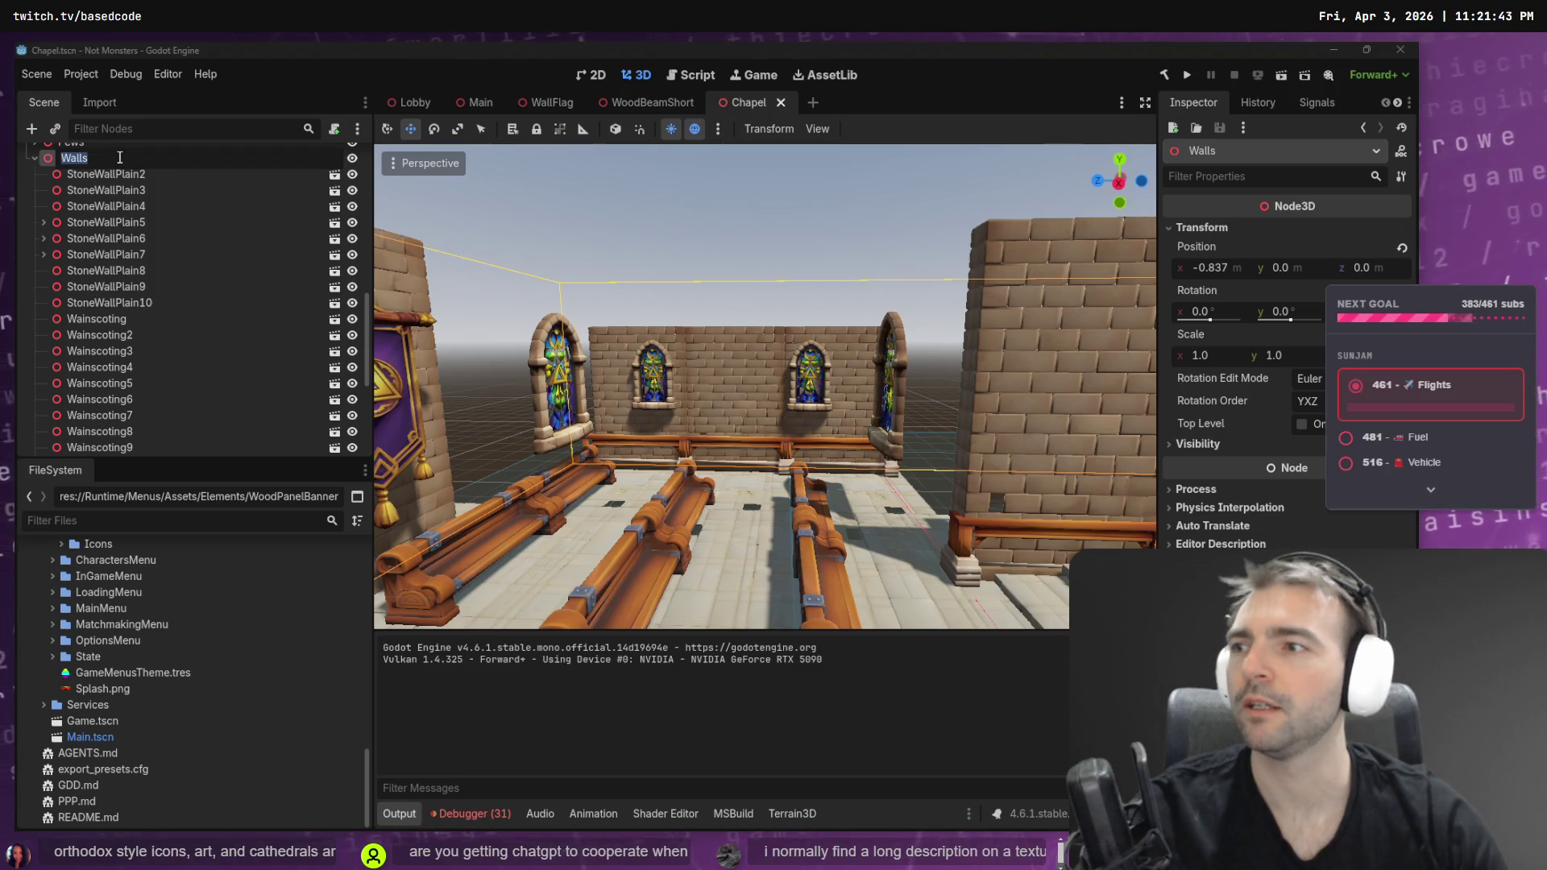
{"action": "key", "text": "Escape"}
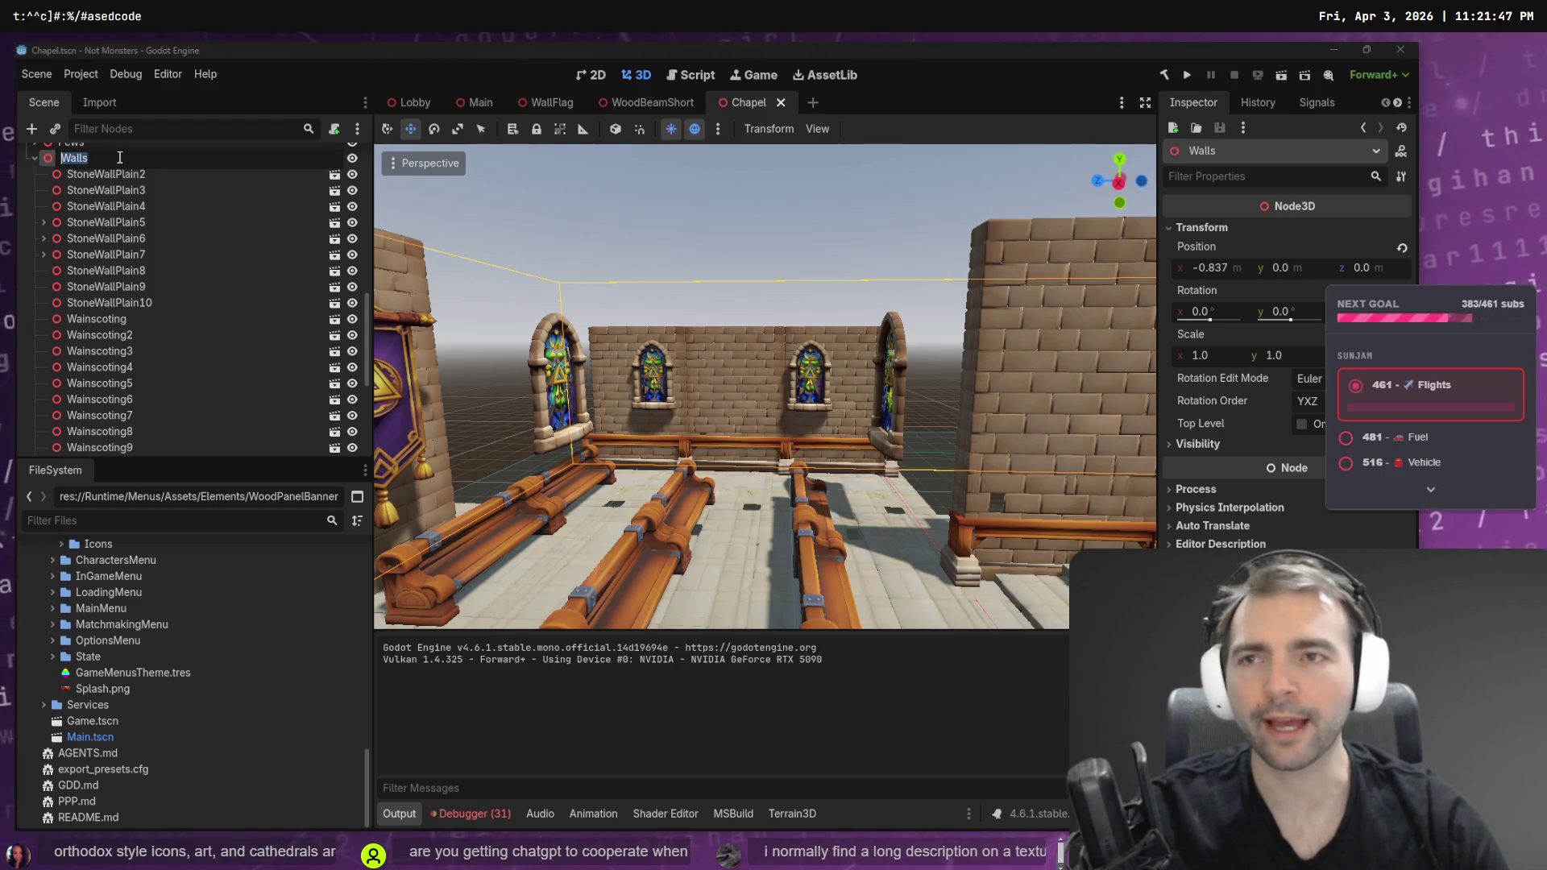
- Duplicate the wall as StoneWallPlain11 and move it about 15 units along X to the far side
{"action": "key", "text": "ctrl+v"}
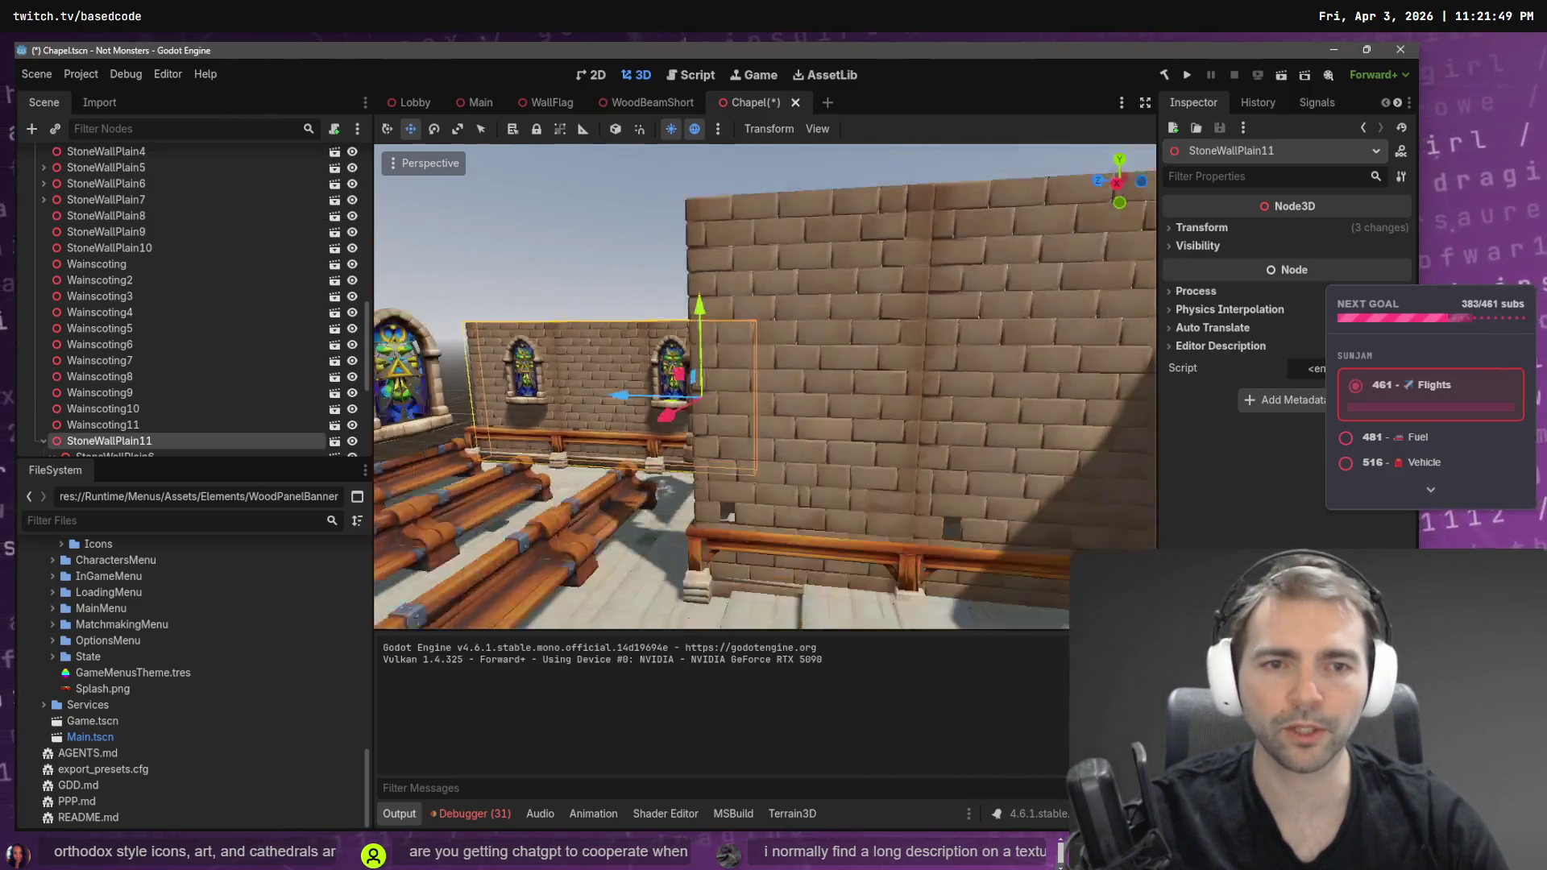
{"action": "mouse_move", "coordinate": [927, 531]}
{"action": "left_mouse_down"}
{"action": "mouse_move", "coordinate": [602, 519]}
{"action": "mouse_move", "coordinate": [384, 486]}
{"action": "mouse_move", "coordinate": [413, 484]}
{"action": "left_mouse_up"}
{"action": "left_click_drag", "start_coordinate": [364, 341], "coordinate": [359, 168]}
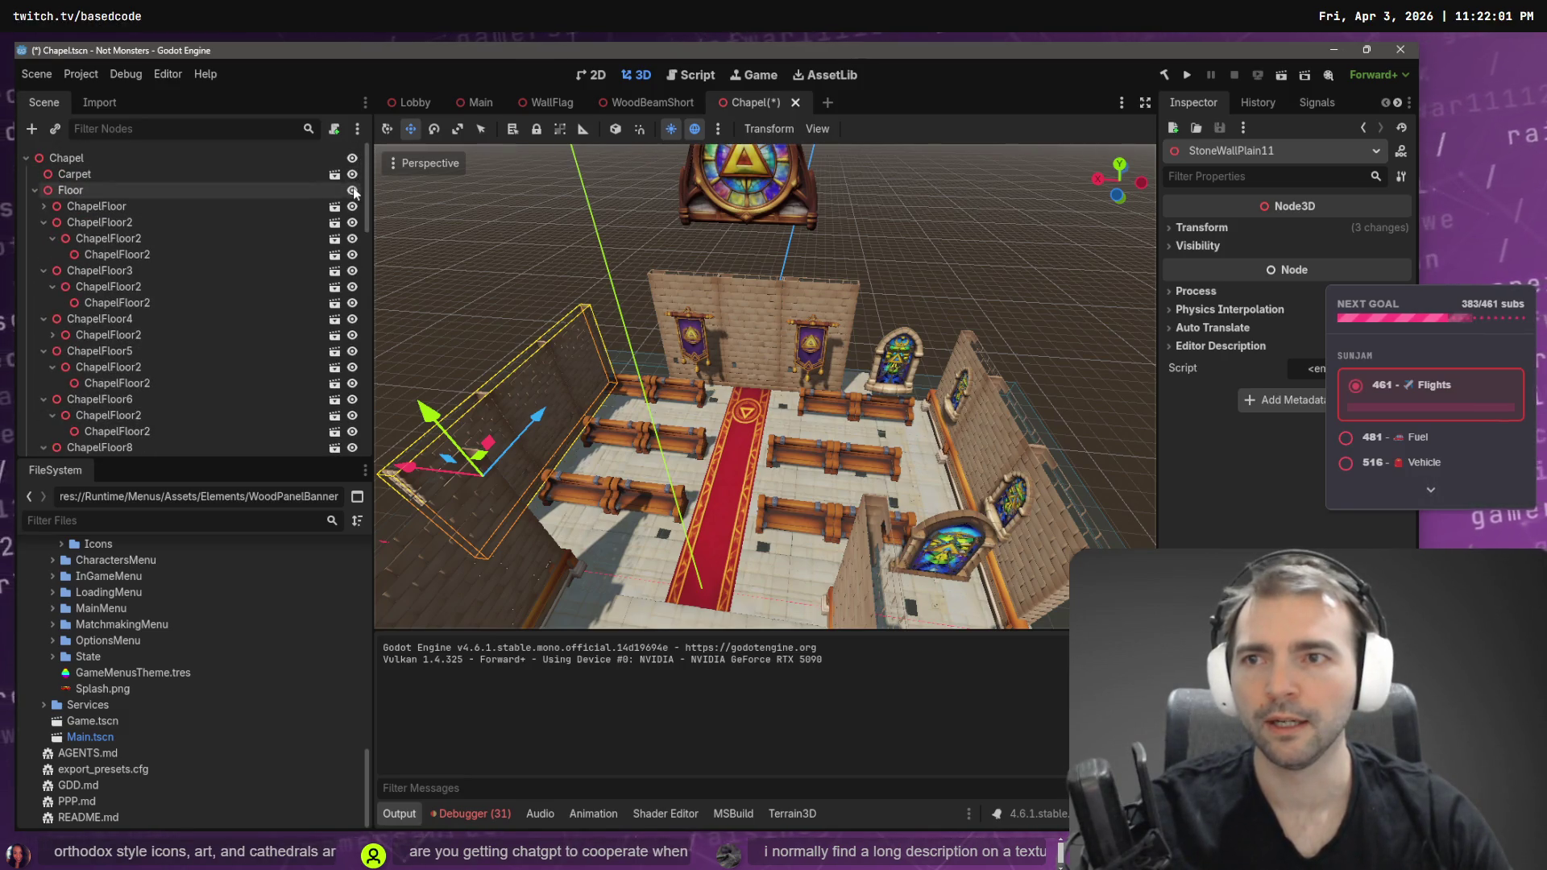
- Move Blockout above Floor in the Scene dock and make it visible
{"action": "left_click", "coordinate": [34, 190]}
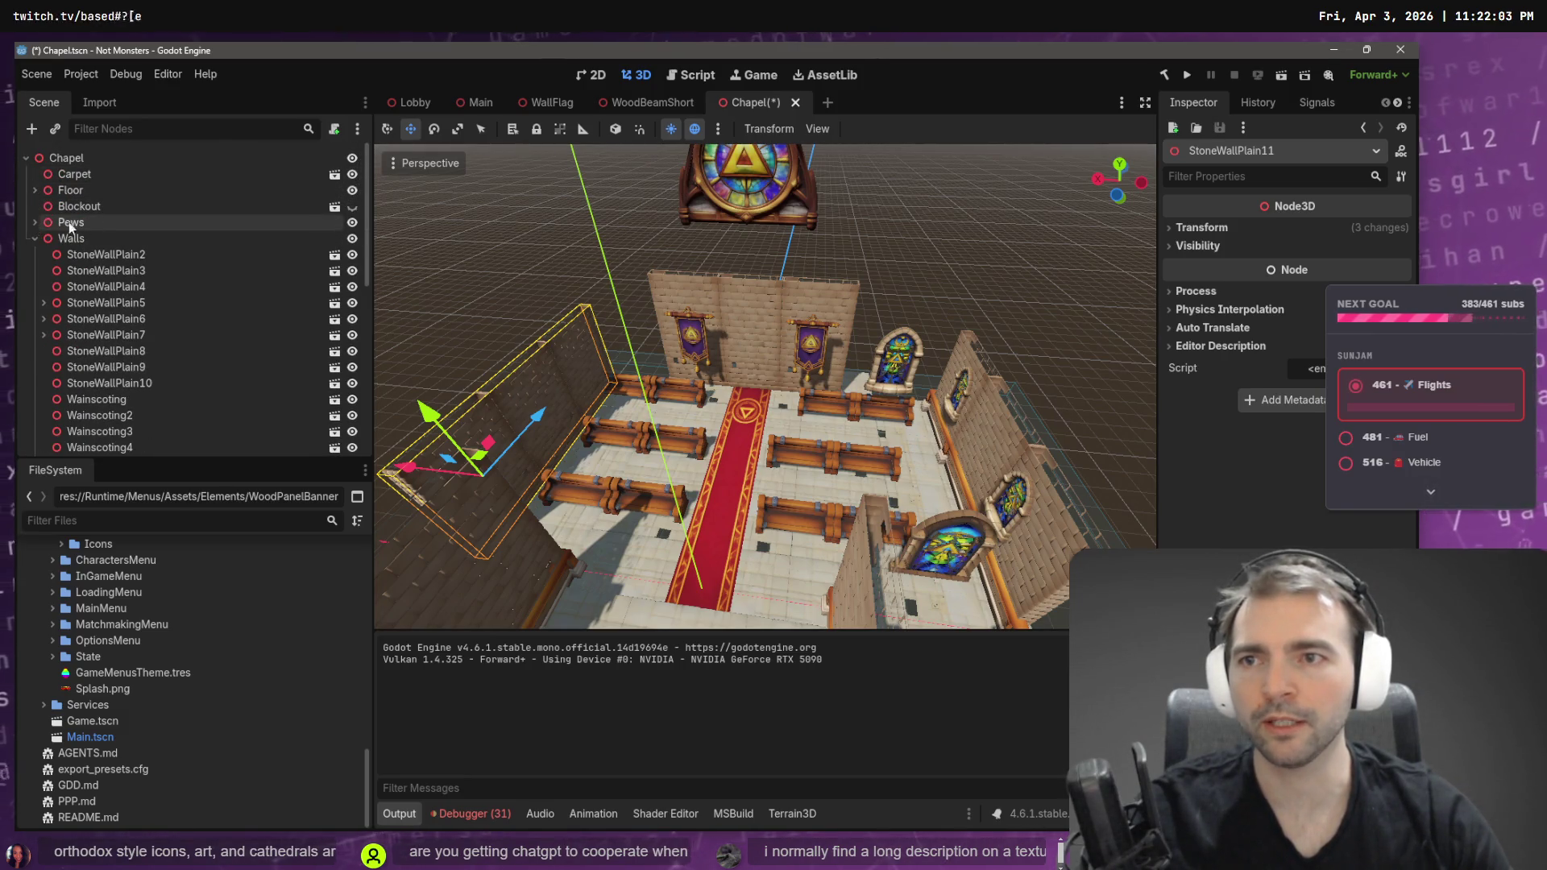
{"action": "left_click_drag", "start_coordinate": [147, 206], "coordinate": [108, 183]}
{"action": "left_click", "coordinate": [352, 190]}
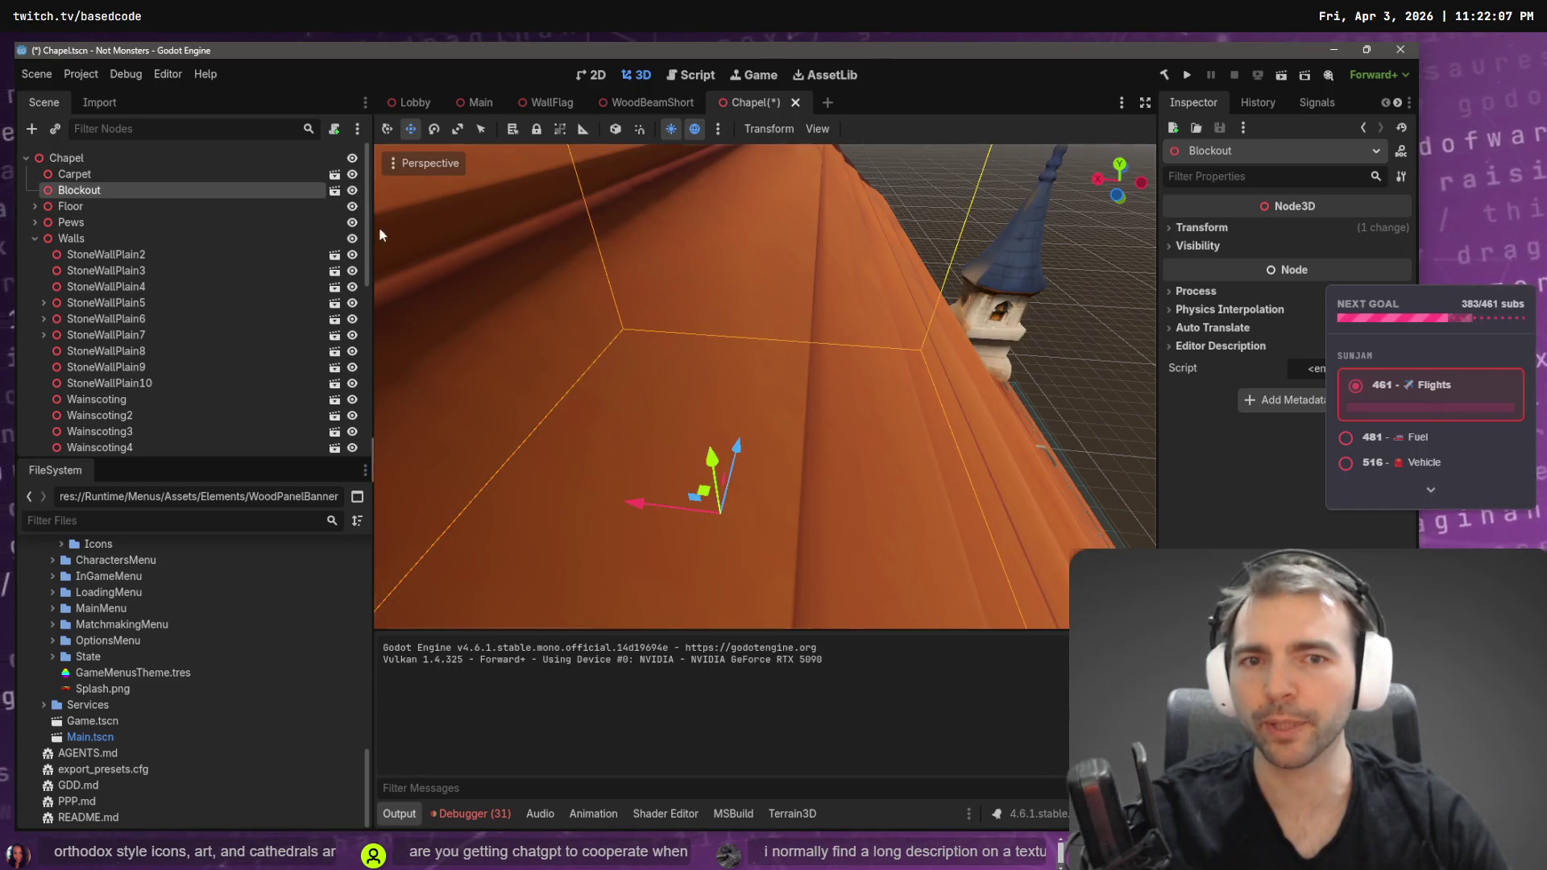
- Fly in, select StoneWallPlain11 and nudge it about 1.24 units along X
{"action": "key", "text": "w"}
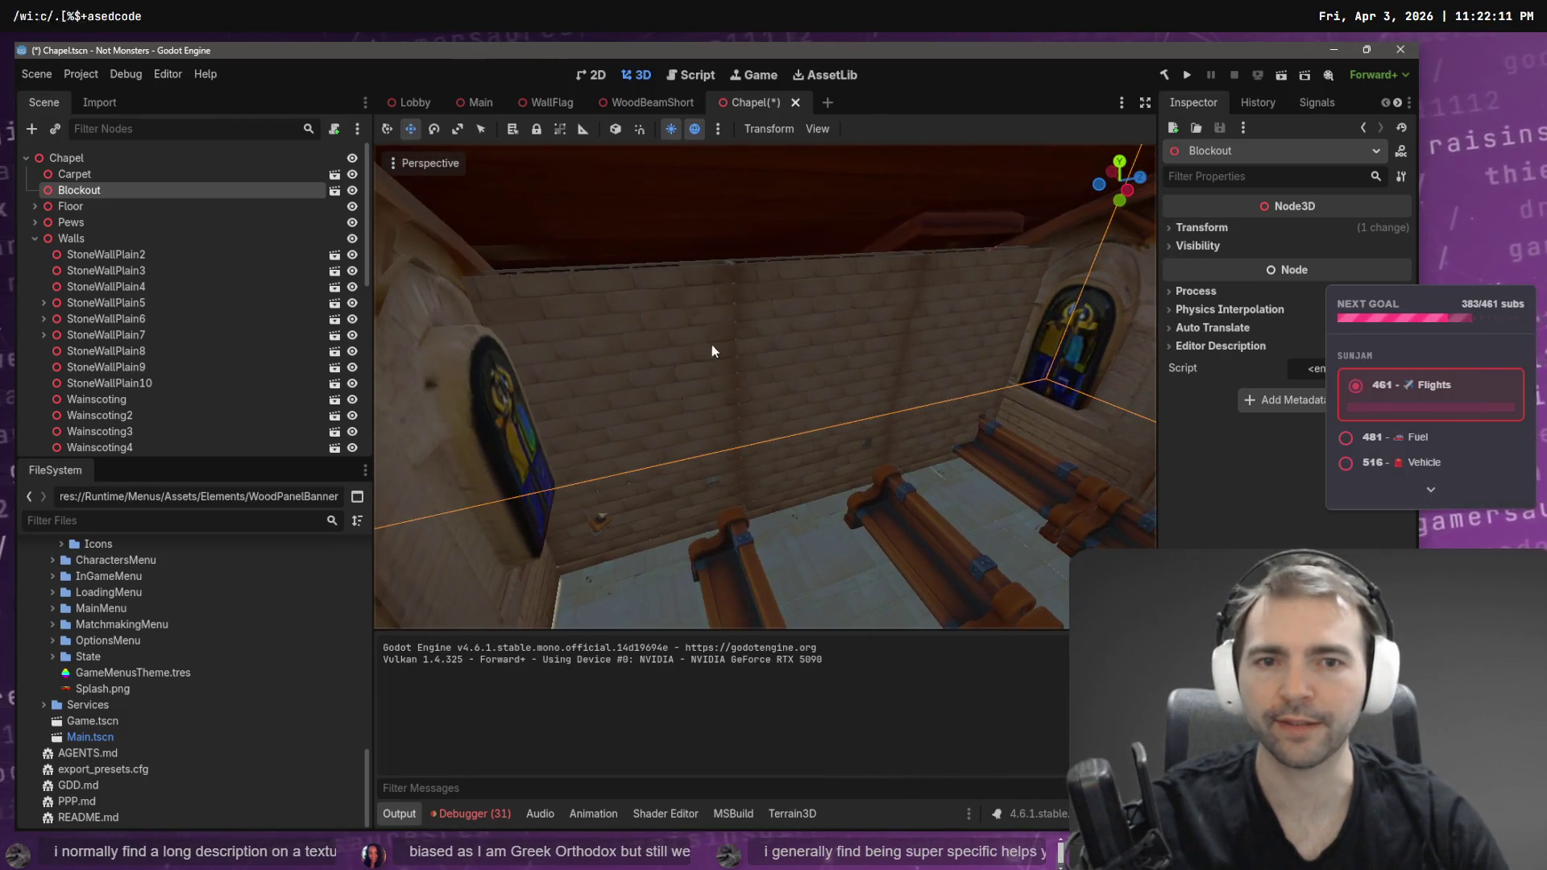
{"action": "left_click", "coordinate": [664, 348]}
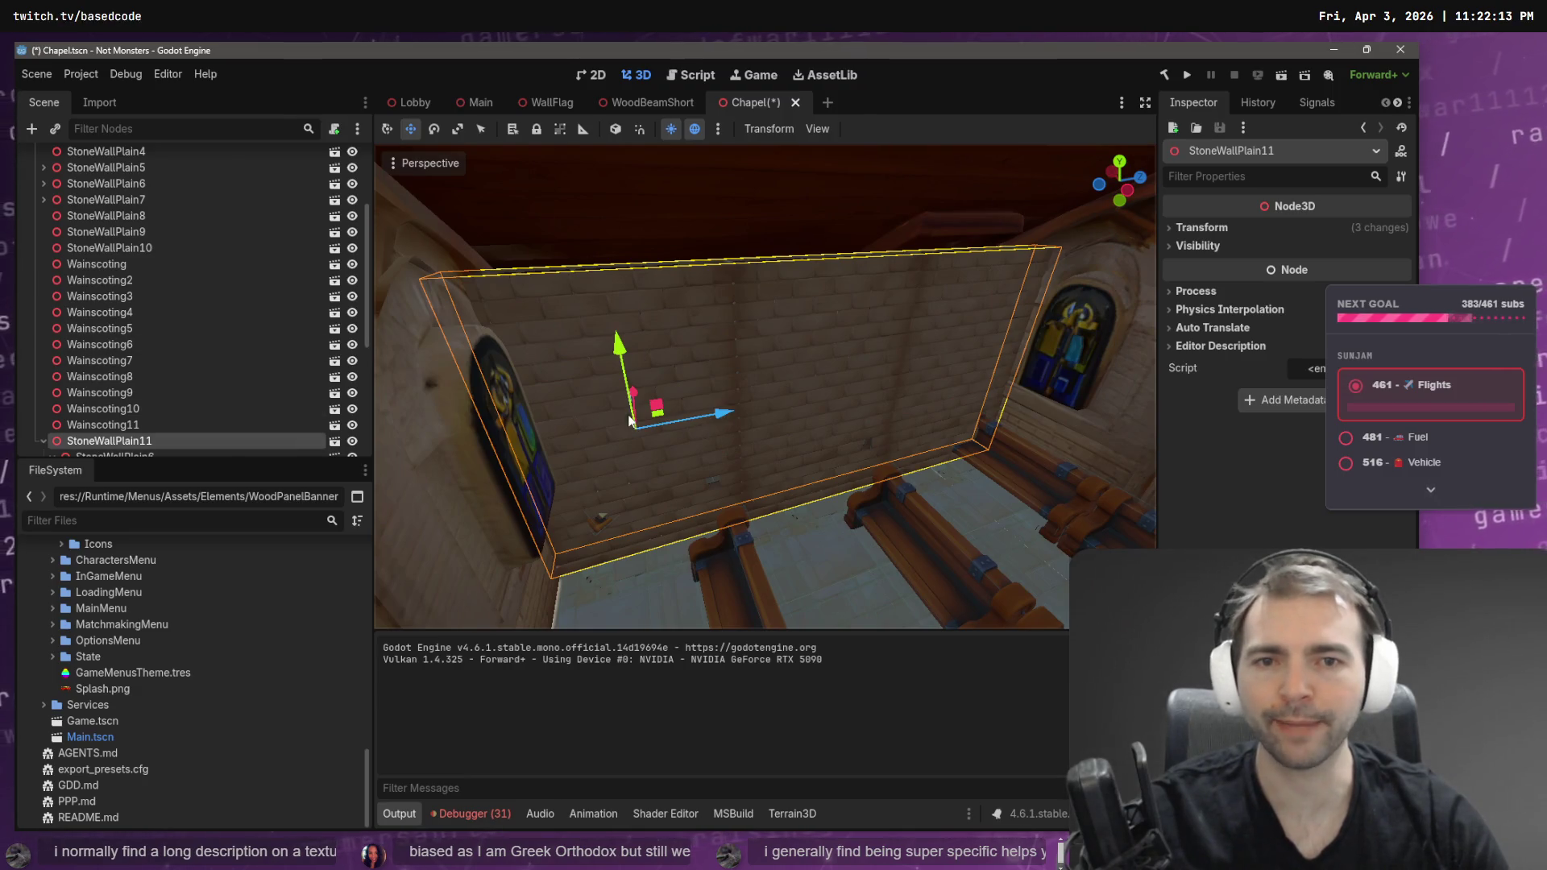
{"action": "key", "text": "w"}
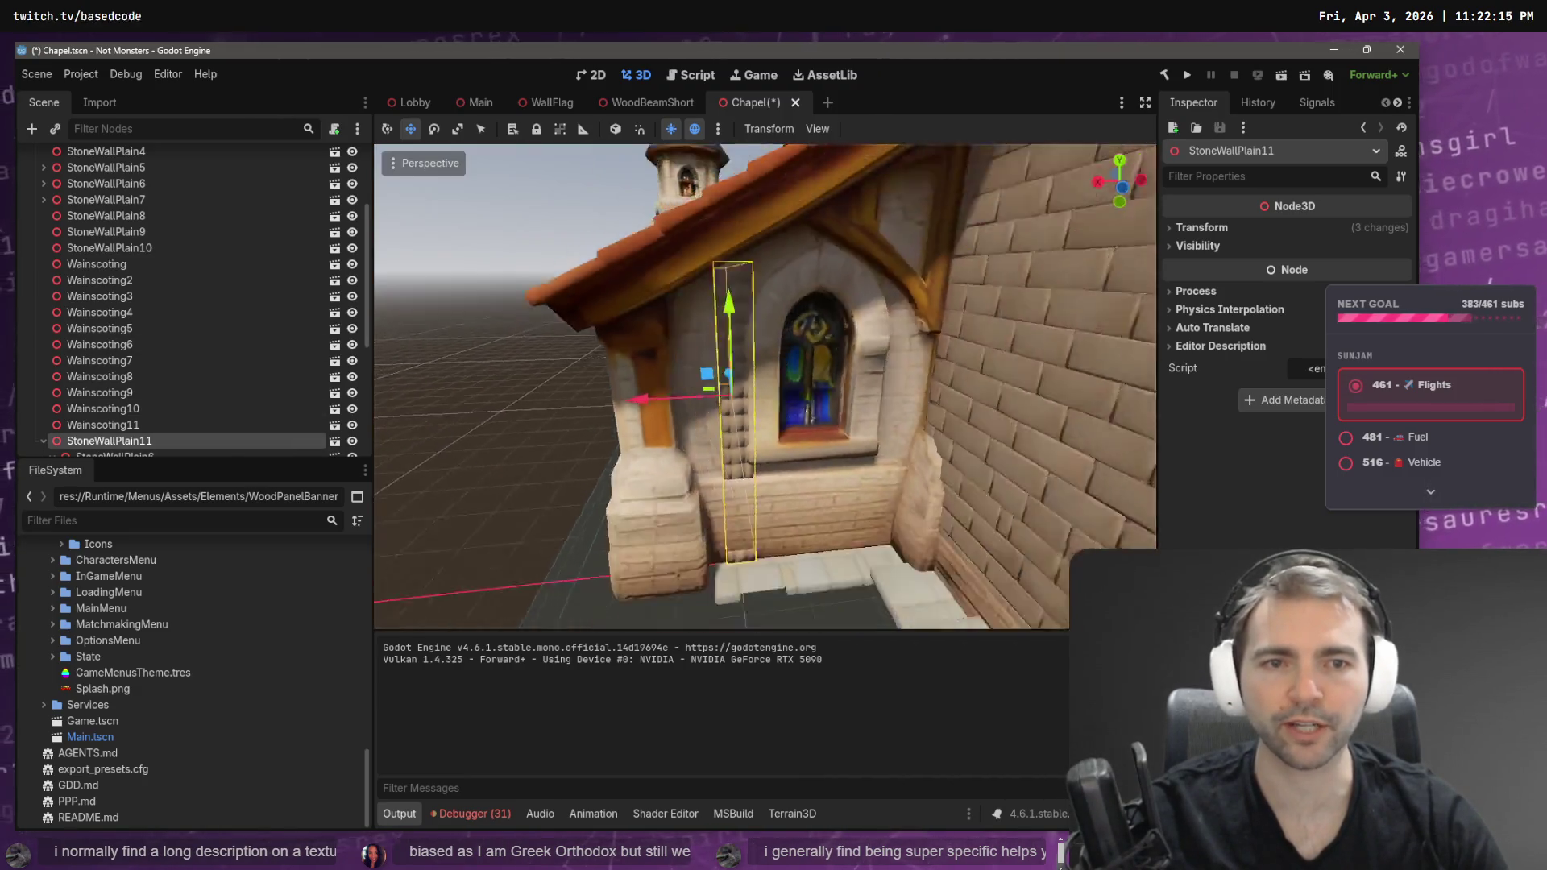
{"action": "key", "text": "s"}
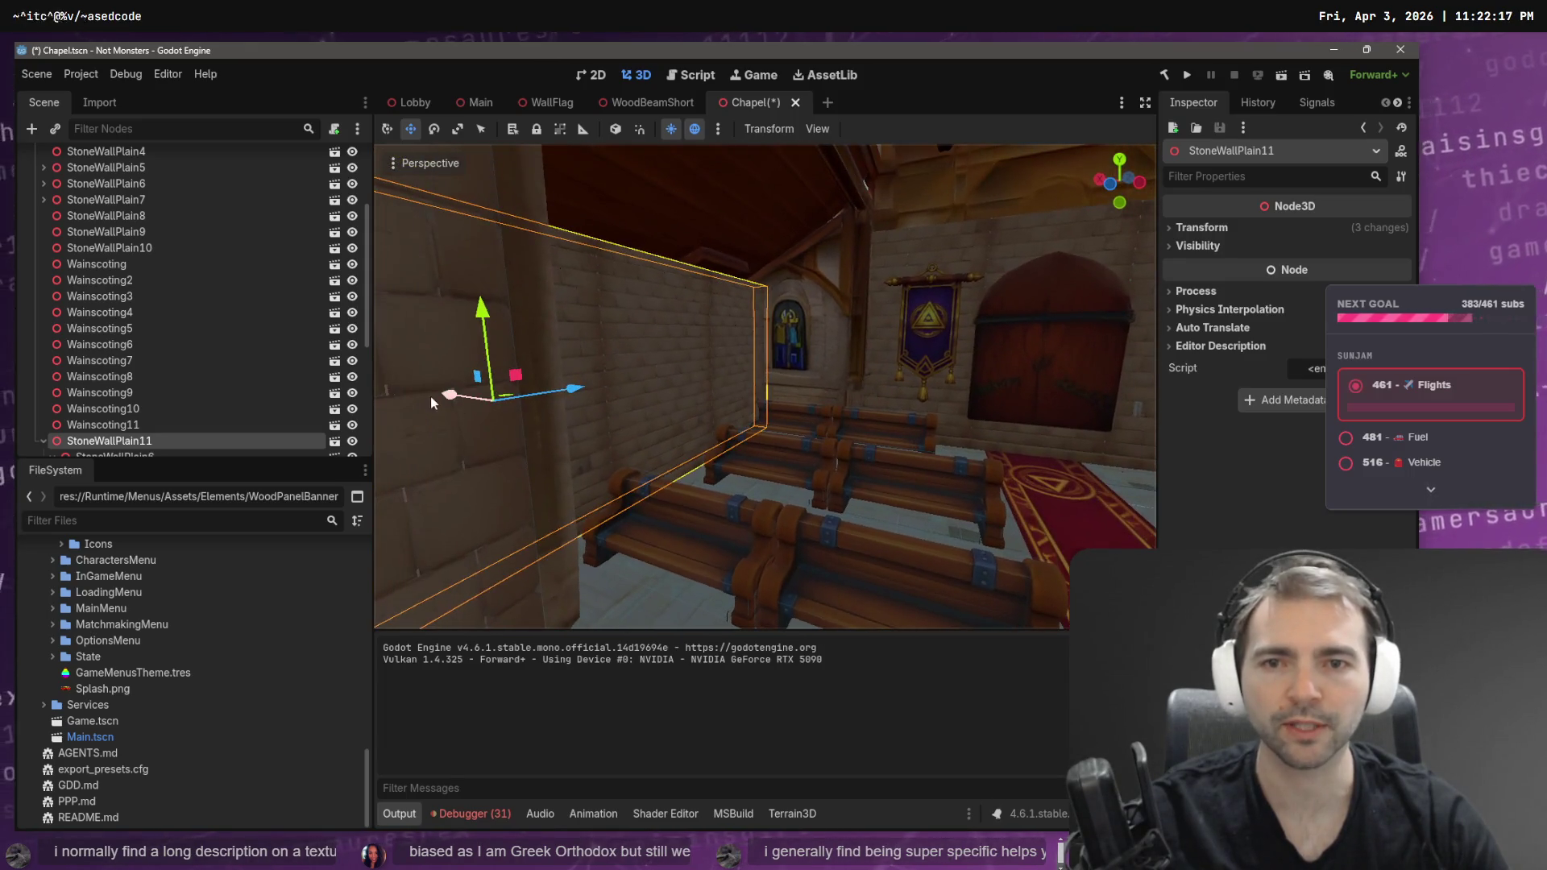
{"action": "mouse_move", "coordinate": [432, 398]}
{"action": "left_mouse_down"}
{"action": "mouse_move", "coordinate": [369, 371]}
{"action": "mouse_move", "coordinate": [400, 388]}
{"action": "left_mouse_up"}
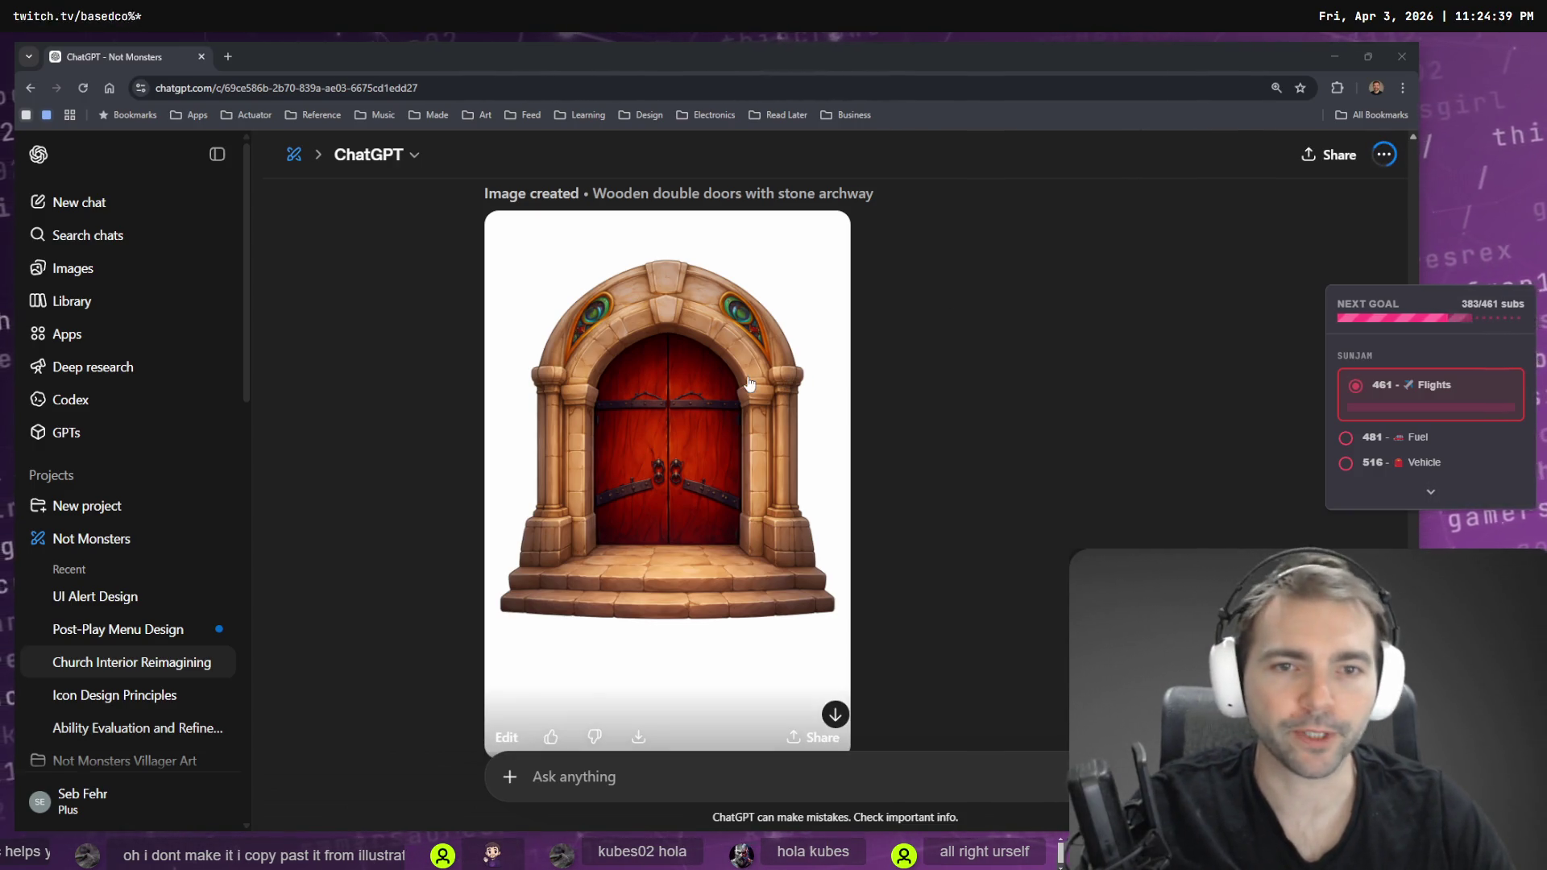
- Copy the isolated wooden double-door image to the clipboard and close the viewer
{"action": "left_click", "coordinate": [798, 395]}
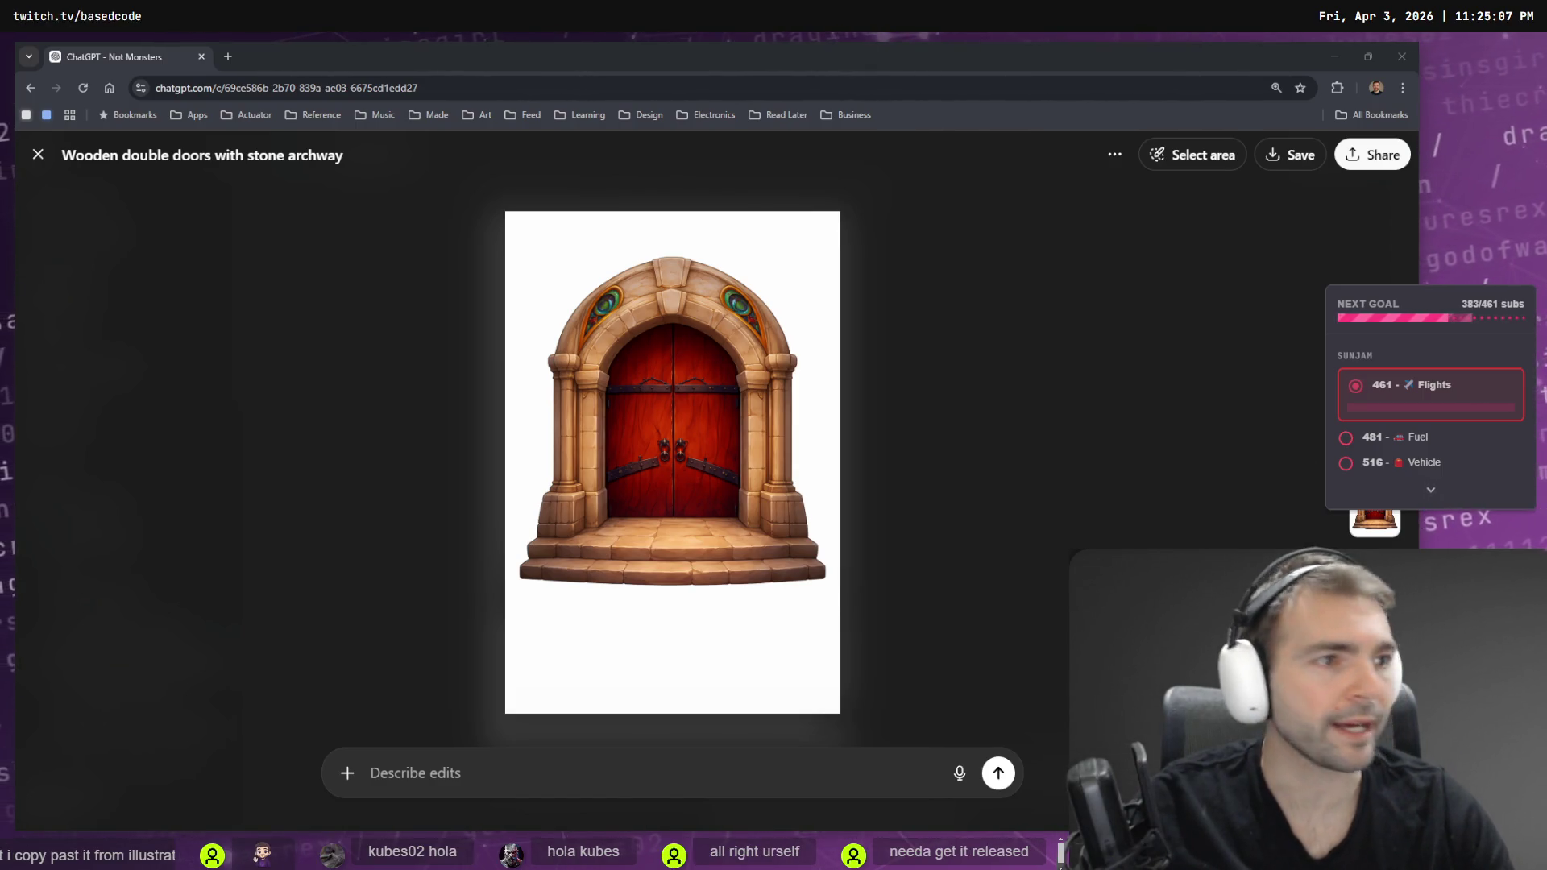
{"action": "right_click", "coordinate": [698, 447]}
{"action": "left_click", "coordinate": [841, 505]}
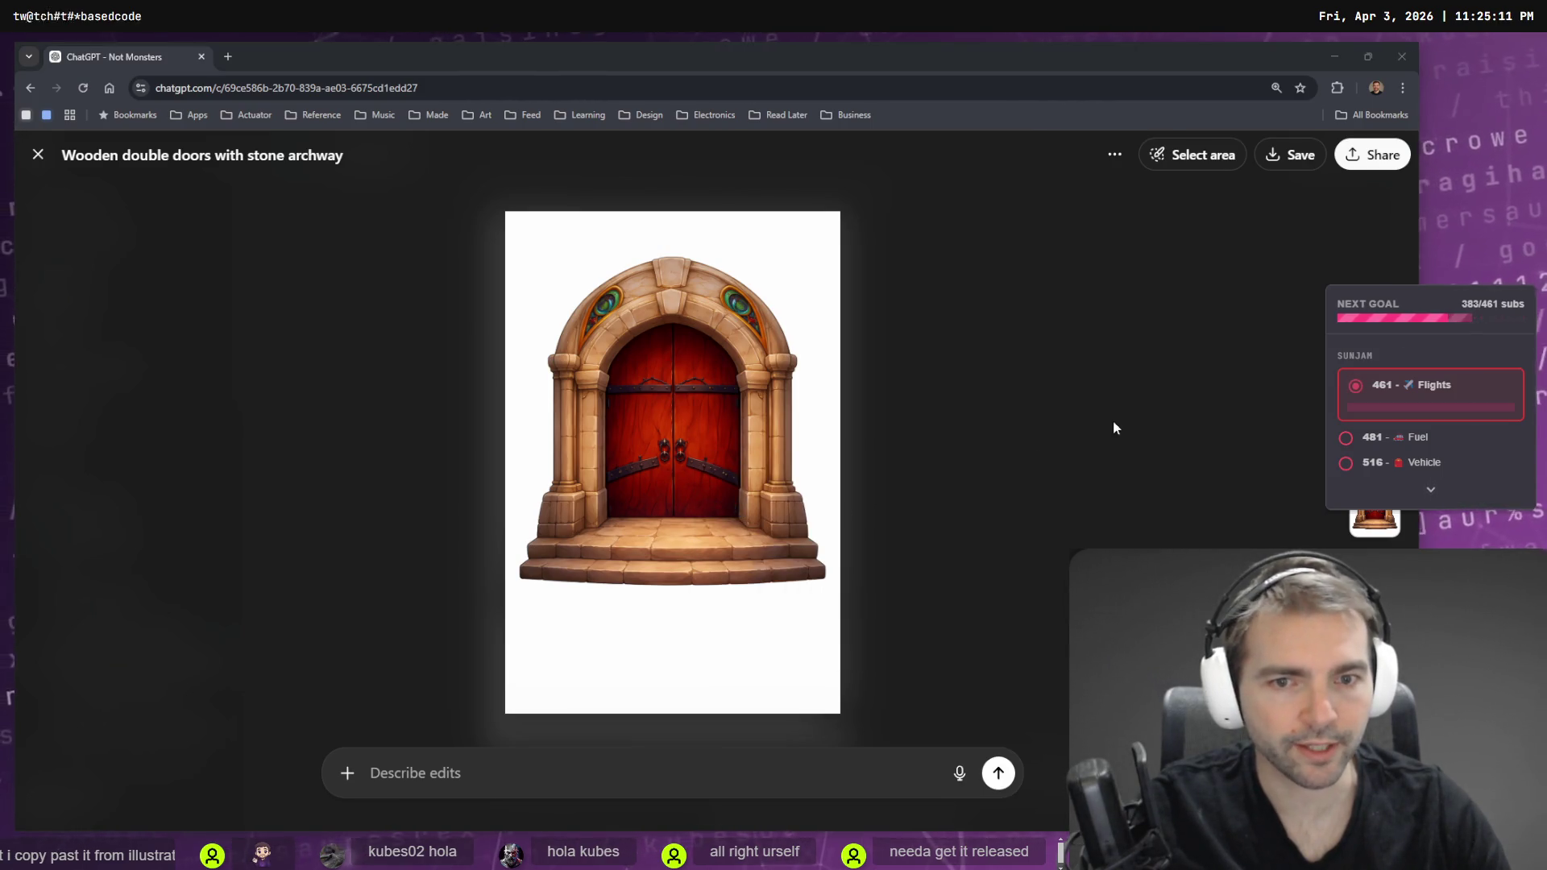
{"action": "left_click", "coordinate": [937, 625]}
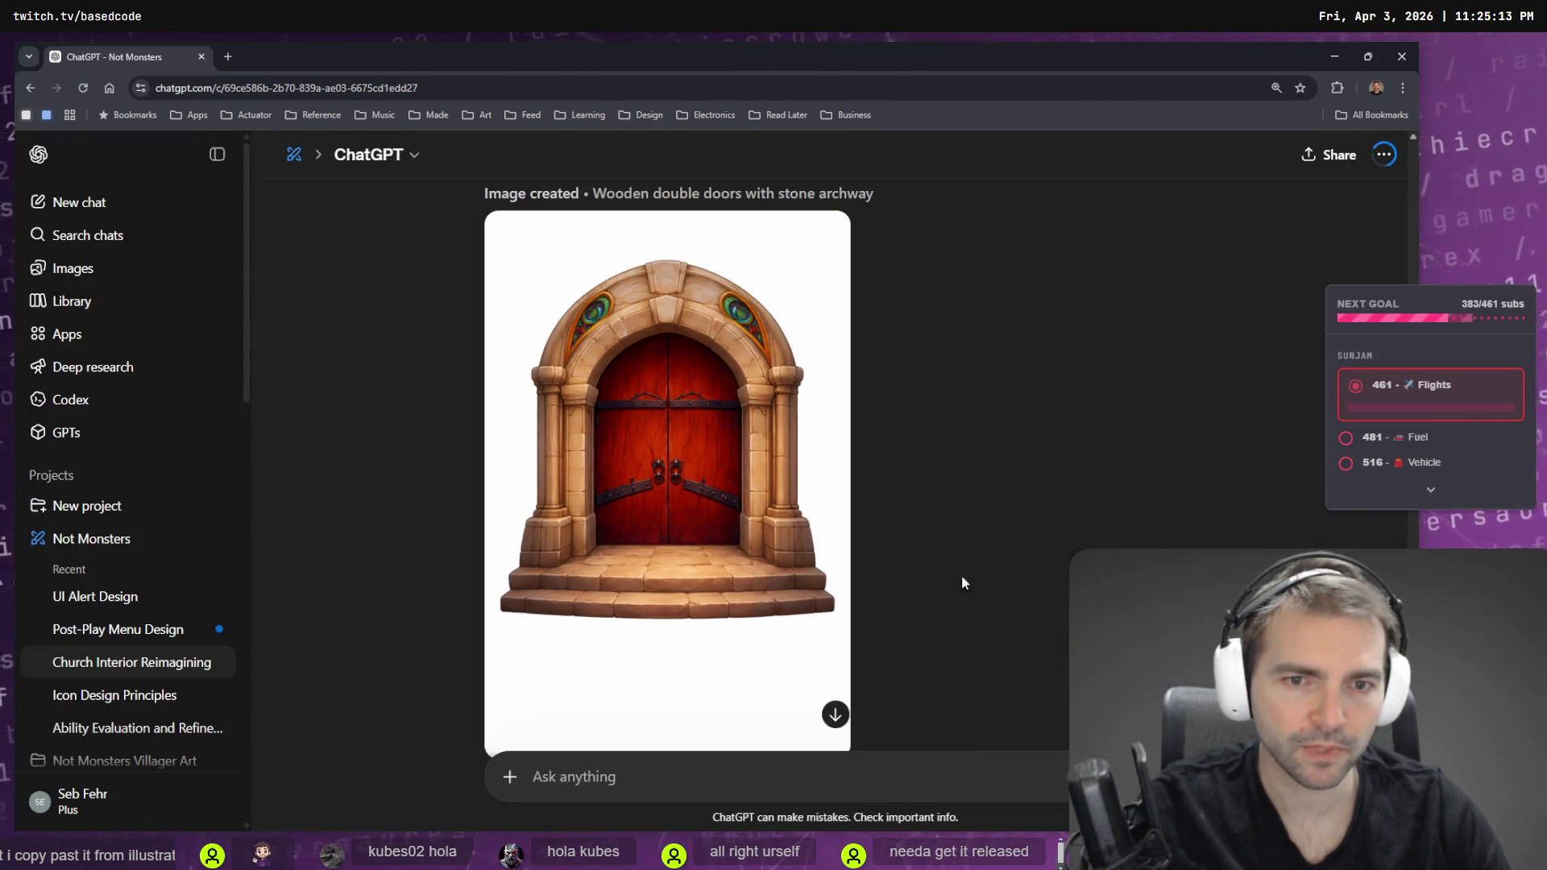
- Switch the earlier door prompt to version 3/4 with the weathered medieval door
{"action": "scroll", "coordinate": [964, 506], "scroll_direction": "down", "scroll_amount": 2}
{"action": "scroll", "coordinate": [975, 499], "scroll_direction": "up", "scroll_amount": 7}
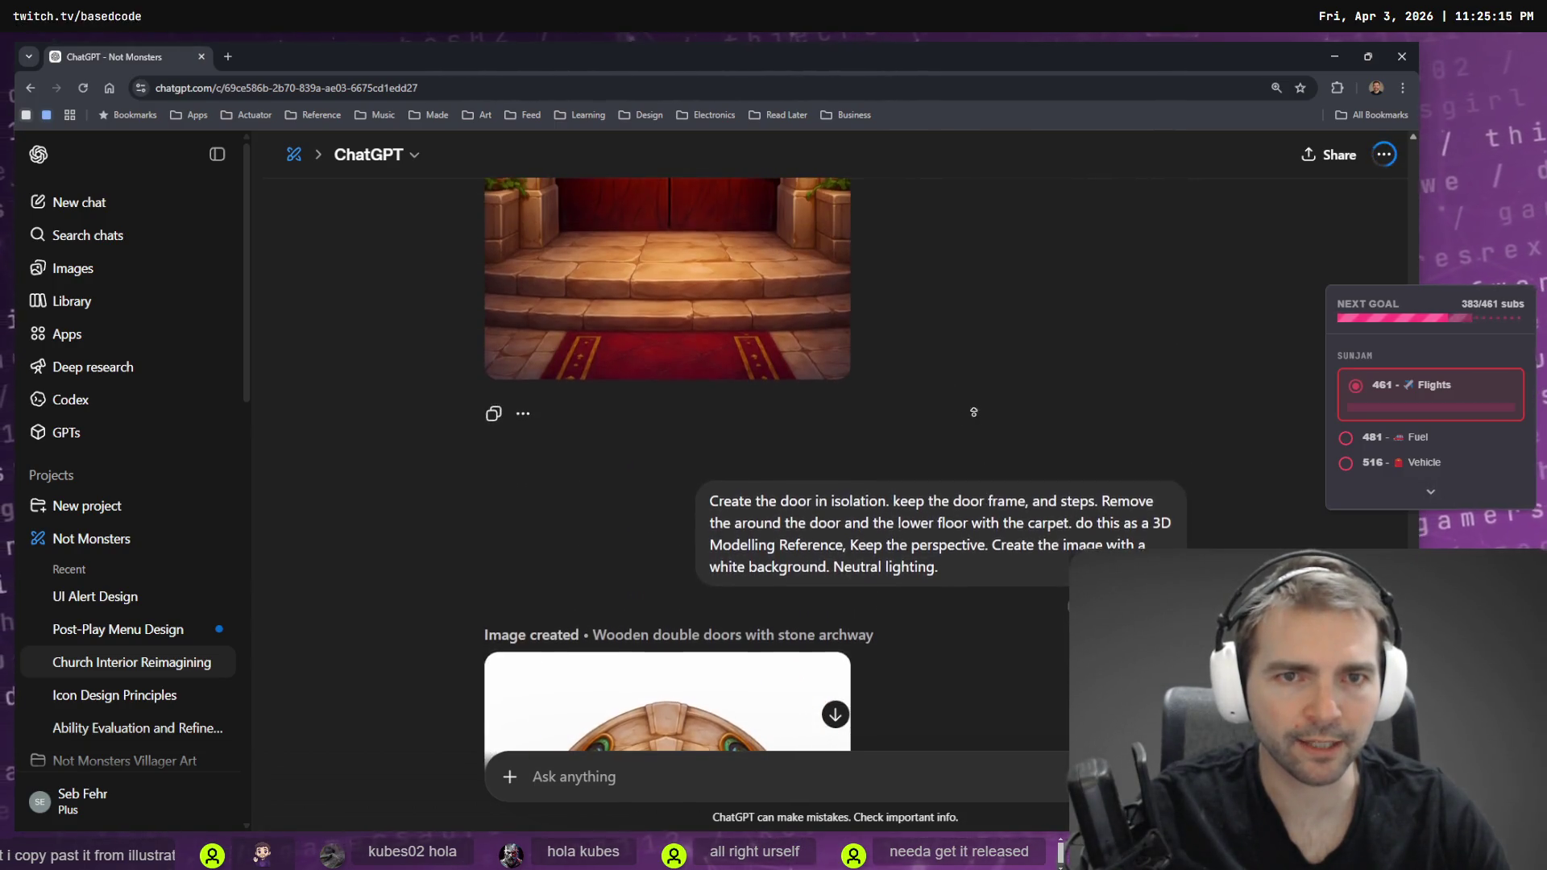
{"action": "middle_click", "coordinate": [1009, 408]}
{"action": "scroll", "coordinate": [1009, 409], "scroll_direction": "up", "scroll_amount": 2}
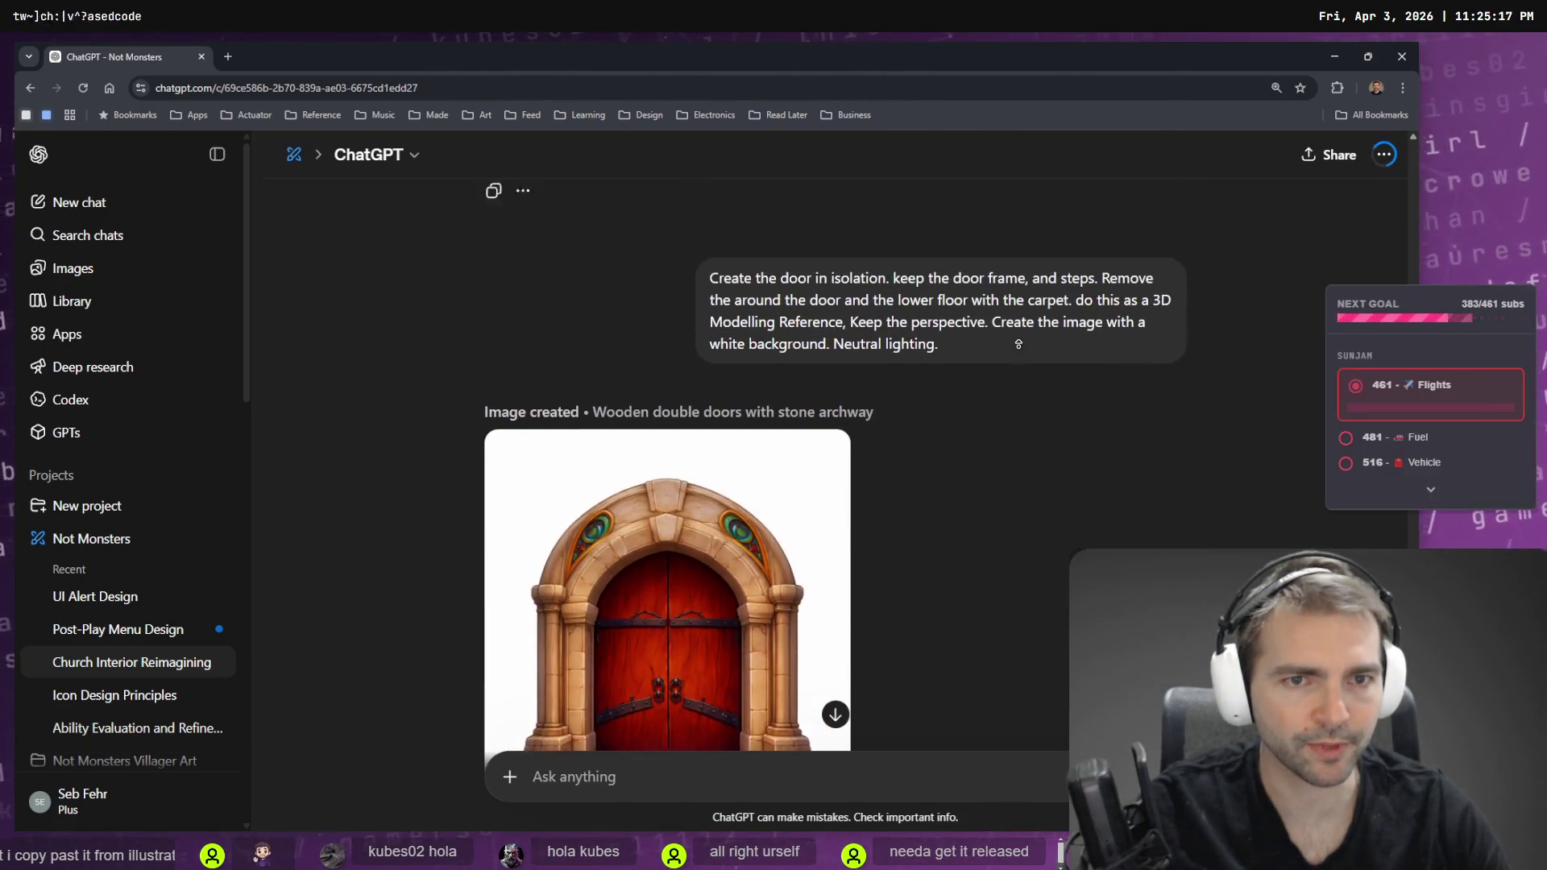
{"action": "scroll", "coordinate": [1016, 405], "scroll_direction": "up", "scroll_amount": 10}
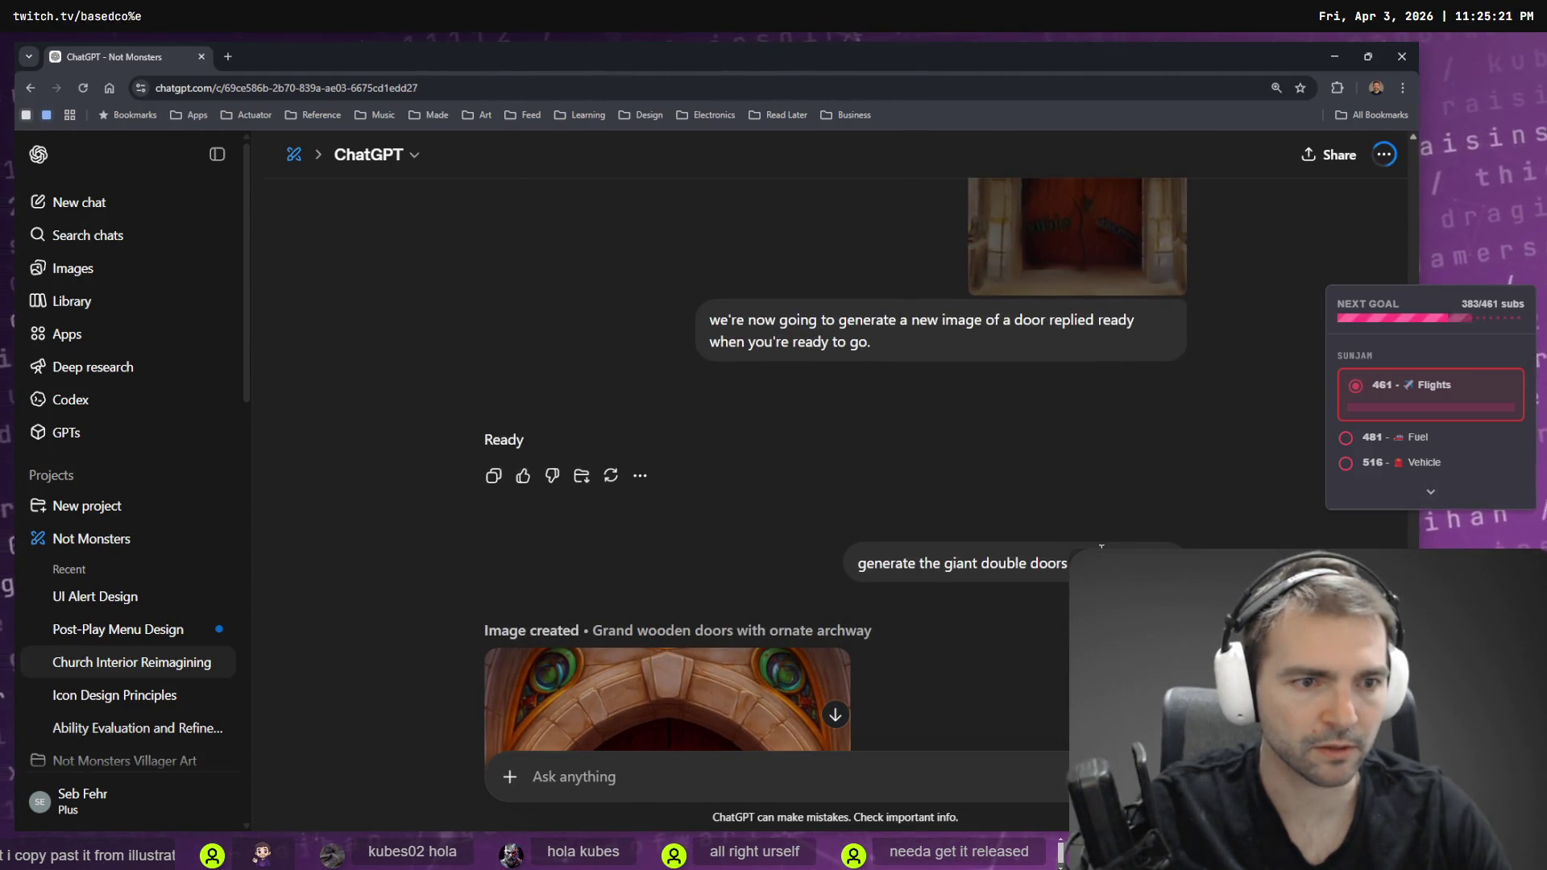
{"action": "left_click", "coordinate": [1130, 410]}
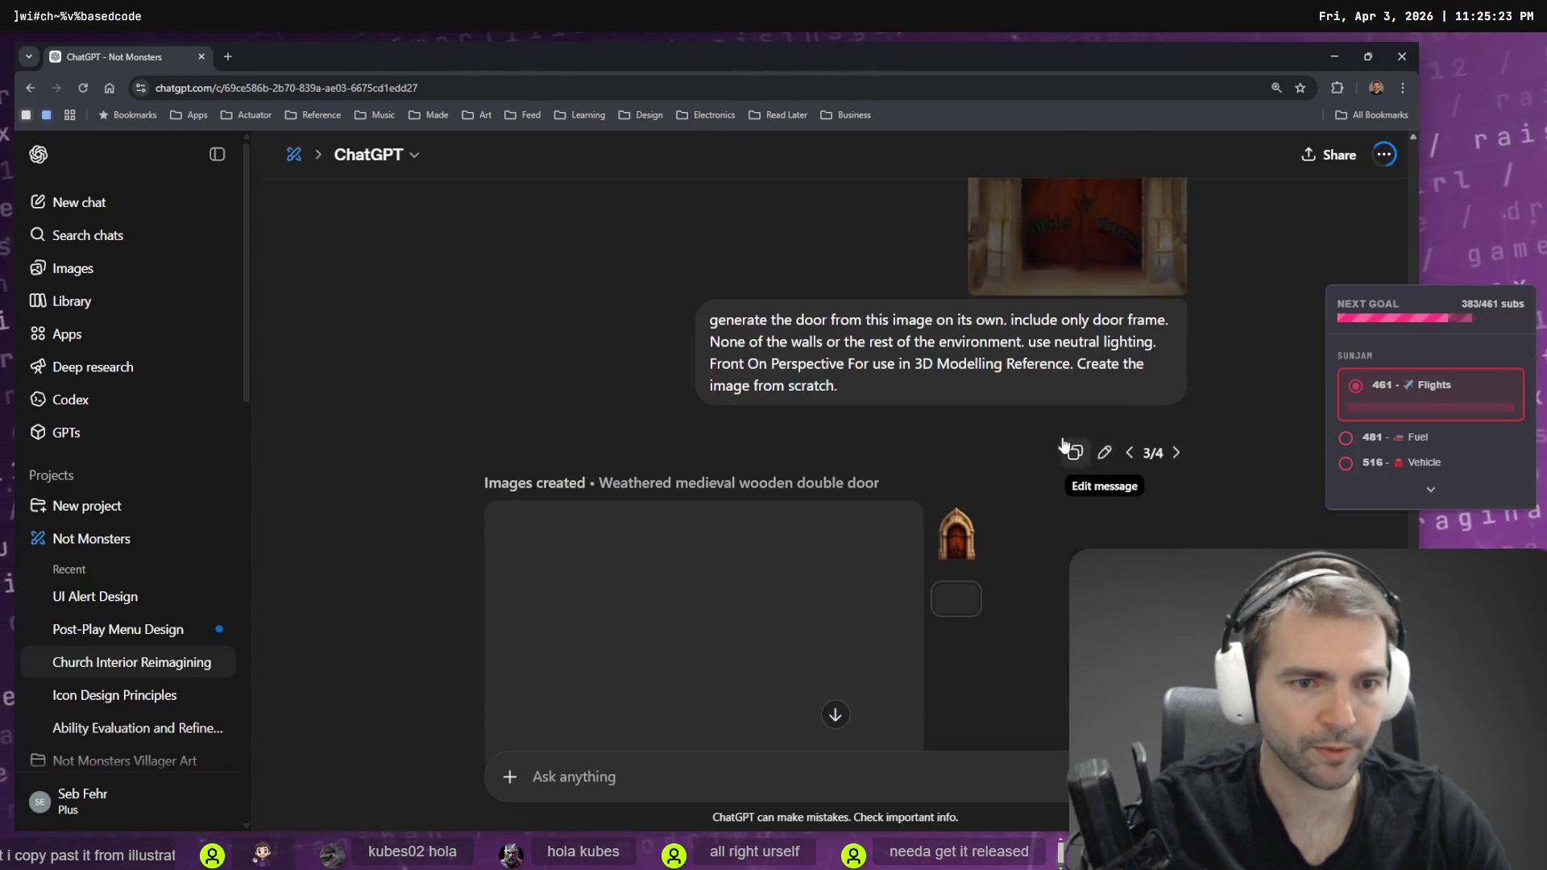
- Switch to another version of the door prompt and scroll through its result
{"action": "scroll", "coordinate": [1083, 355], "scroll_direction": "up", "scroll_amount": 5}
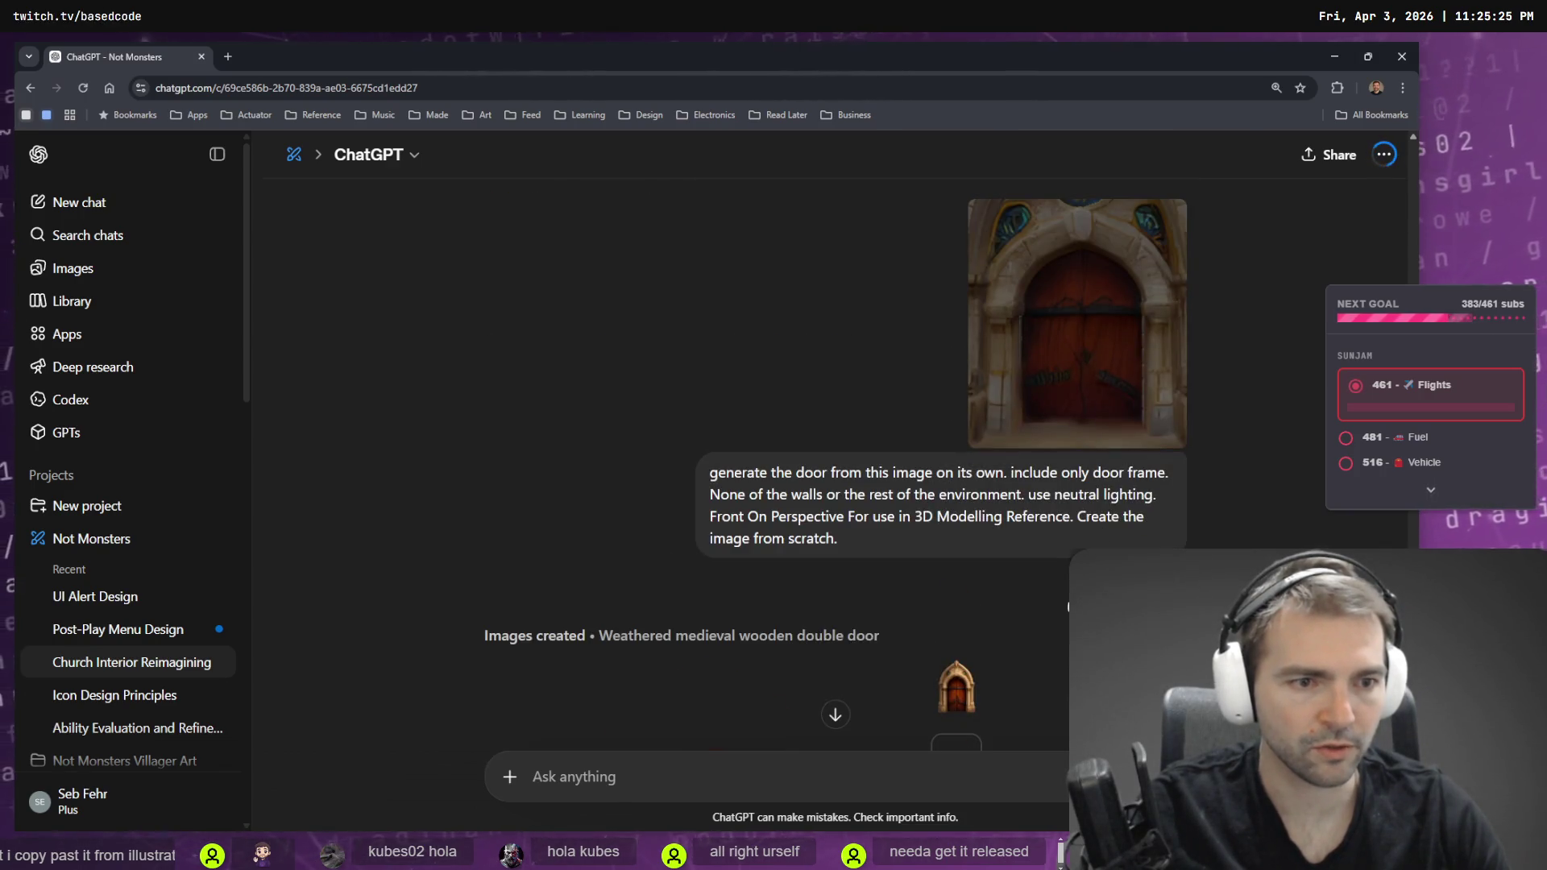
{"action": "left_click", "coordinate": [1130, 570]}
{"action": "scroll", "coordinate": [1196, 523], "scroll_direction": "up", "scroll_amount": 5}
{"action": "scroll", "coordinate": [1199, 523], "scroll_direction": "up", "scroll_amount": 5}
{"action": "scroll", "coordinate": [1202, 518], "scroll_direction": "down", "scroll_amount": 10}
{"action": "scroll", "coordinate": [1133, 398], "scroll_direction": "up", "scroll_amount": 3}
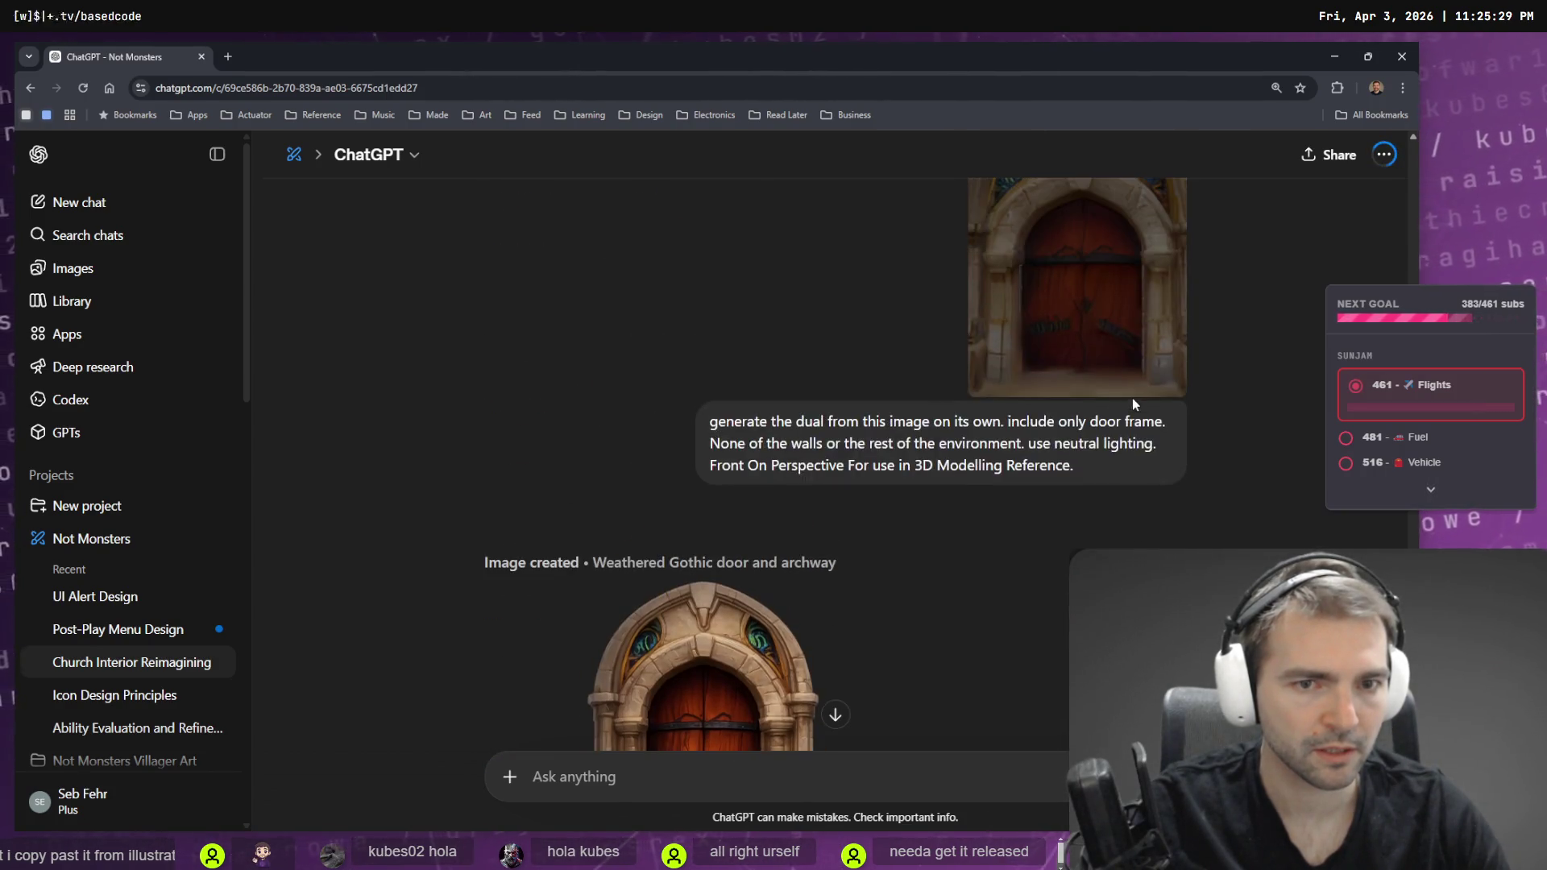
{"action": "scroll", "coordinate": [1136, 436], "scroll_direction": "up", "scroll_amount": 10}
{"action": "scroll", "coordinate": [1138, 411], "scroll_direction": "up", "scroll_amount": 1}
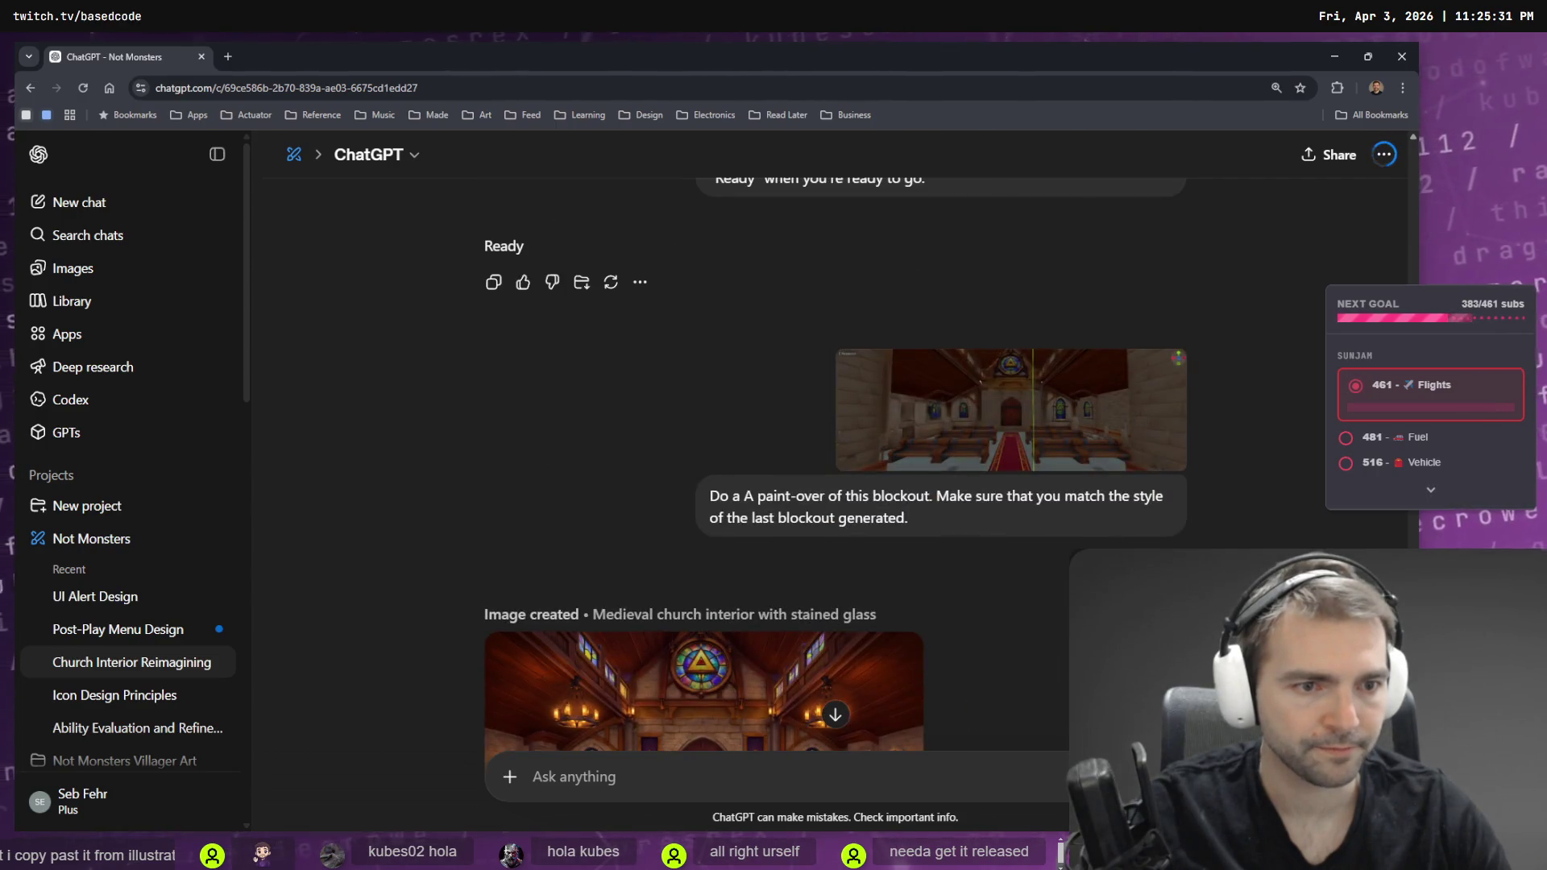
{"action": "scroll", "coordinate": [1127, 519], "scroll_direction": "down", "scroll_amount": 10}
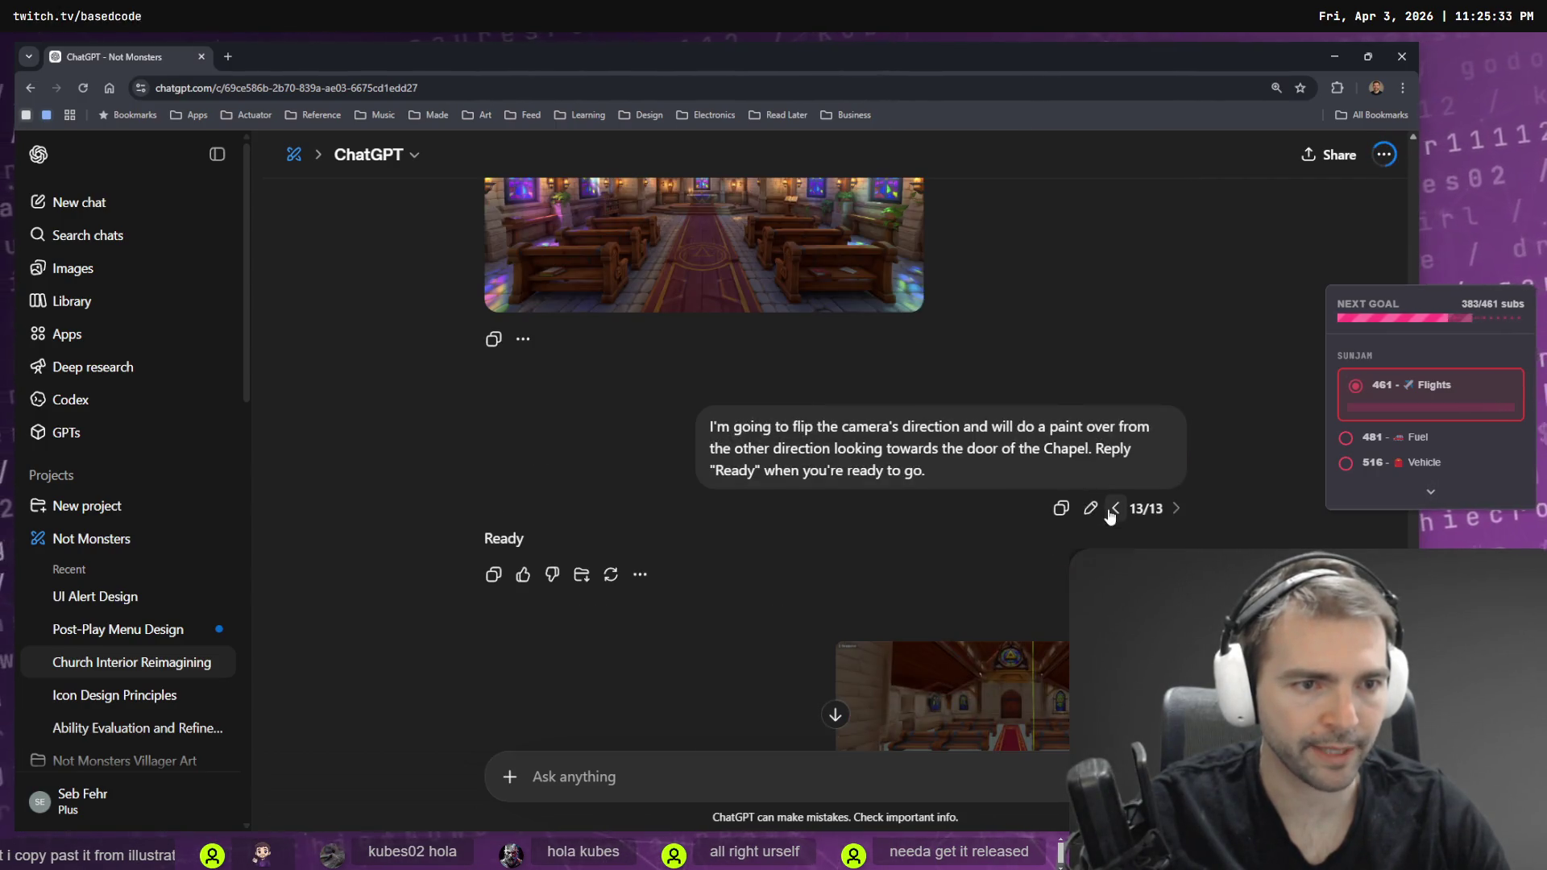
{"action": "scroll", "coordinate": [1111, 507], "scroll_direction": "down", "scroll_amount": 5}
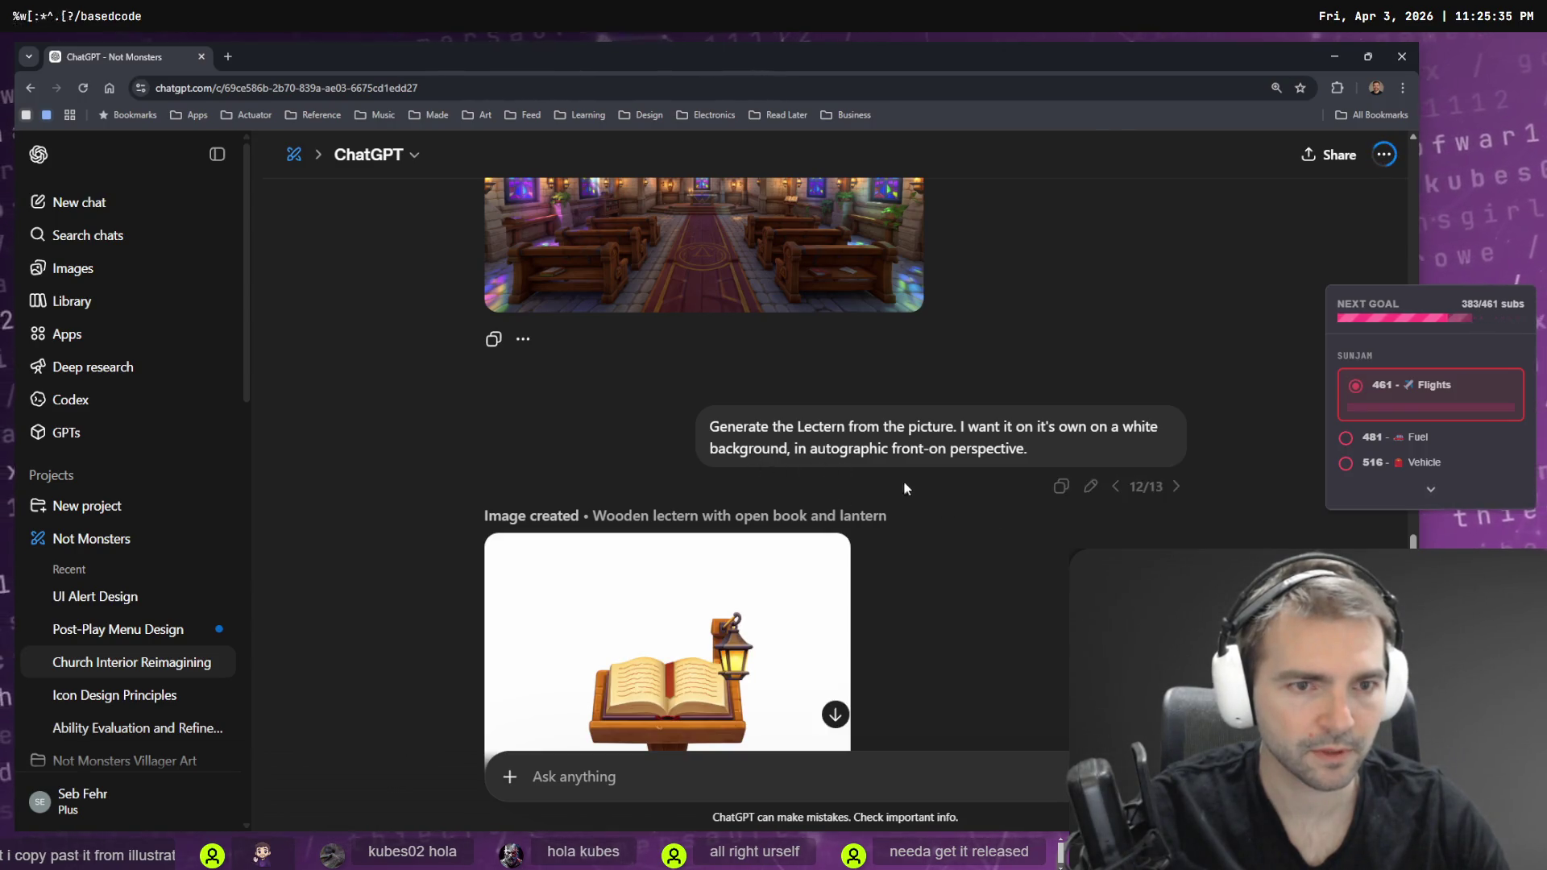
{"action": "scroll", "coordinate": [927, 482], "scroll_direction": "down", "scroll_amount": 4}
{"action": "scroll", "coordinate": [959, 477], "scroll_direction": "down", "scroll_amount": 2}
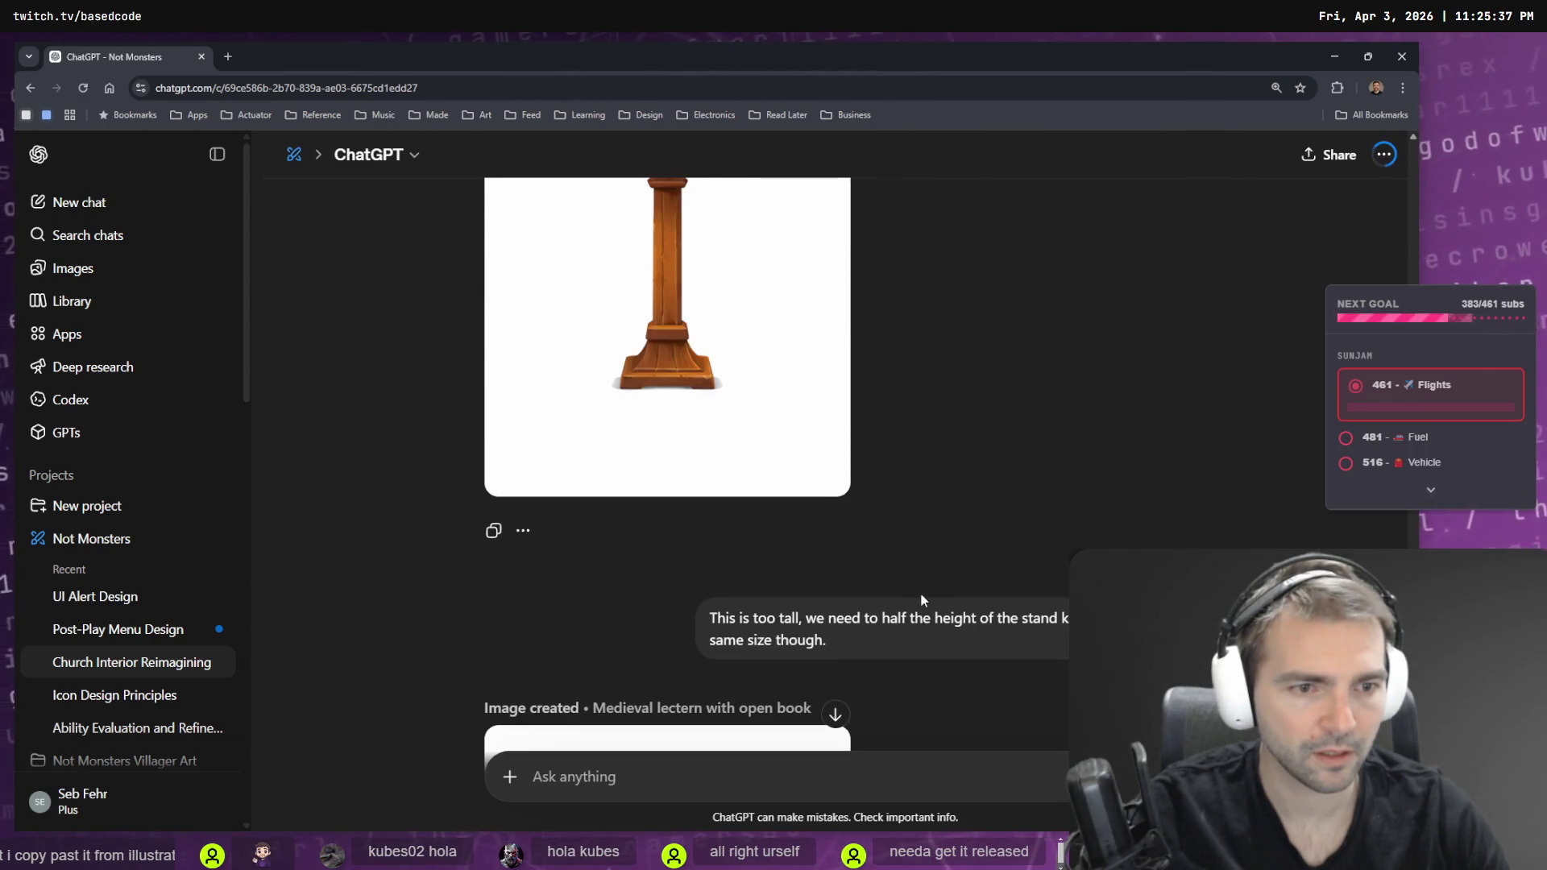
{"action": "scroll", "coordinate": [959, 484], "scroll_direction": "up", "scroll_amount": 6}
{"action": "mouse_move", "coordinate": [1064, 452]}
{"action": "left_mouse_down"}
{"action": "mouse_move", "coordinate": [754, 468]}
{"action": "mouse_move", "coordinate": [683, 434]}
{"action": "left_mouse_up"}
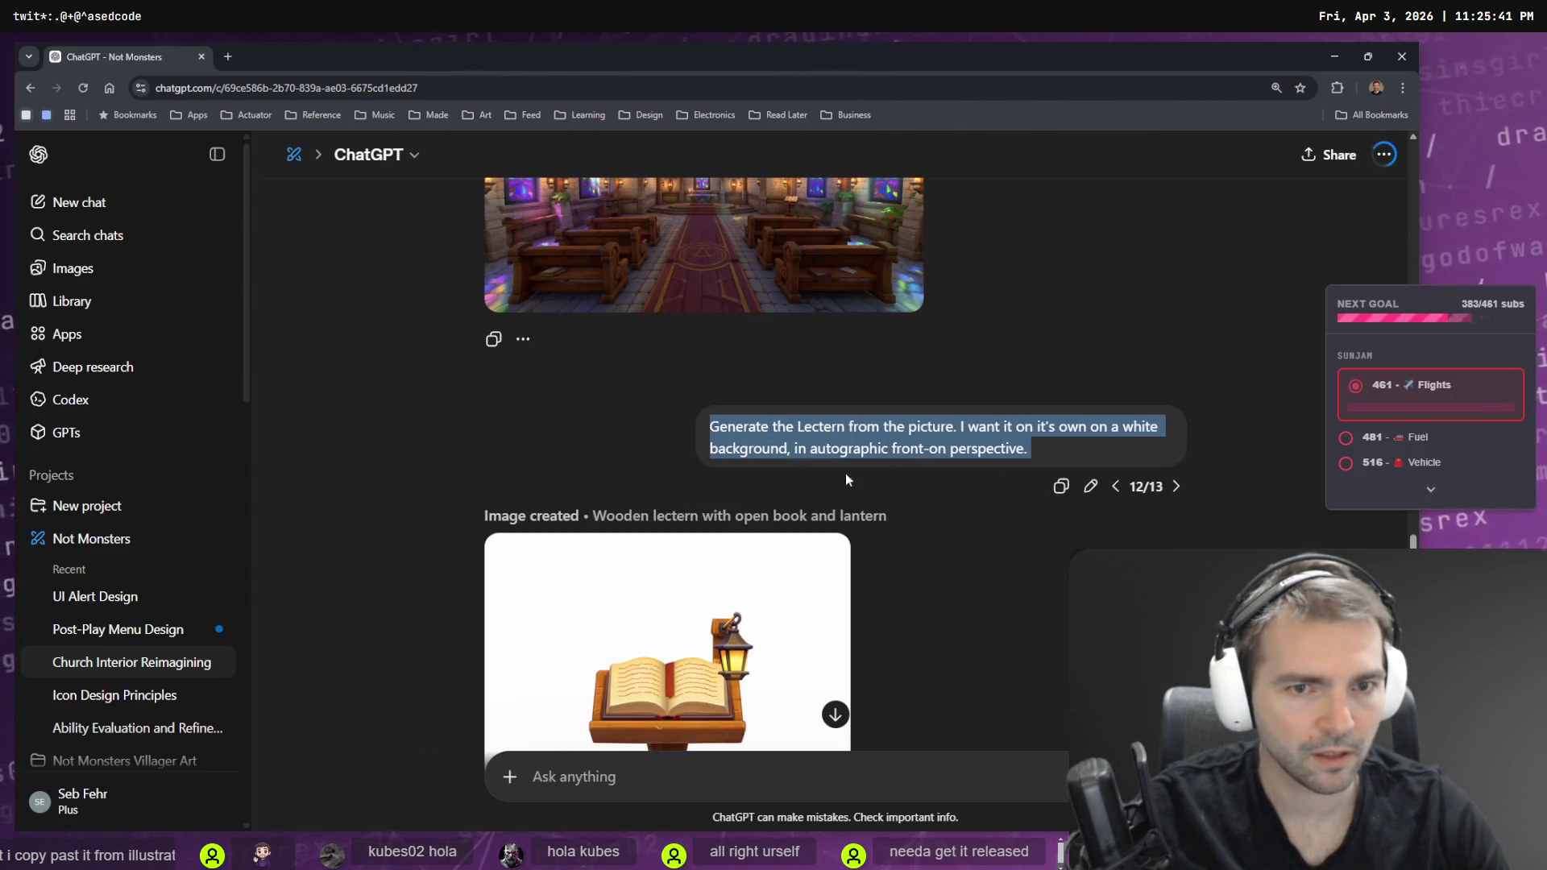
- Step back through versions: wooden beam, beam bracket, purple flag, stone wainscoting, rose window
{"action": "left_click", "coordinate": [1115, 487]}
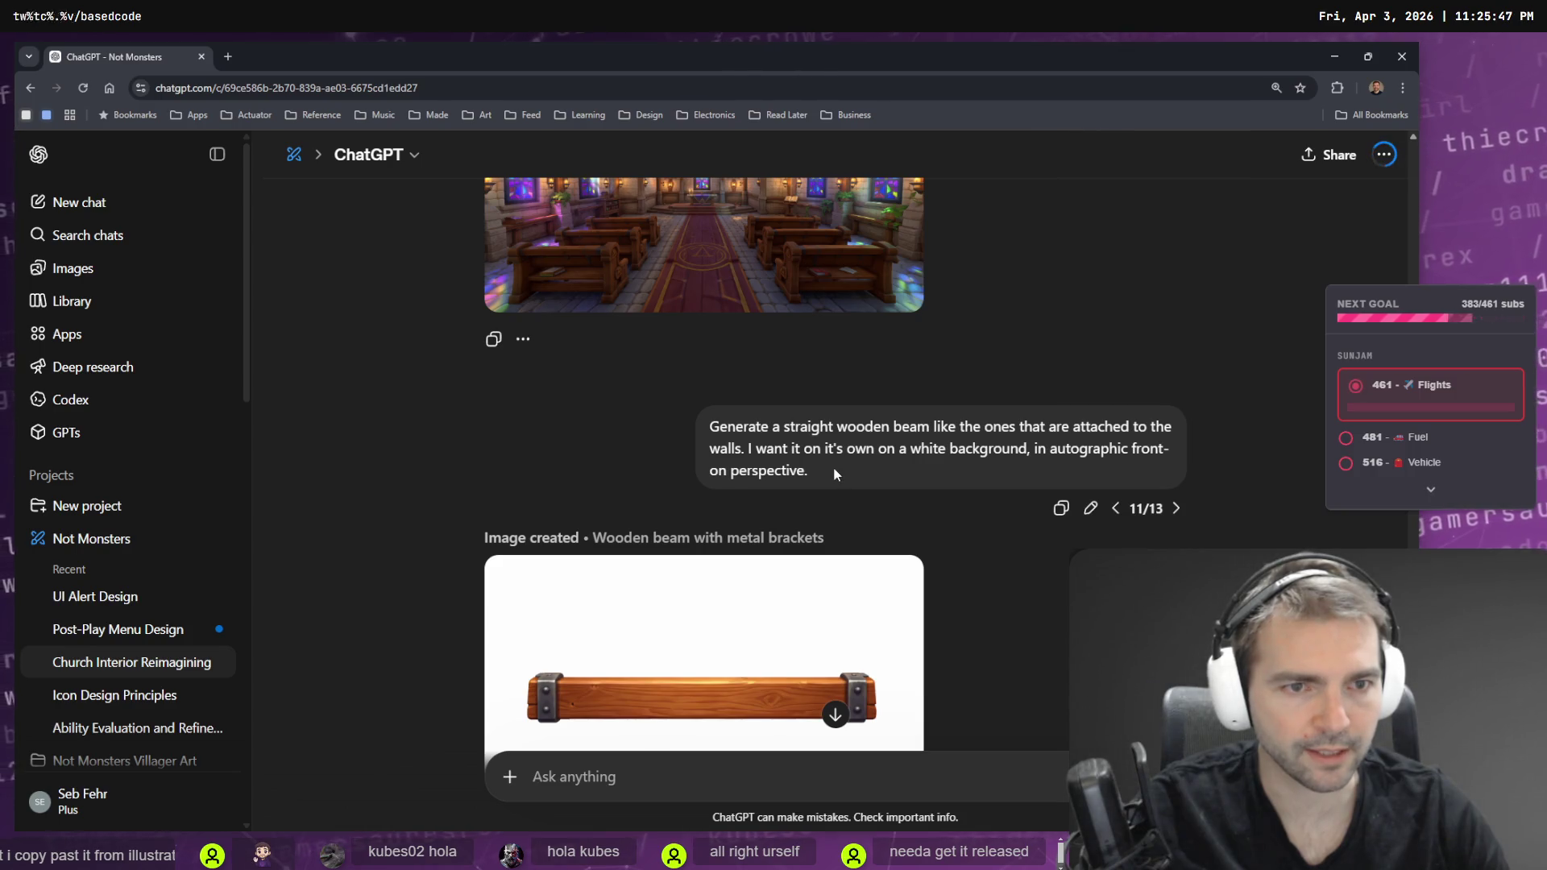
{"action": "left_click", "coordinate": [1115, 508]}
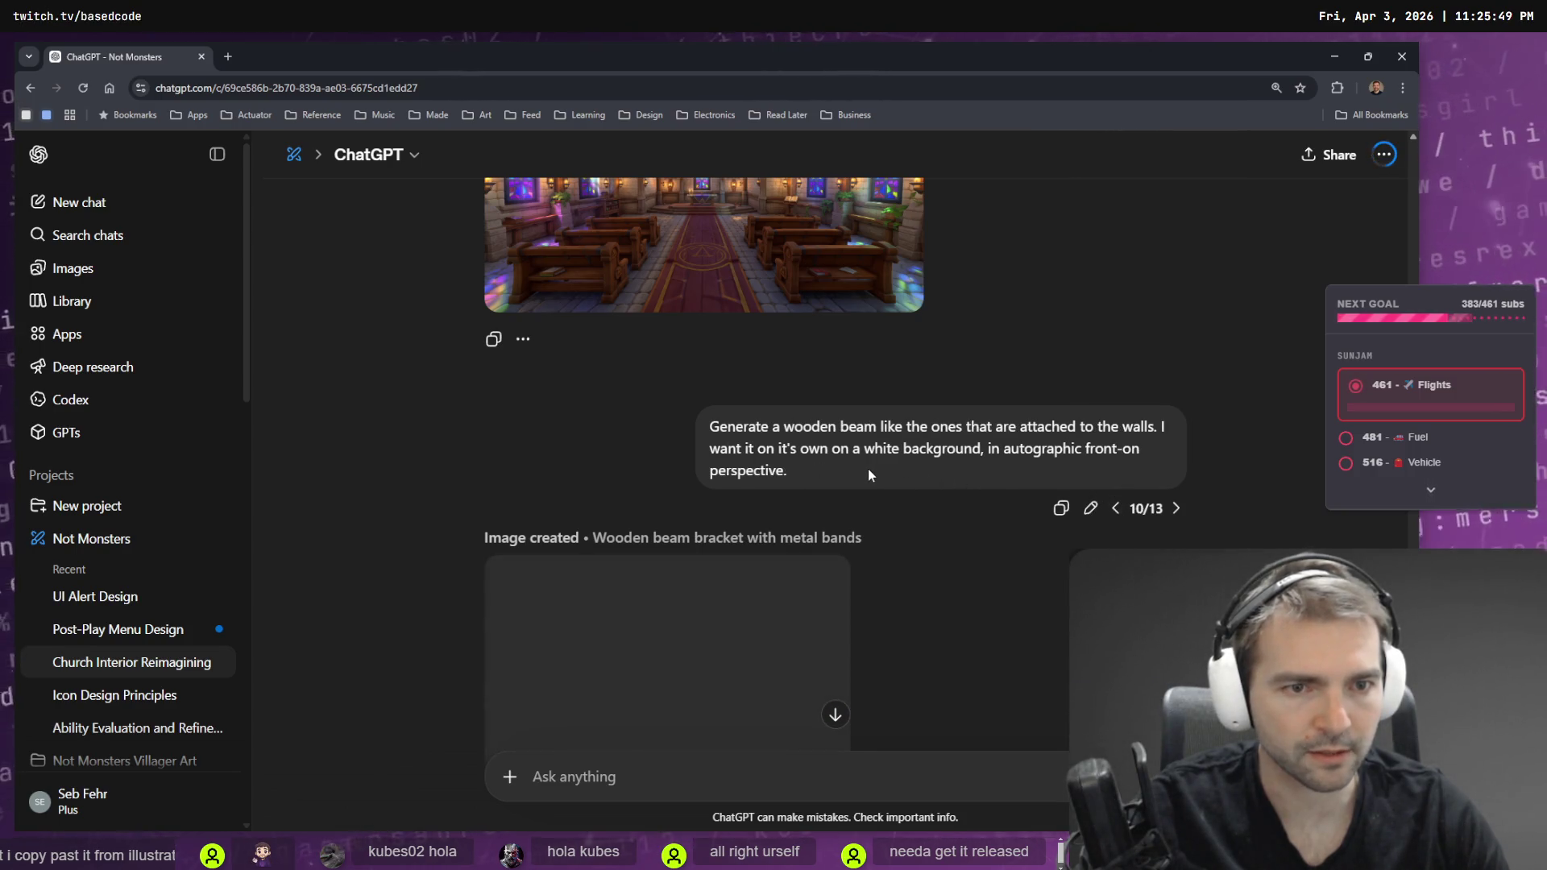
{"action": "left_click", "coordinate": [1117, 509]}
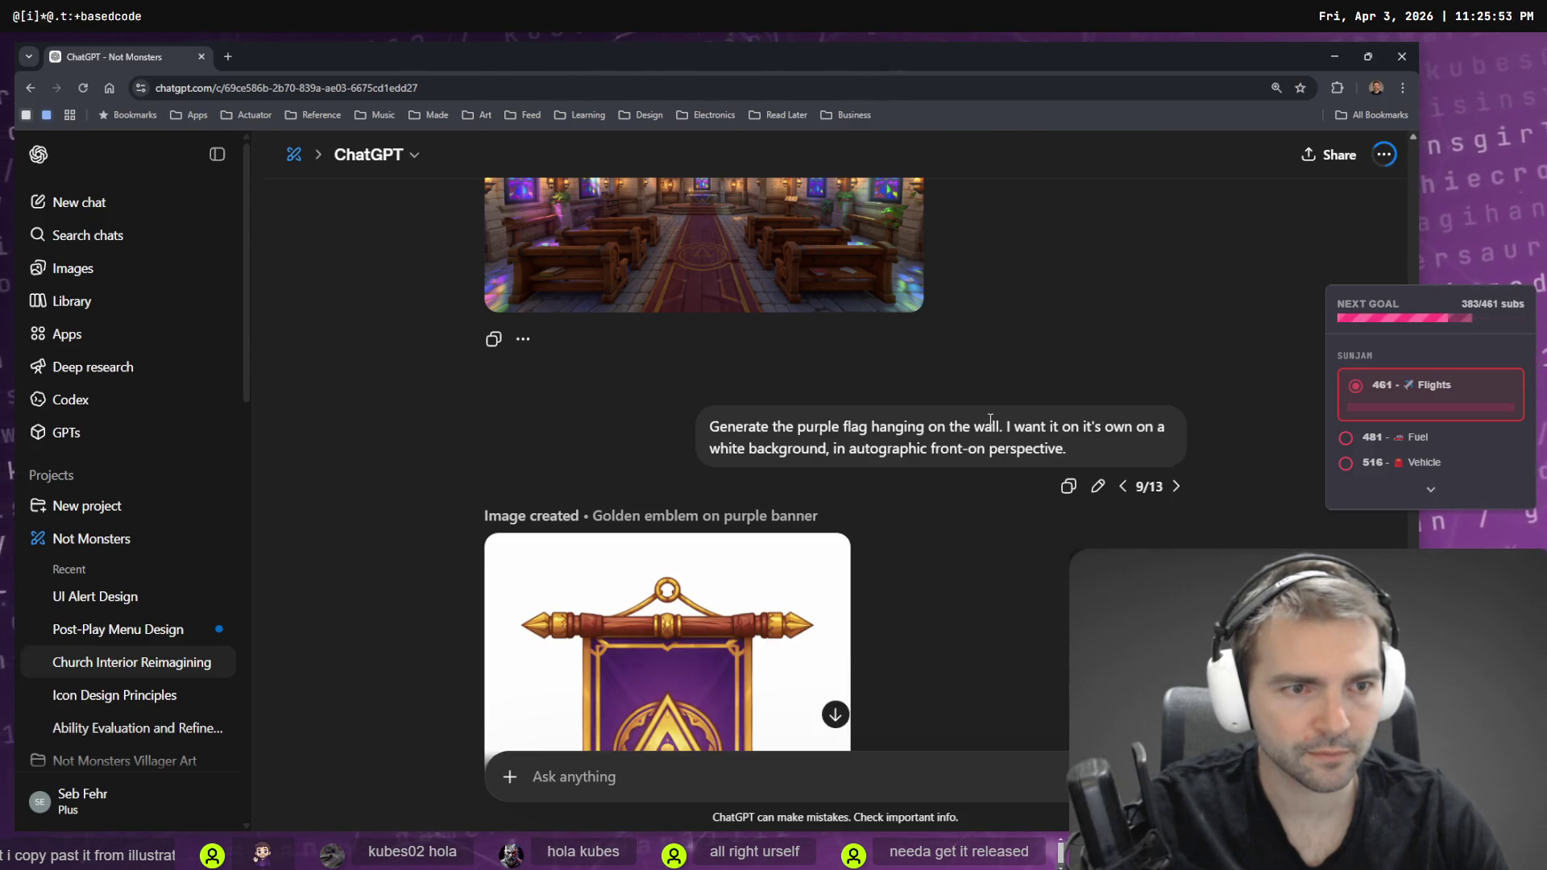
{"action": "left_click", "coordinate": [1123, 487]}
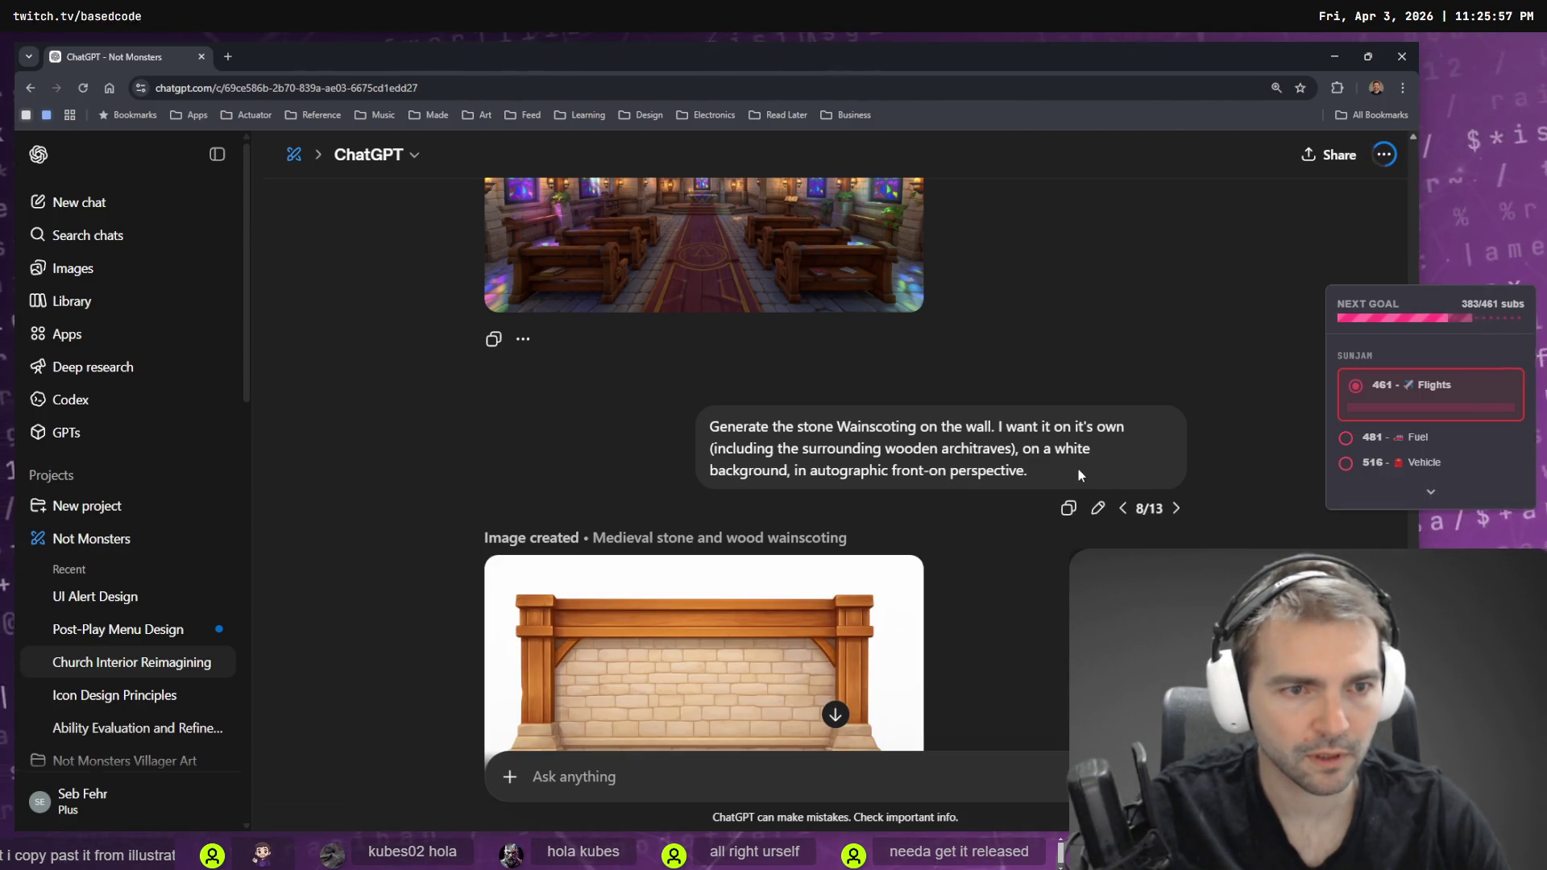
{"action": "left_click", "coordinate": [1122, 509]}
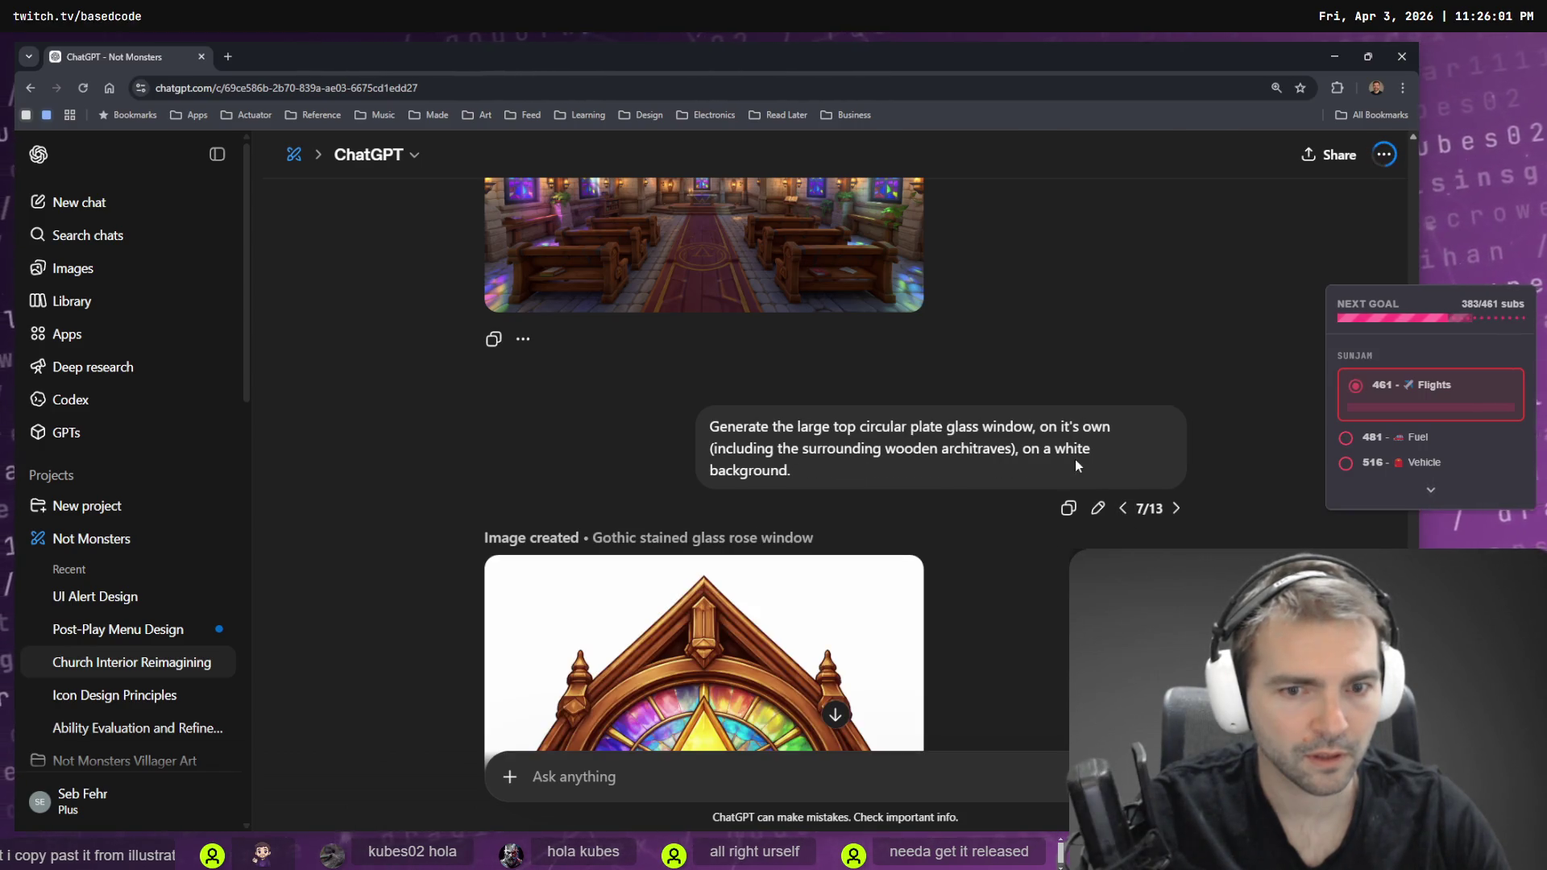
- Step forward through the versions to the newest door archway image
{"action": "scroll", "coordinate": [1075, 459], "scroll_direction": "down", "scroll_amount": 5}
{"action": "scroll", "coordinate": [1065, 445], "scroll_direction": "up", "scroll_amount": 5}
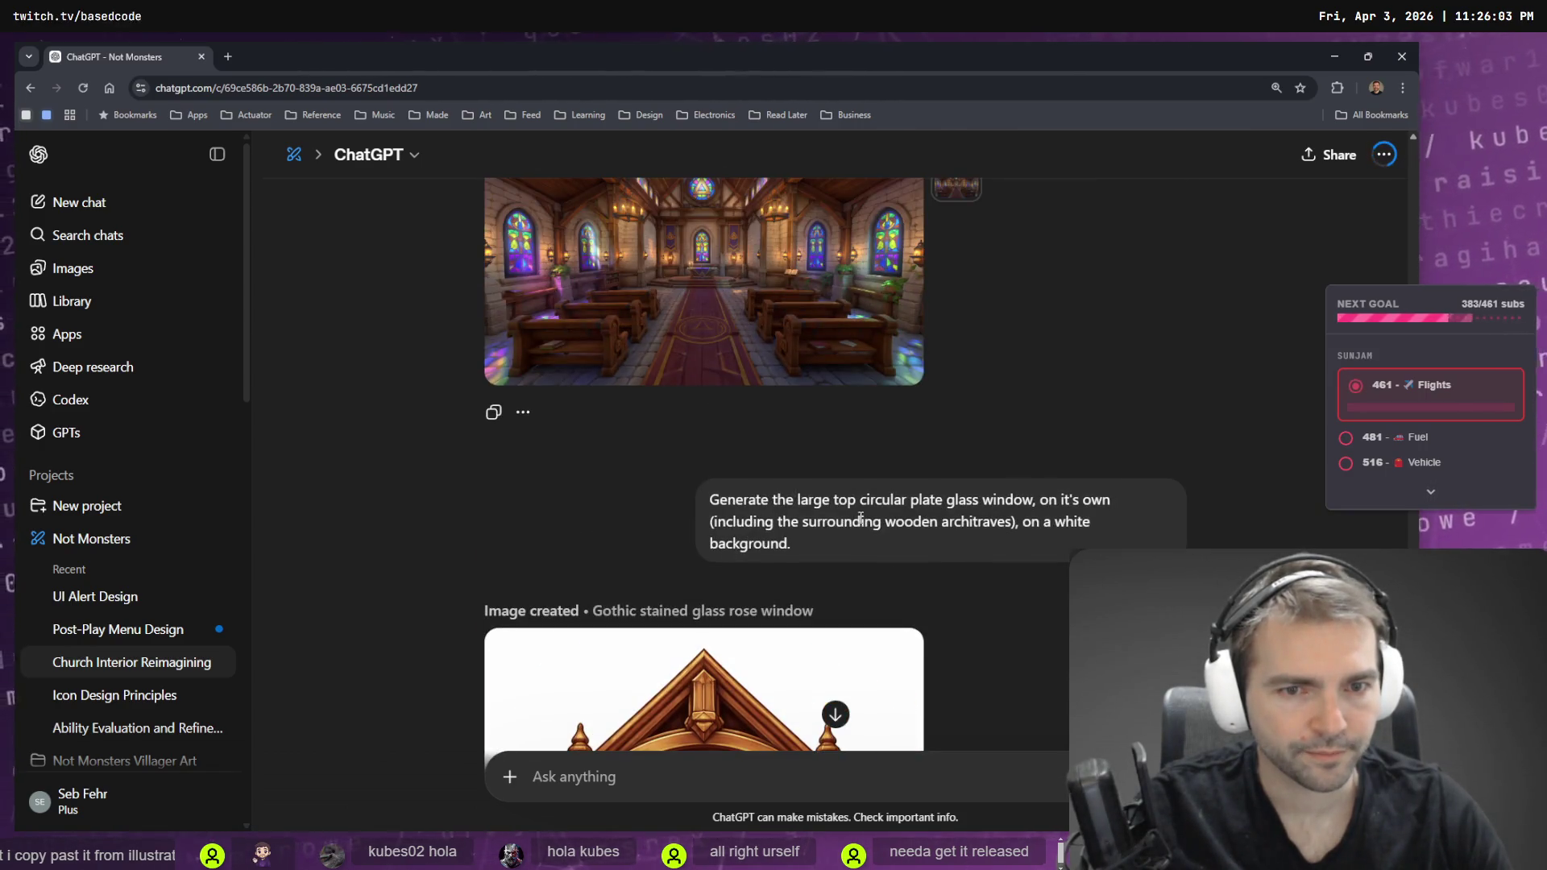
{"action": "scroll", "coordinate": [962, 513], "scroll_direction": "down", "scroll_amount": 1}
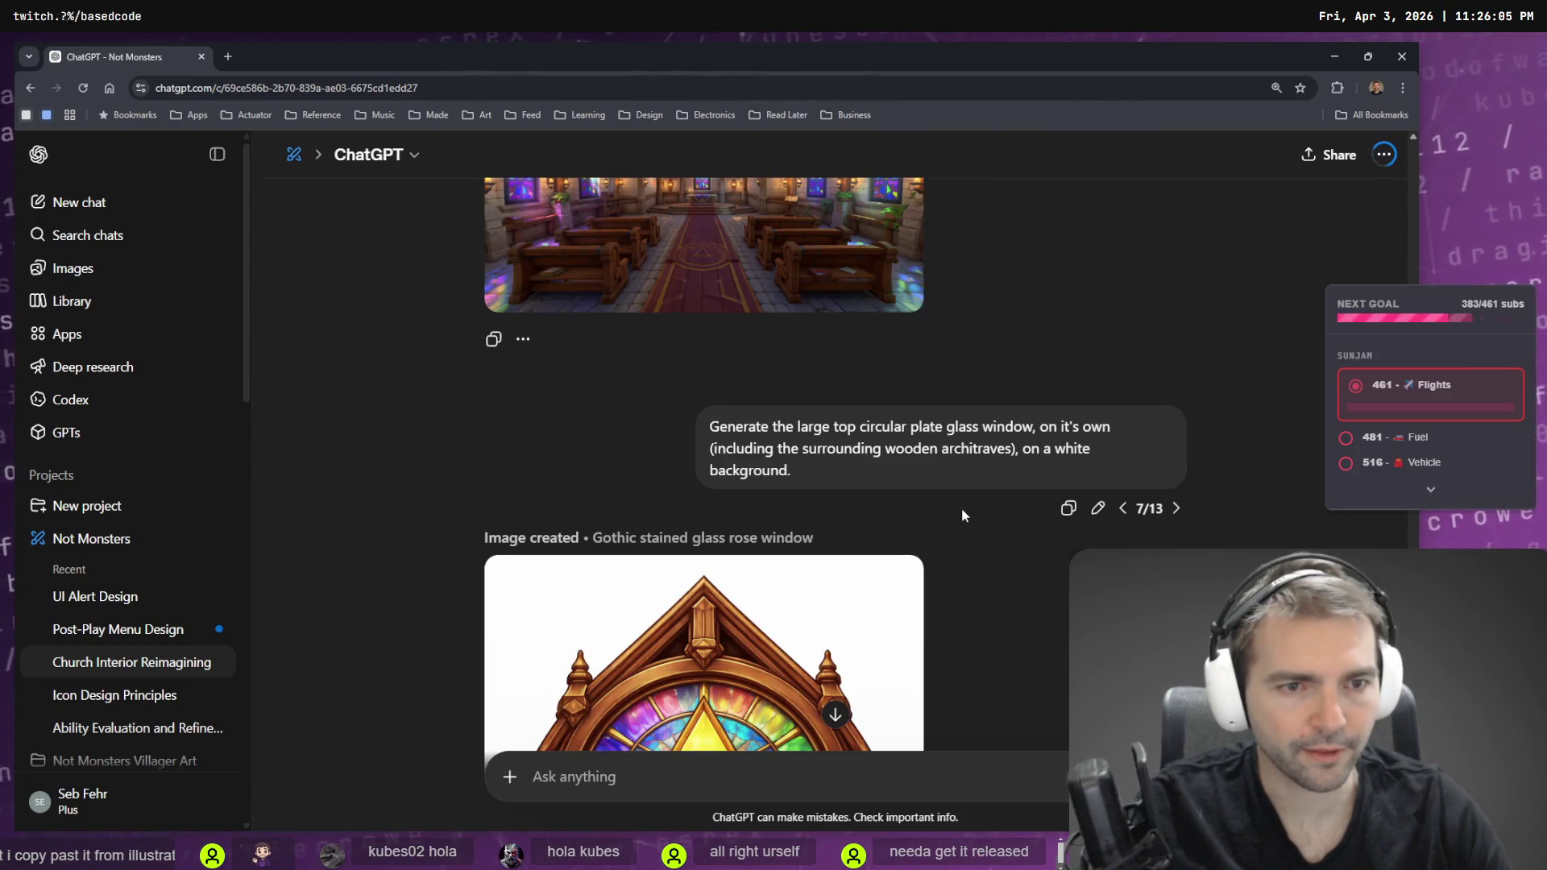
{"action": "scroll", "coordinate": [895, 461], "scroll_direction": "down", "scroll_amount": 5}
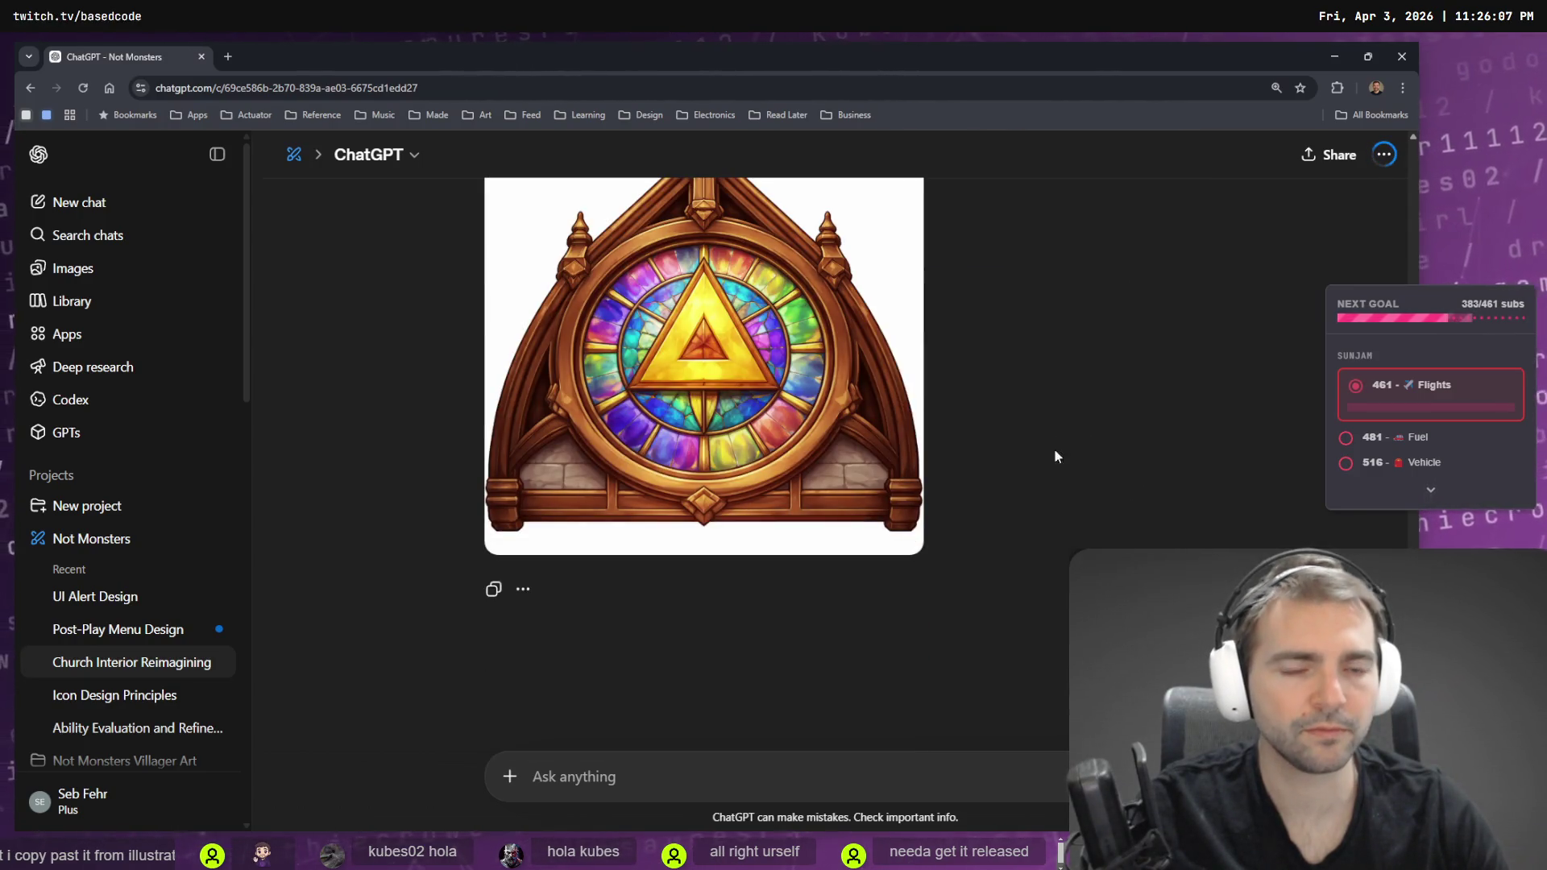
{"action": "scroll", "coordinate": [1060, 369], "scroll_direction": "up", "scroll_amount": 5}
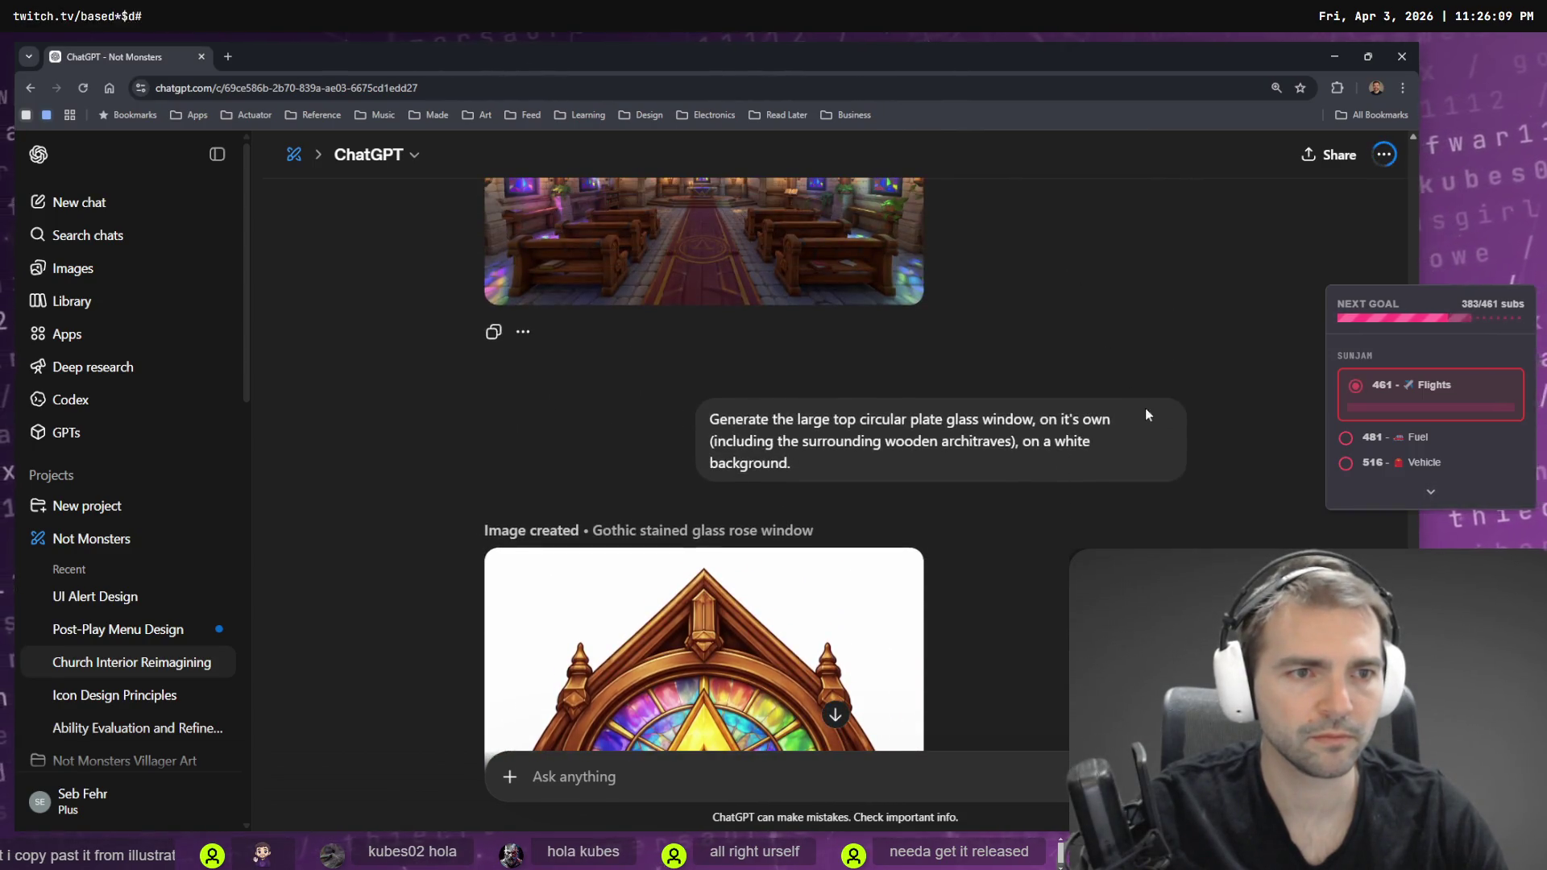
{"action": "left_click", "coordinate": [1176, 502]}
{"action": "left_click", "coordinate": [1174, 500]}
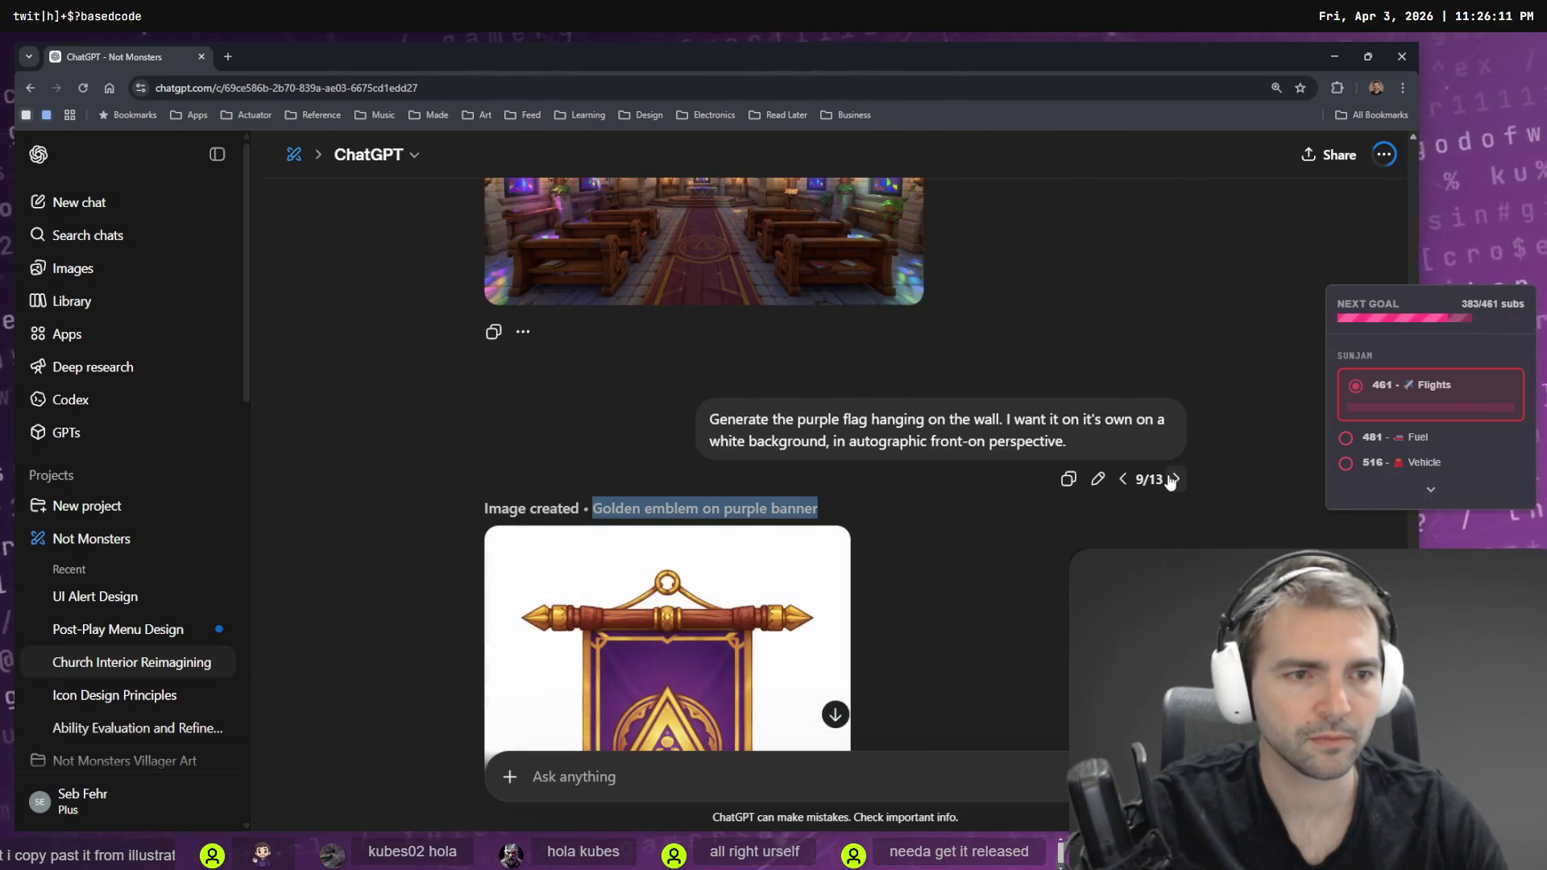
{"action": "left_click", "coordinate": [1177, 479]}
{"action": "left_click", "coordinate": [1177, 504]}
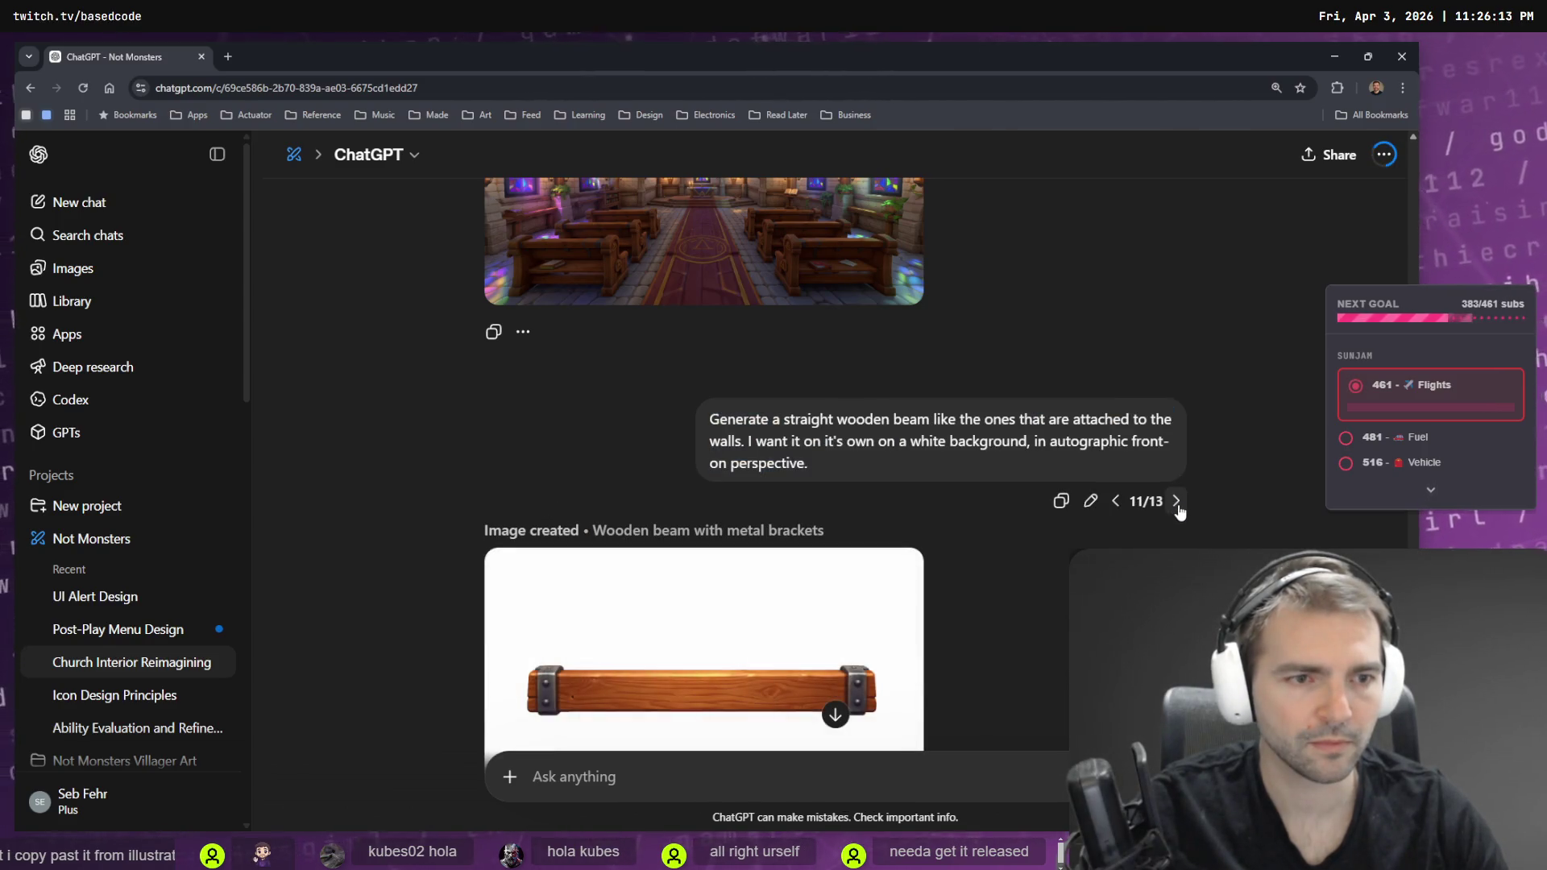
{"action": "left_click", "coordinate": [1177, 501]}
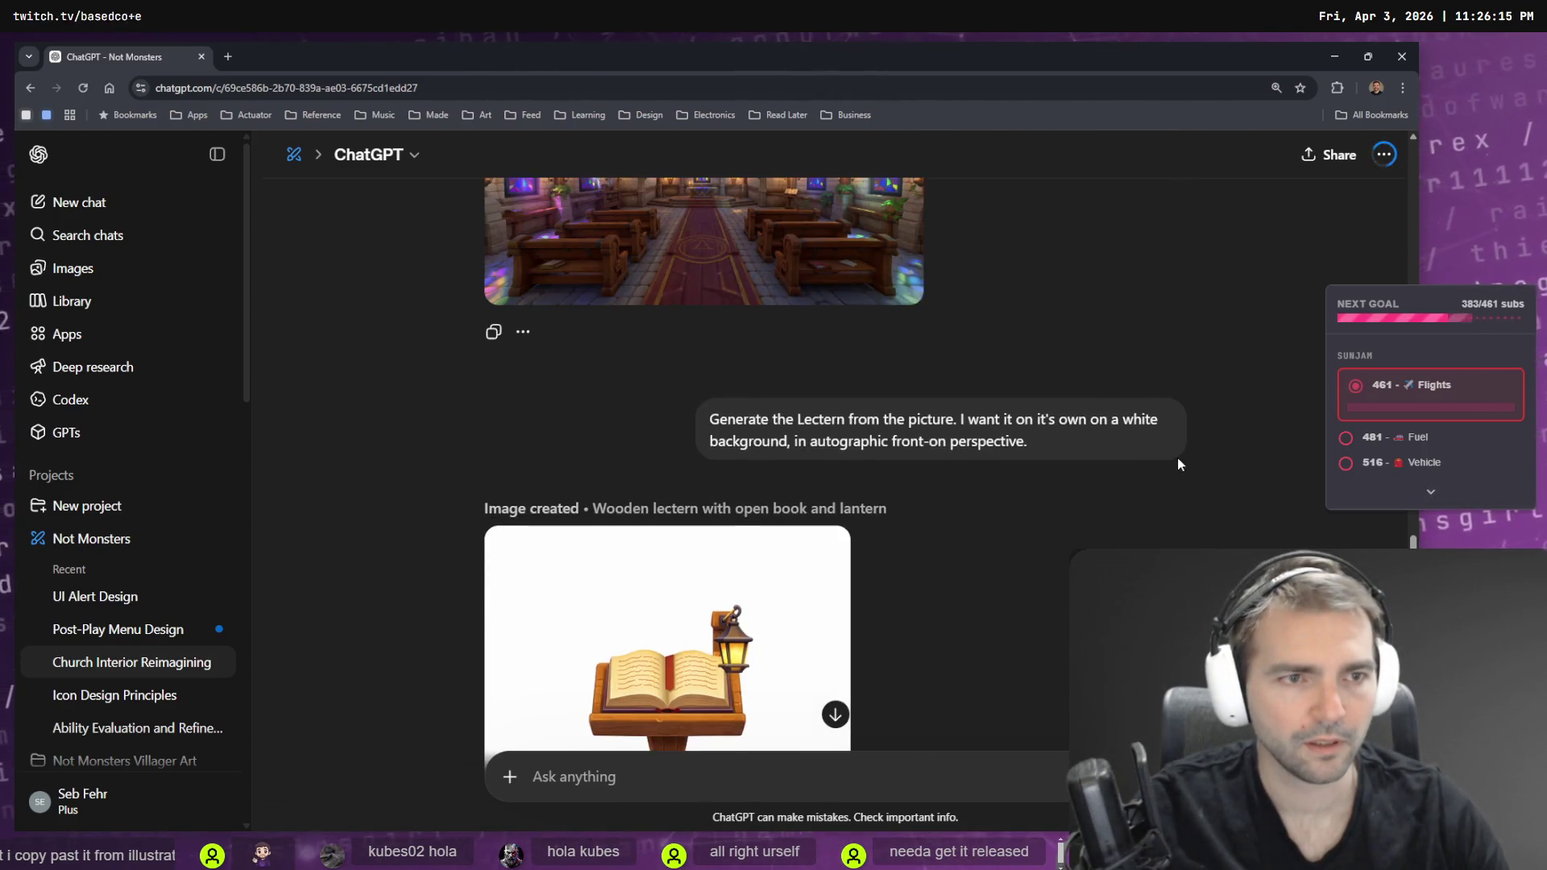
{"action": "left_click", "coordinate": [1177, 479]}
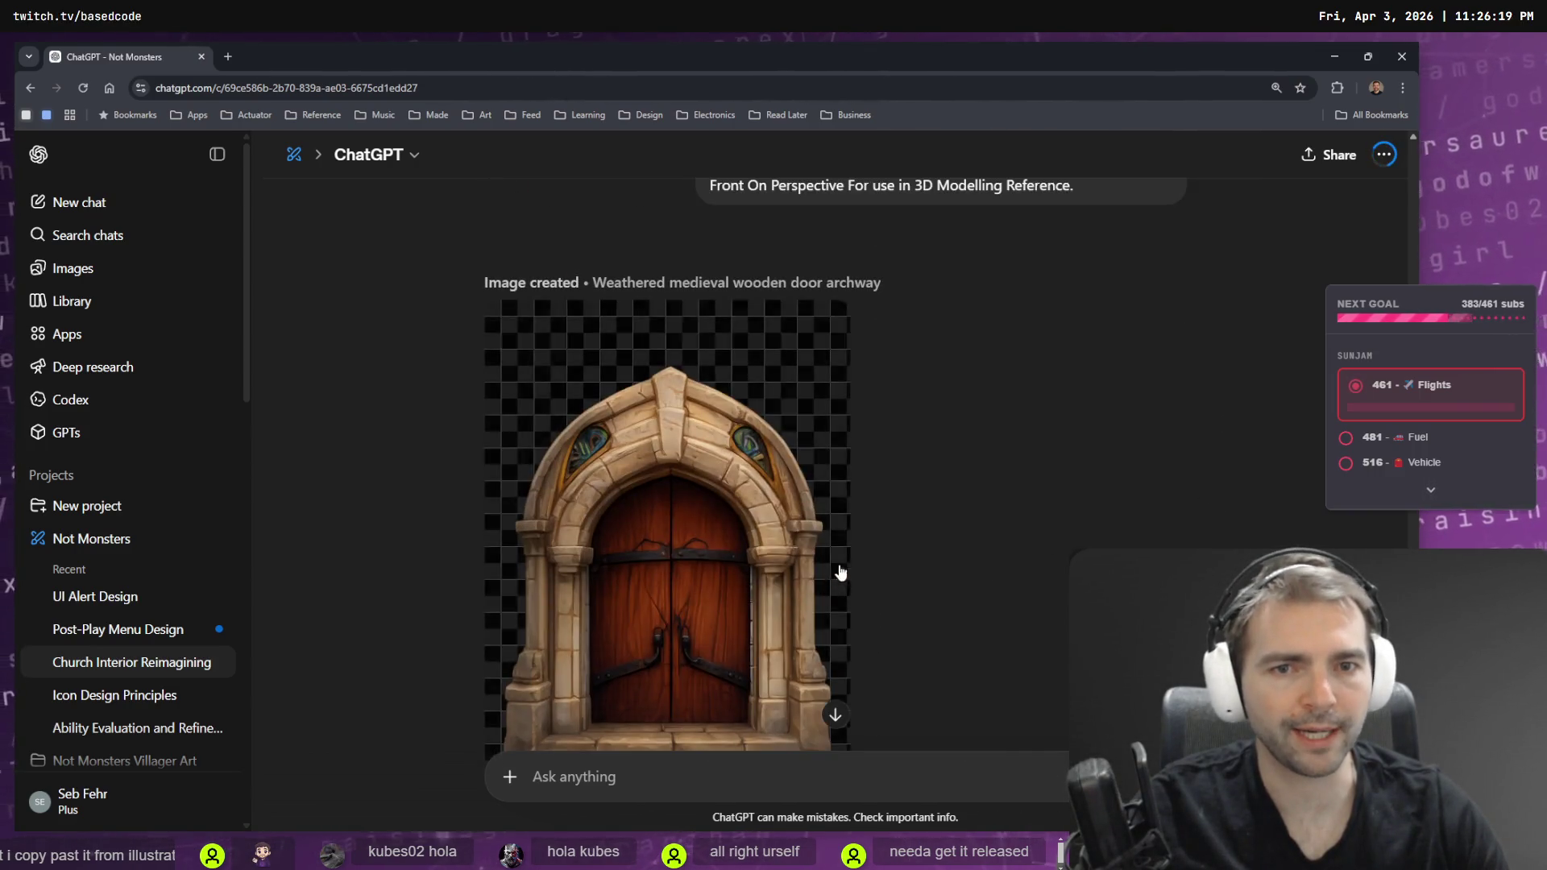
- View the wooden door archway image full size, then scroll through the conversation
{"action": "left_click", "coordinate": [798, 411]}
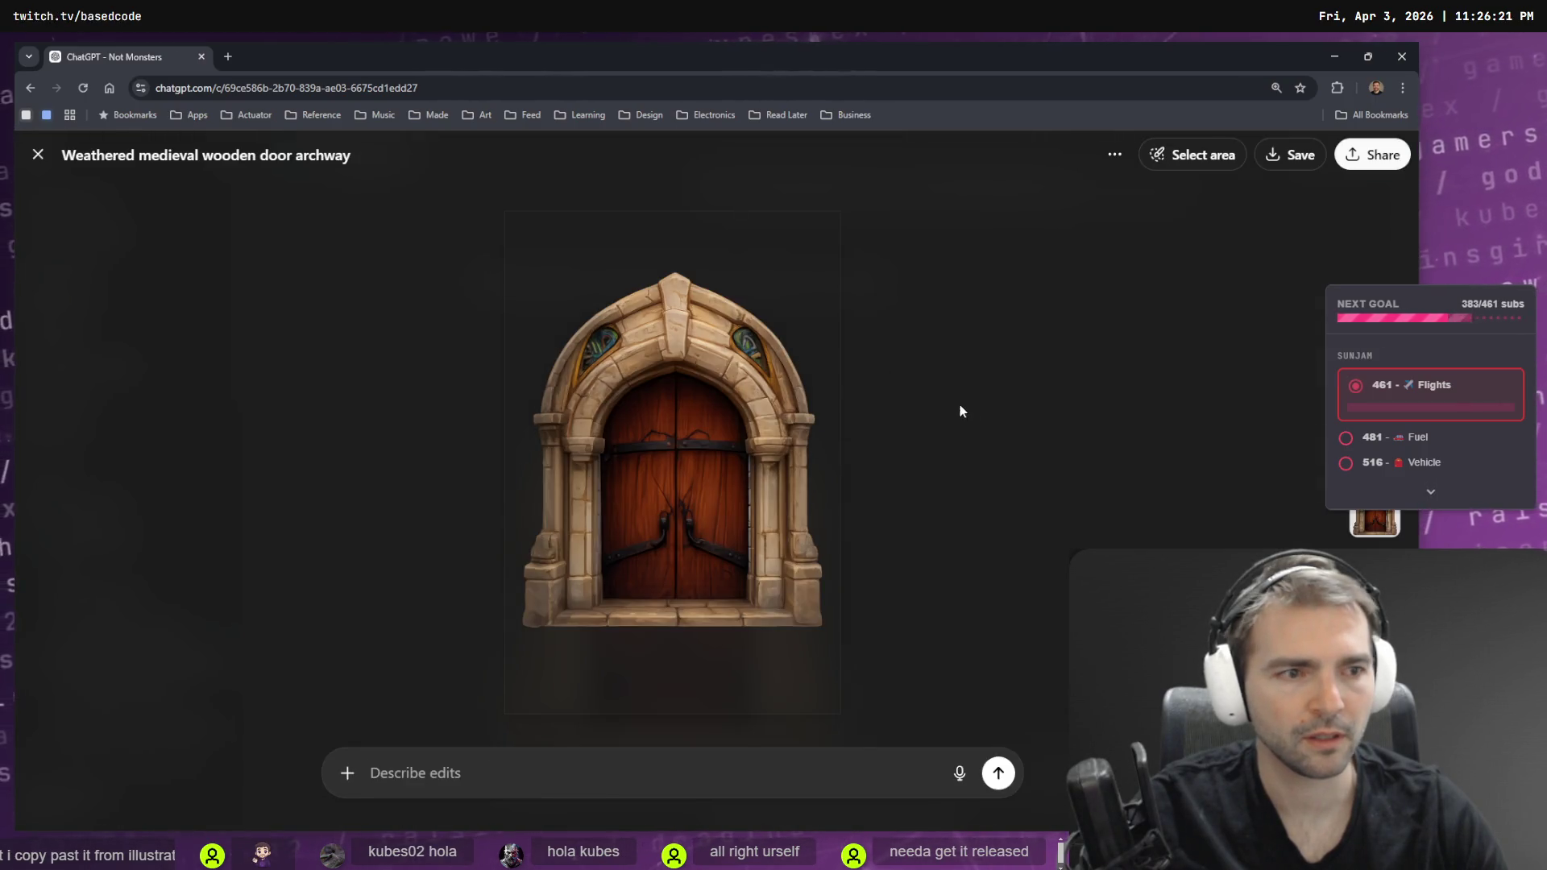
{"action": "key", "text": "Escape"}
{"action": "scroll", "coordinate": [1064, 415], "scroll_direction": "up", "scroll_amount": 5}
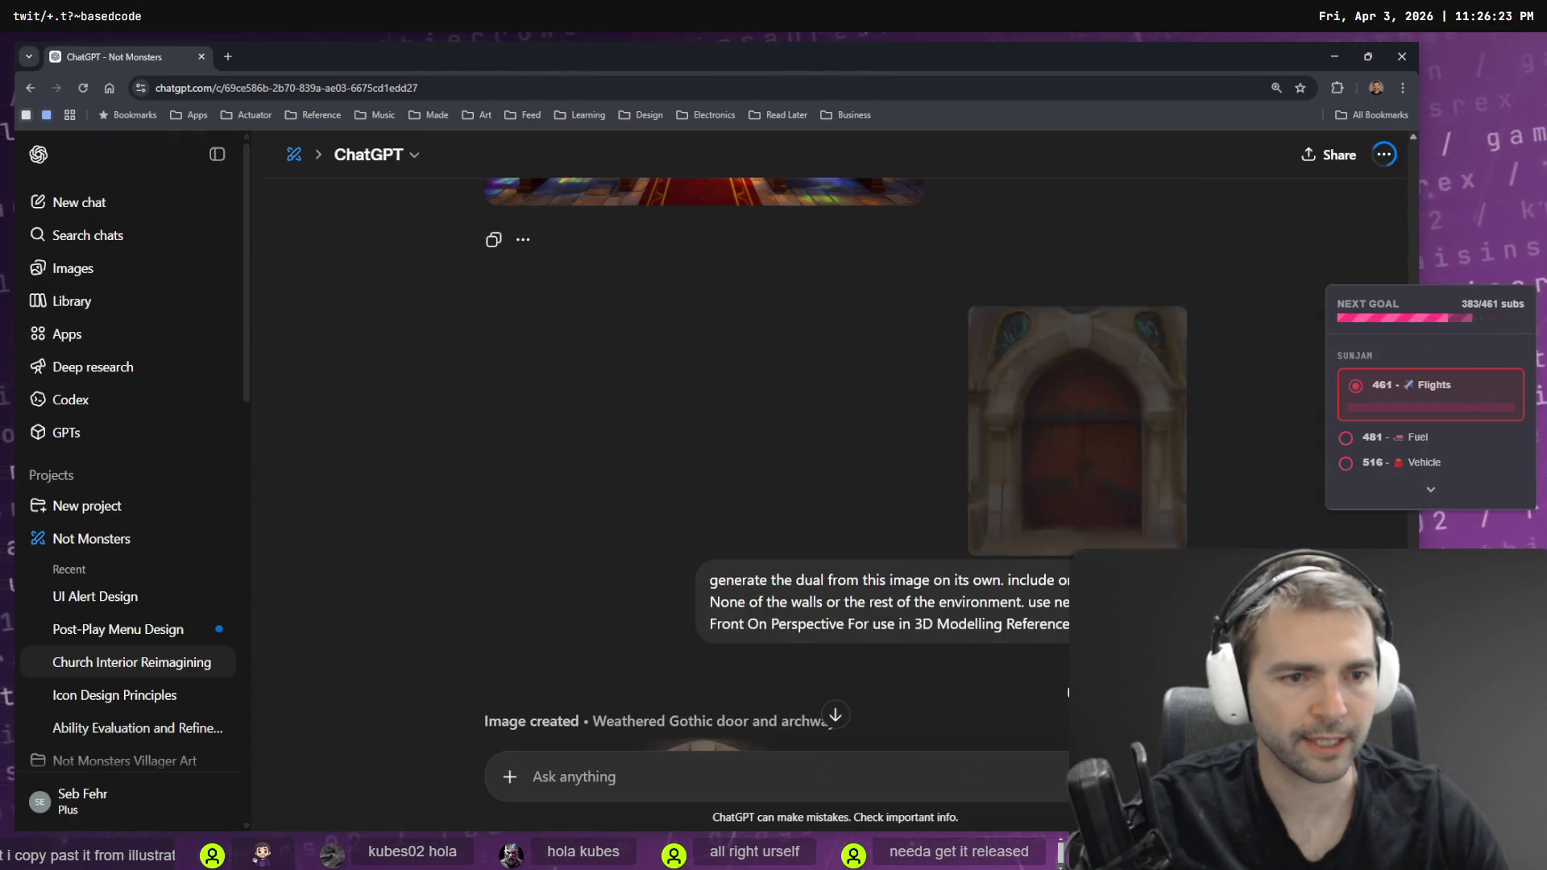
{"action": "scroll", "coordinate": [1067, 693], "scroll_direction": "down", "scroll_amount": 5}
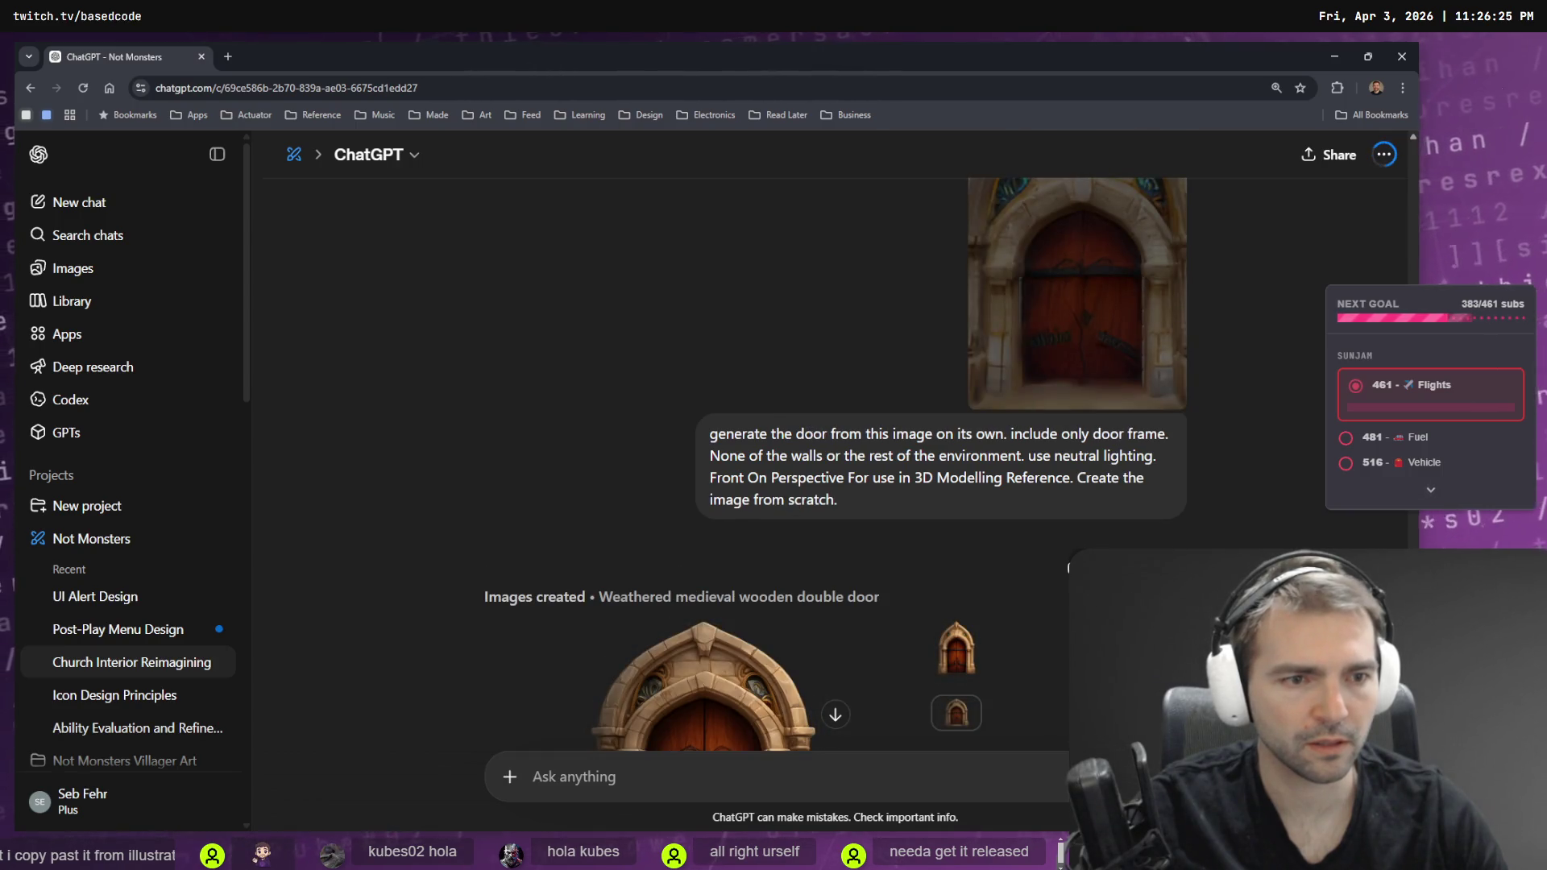
{"action": "scroll", "coordinate": [1067, 568], "scroll_direction": "up", "scroll_amount": 5}
{"action": "scroll", "coordinate": [1146, 525], "scroll_direction": "down", "scroll_amount": 10}
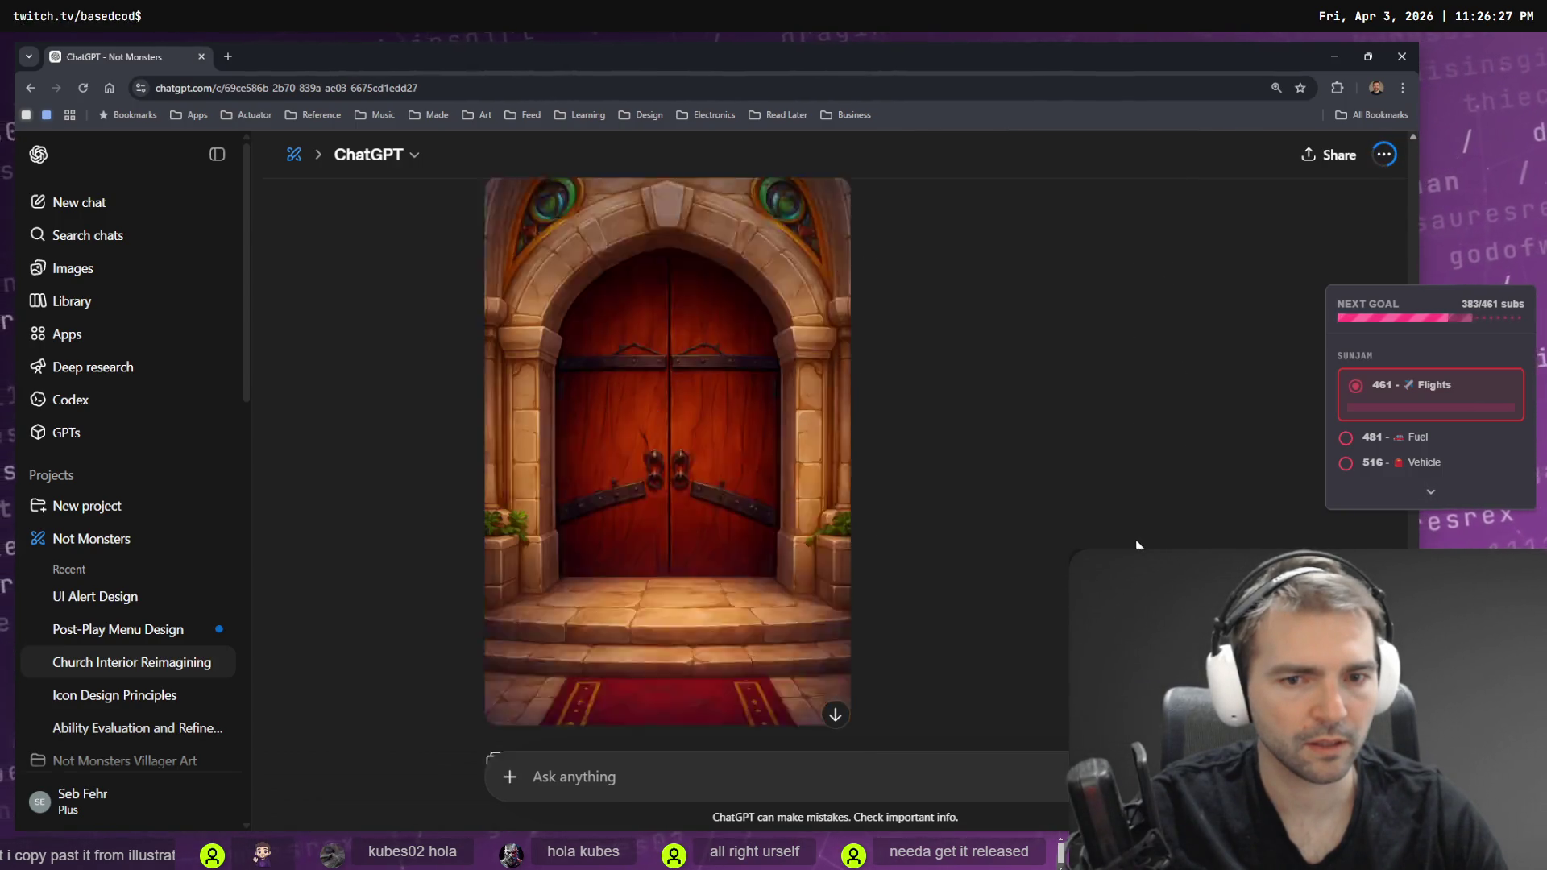
{"action": "scroll", "coordinate": [1047, 483], "scroll_direction": "down", "scroll_amount": 2}
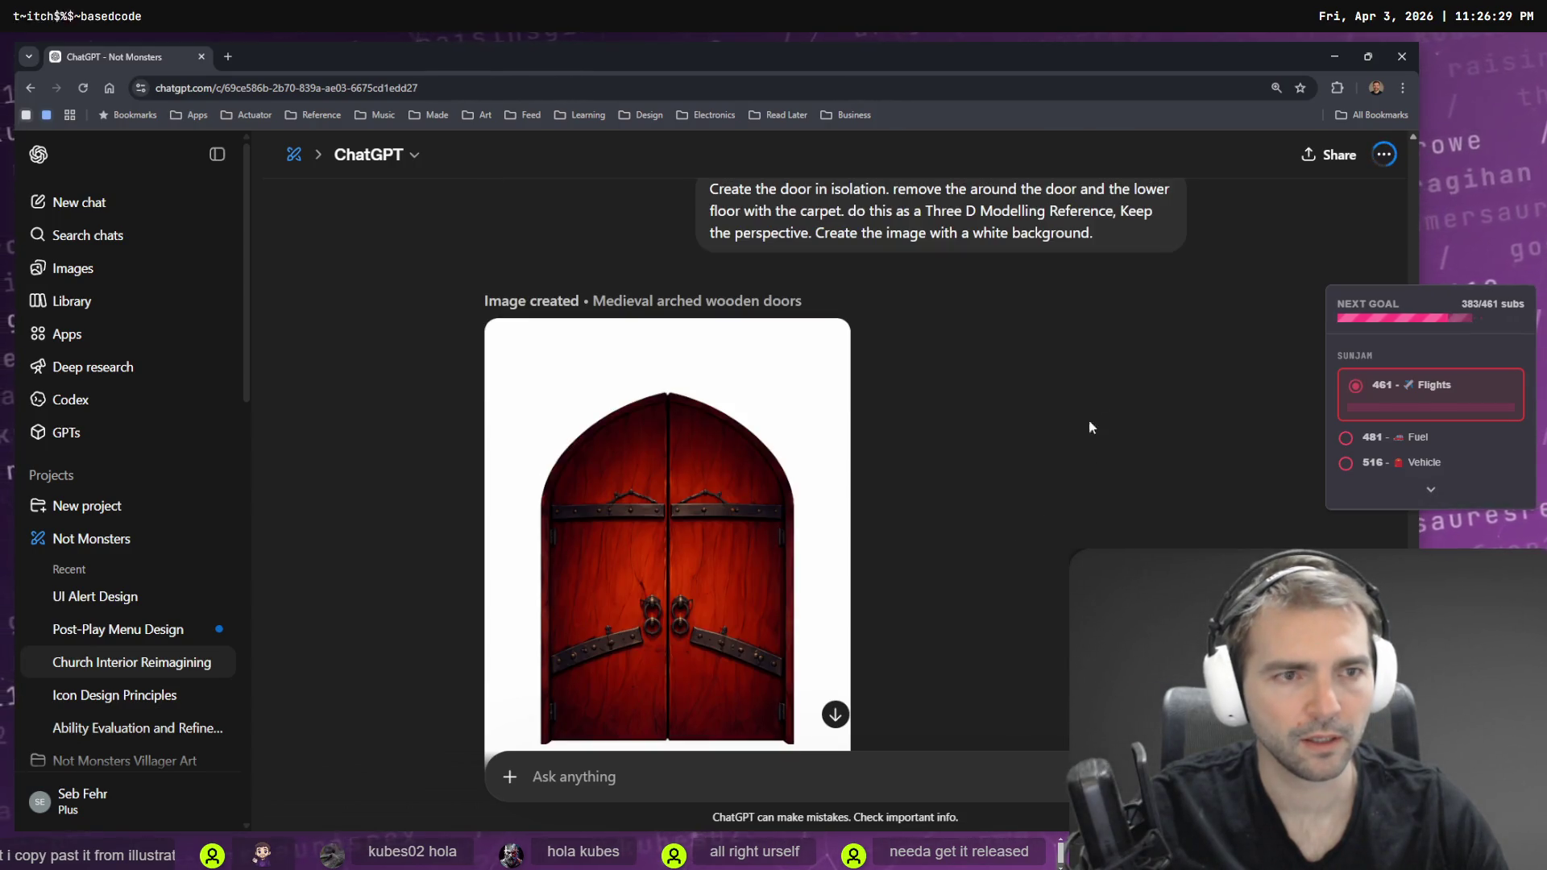
- Show version 2/2 of the revised door prompt with its new image
{"action": "left_click", "coordinate": [1178, 271]}
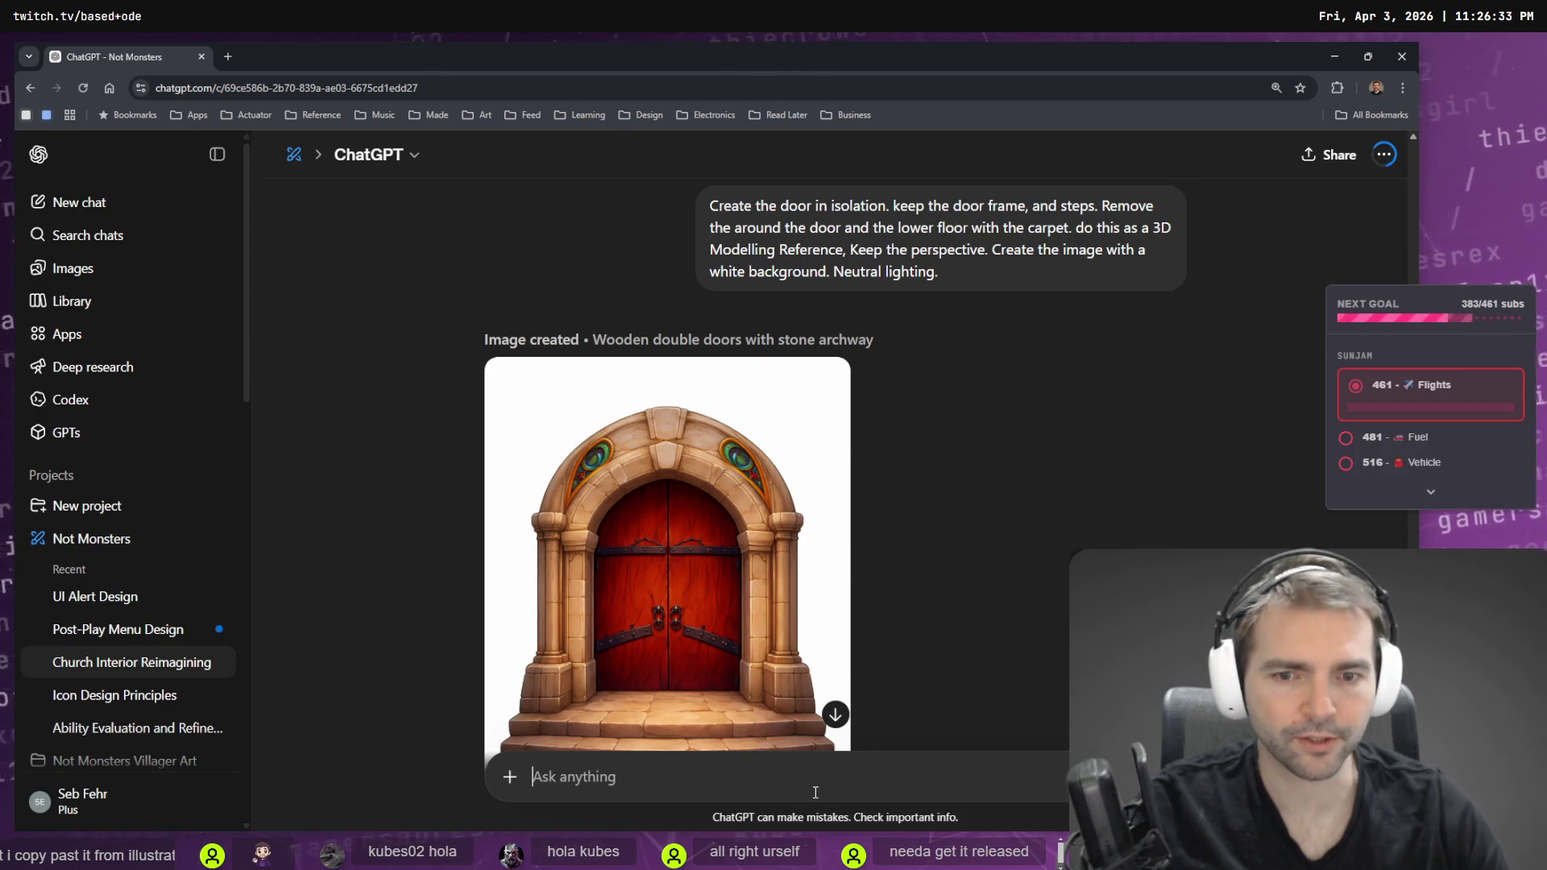
{"action": "scroll", "coordinate": [1003, 656], "scroll_direction": "down", "scroll_amount": 1}
{"action": "key", "text": "super+h"}
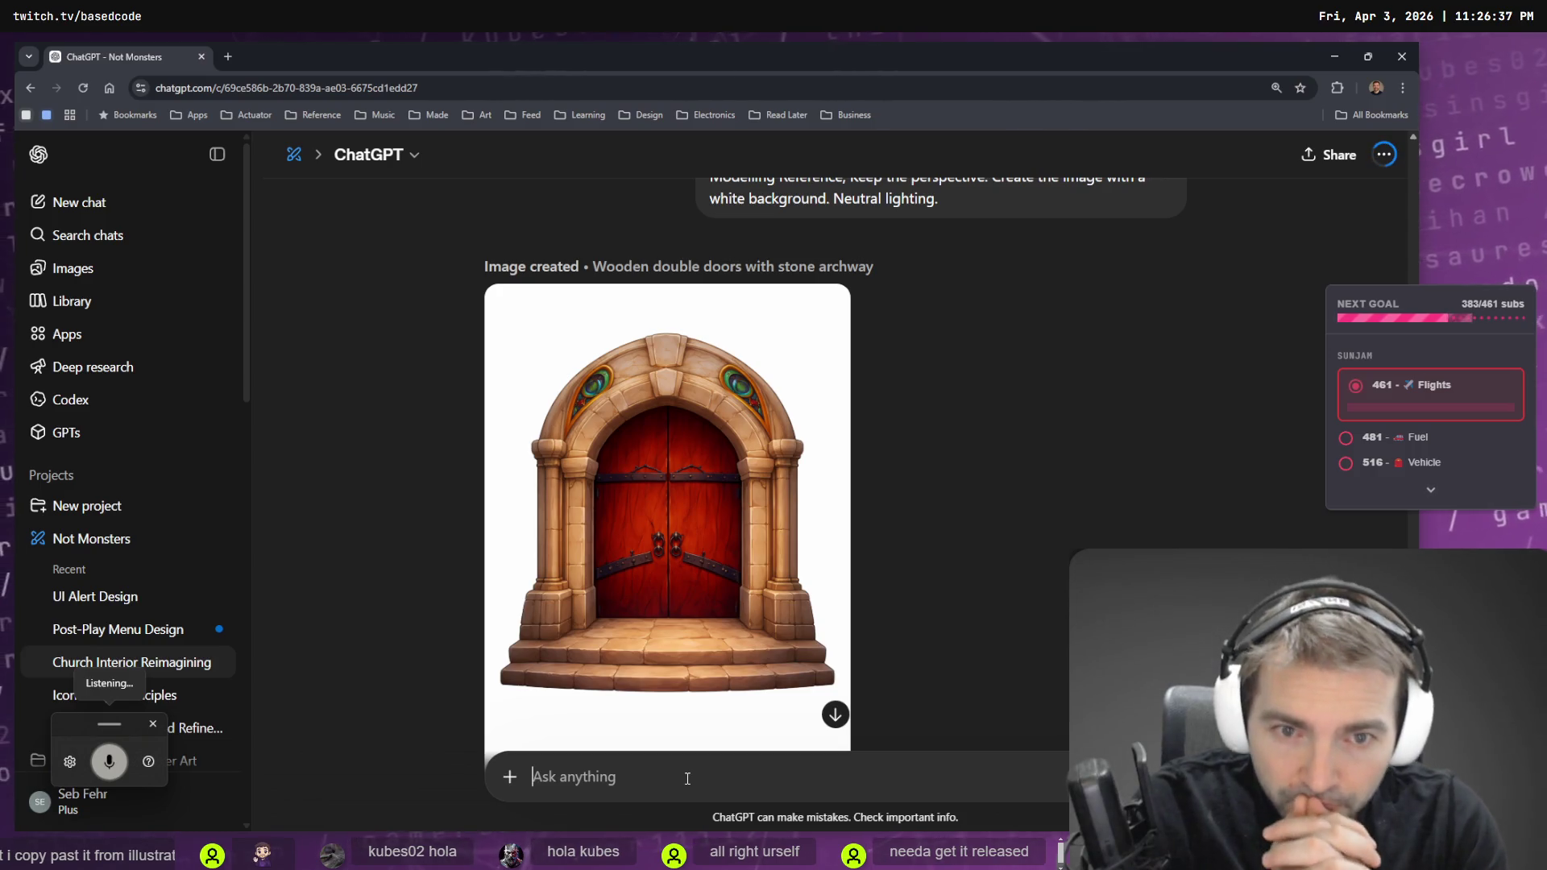
{"action": "key", "text": "Escape"}
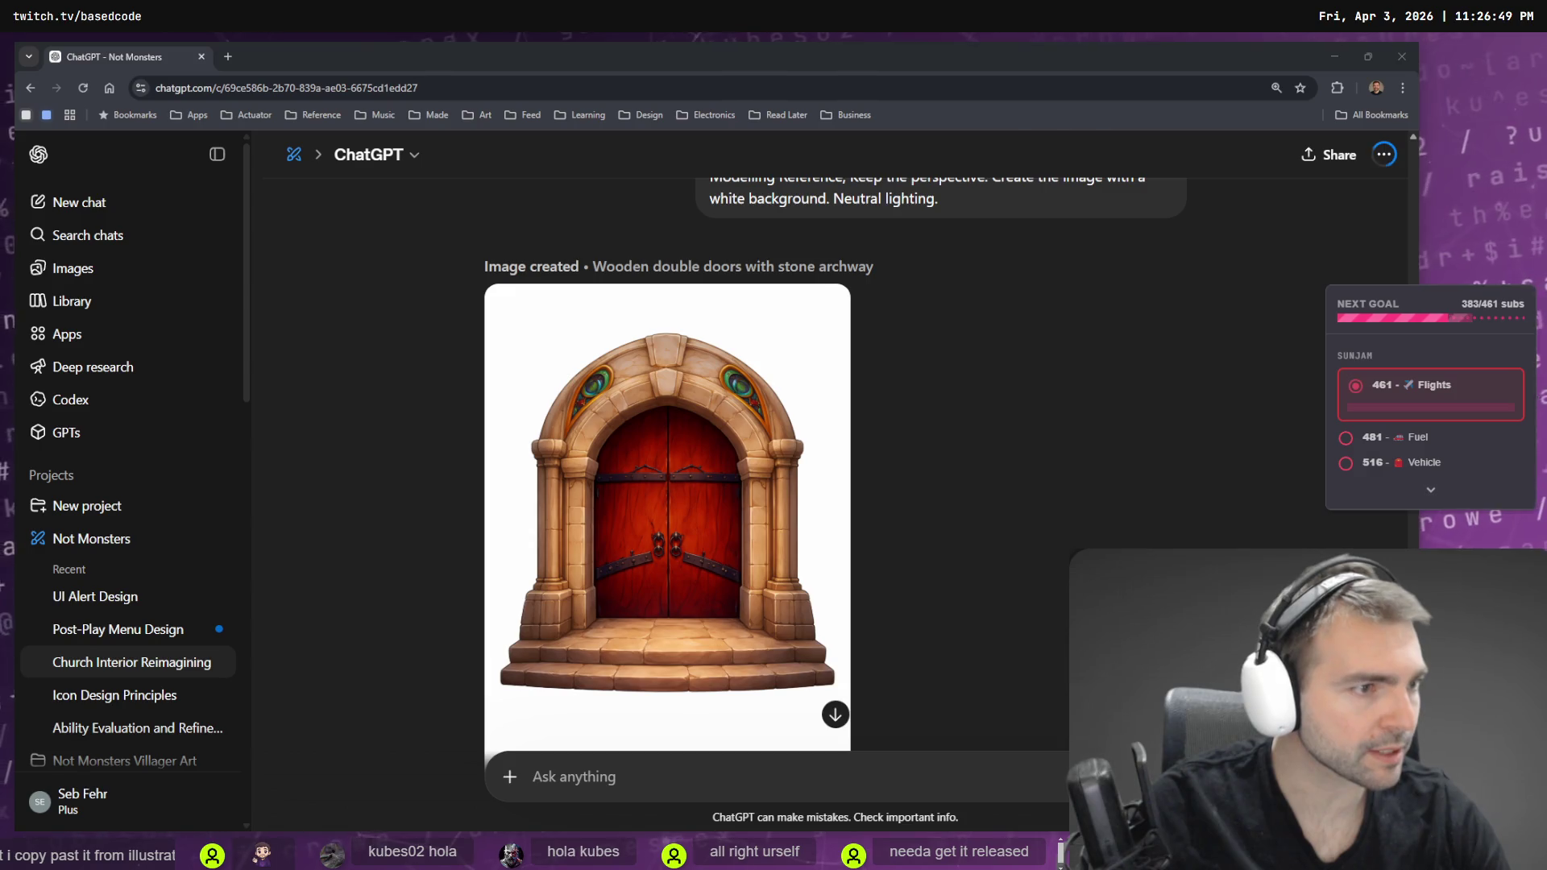
- Switch to the tldraw board and scroll through the chapel references and props
{"action": "key", "text": "alt+Tab"}
{"action": "scroll", "coordinate": [791, 408], "scroll_direction": "down", "scroll_amount": 5}
{"action": "scroll", "coordinate": [771, 483], "scroll_direction": "down", "scroll_amount": 3}
{"action": "scroll", "coordinate": [725, 496], "scroll_direction": "down", "scroll_amount": 5}
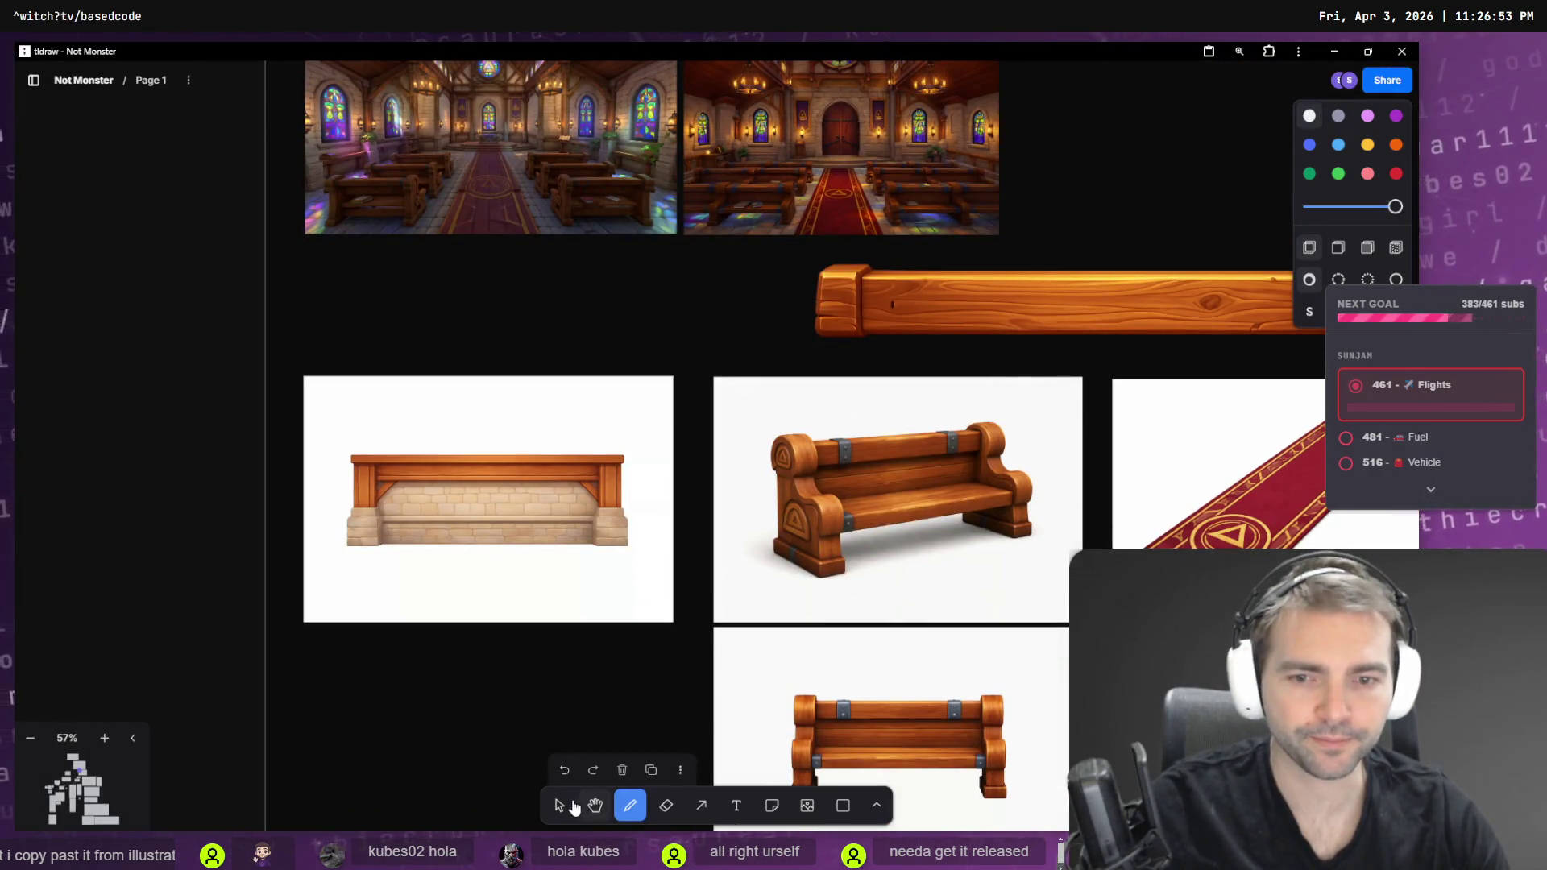
- Copy the wainscoting image as PNG from tldraw and paste it into the ChatGPT prompt
{"action": "left_click", "coordinate": [562, 806]}
{"action": "left_click", "coordinate": [622, 497]}
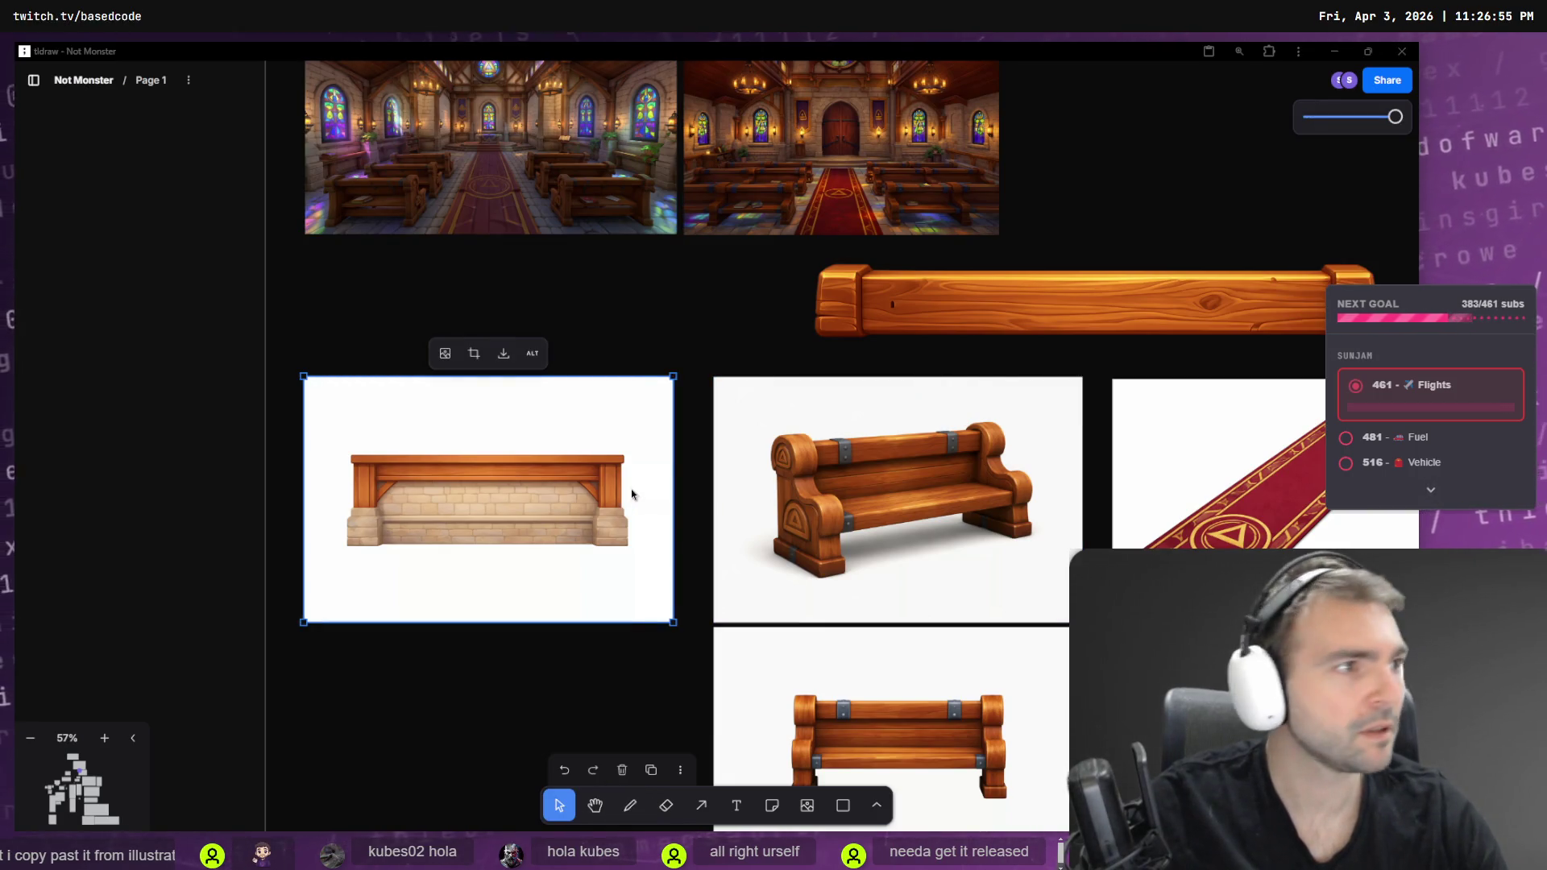
{"action": "key", "text": "alt+Tab"}
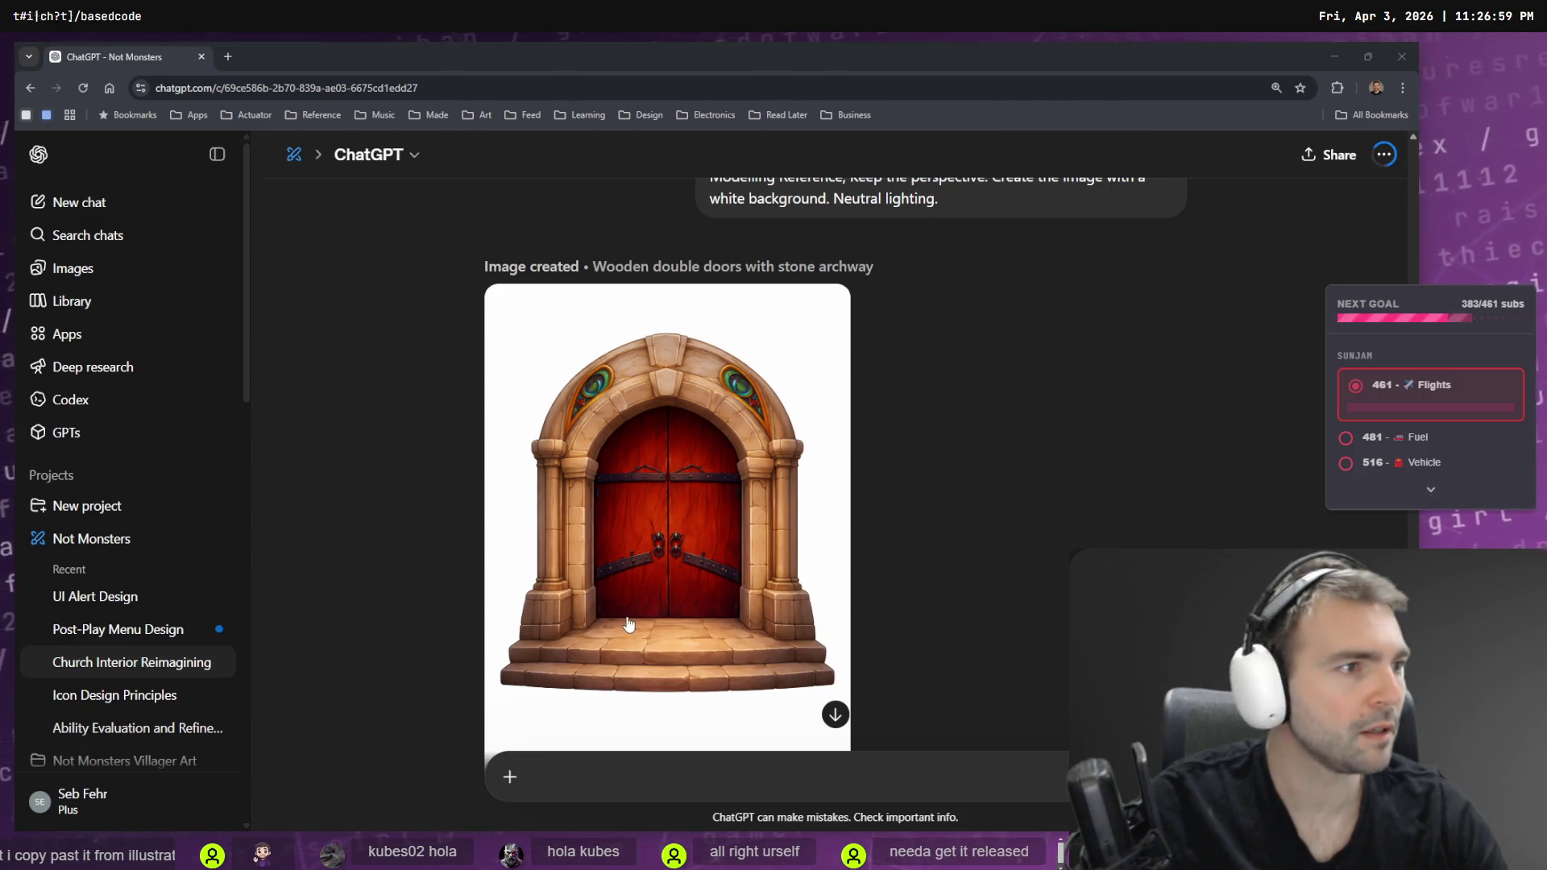
{"action": "key", "text": "alt+Tab"}
{"action": "right_click", "coordinate": [524, 633]}
{"action": "mouse_move", "coordinate": [605, 723]}
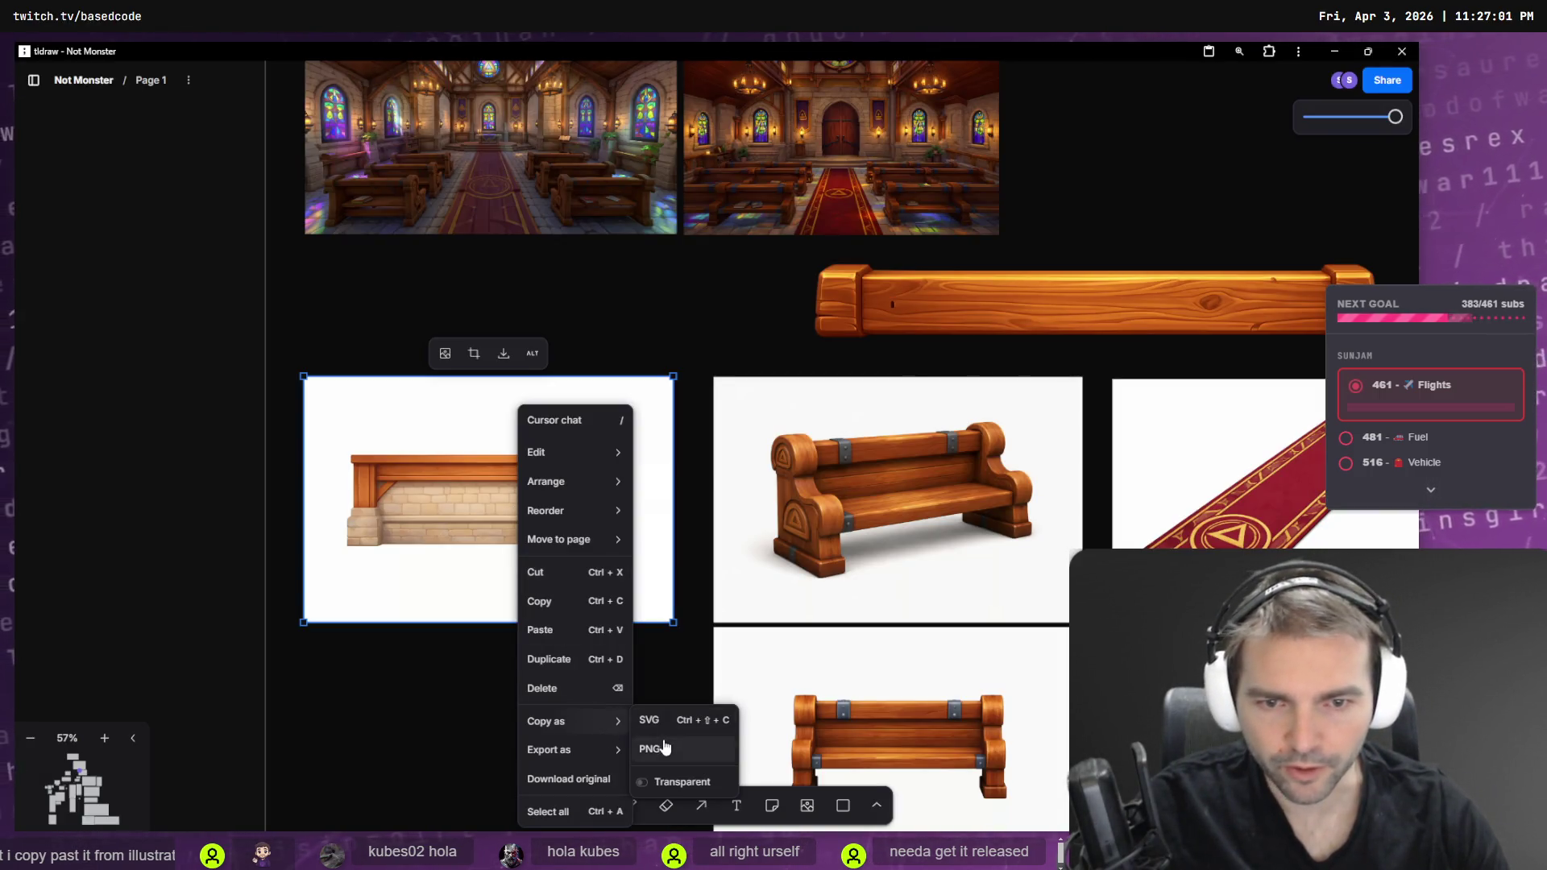
{"action": "left_click", "coordinate": [656, 748]}
{"action": "key", "text": "alt+Tab"}
{"action": "left_click", "coordinate": [523, 779]}
{"action": "left_click", "coordinate": [616, 779]}
{"action": "key", "text": "ctrl+v"}
- Copy the bench image as PNG and paste it into the prompt
{"action": "key", "text": "alt+Tab"}
{"action": "right_click", "coordinate": [893, 472]}
{"action": "mouse_move", "coordinate": [965, 730]}
{"action": "left_click", "coordinate": [1039, 749]}
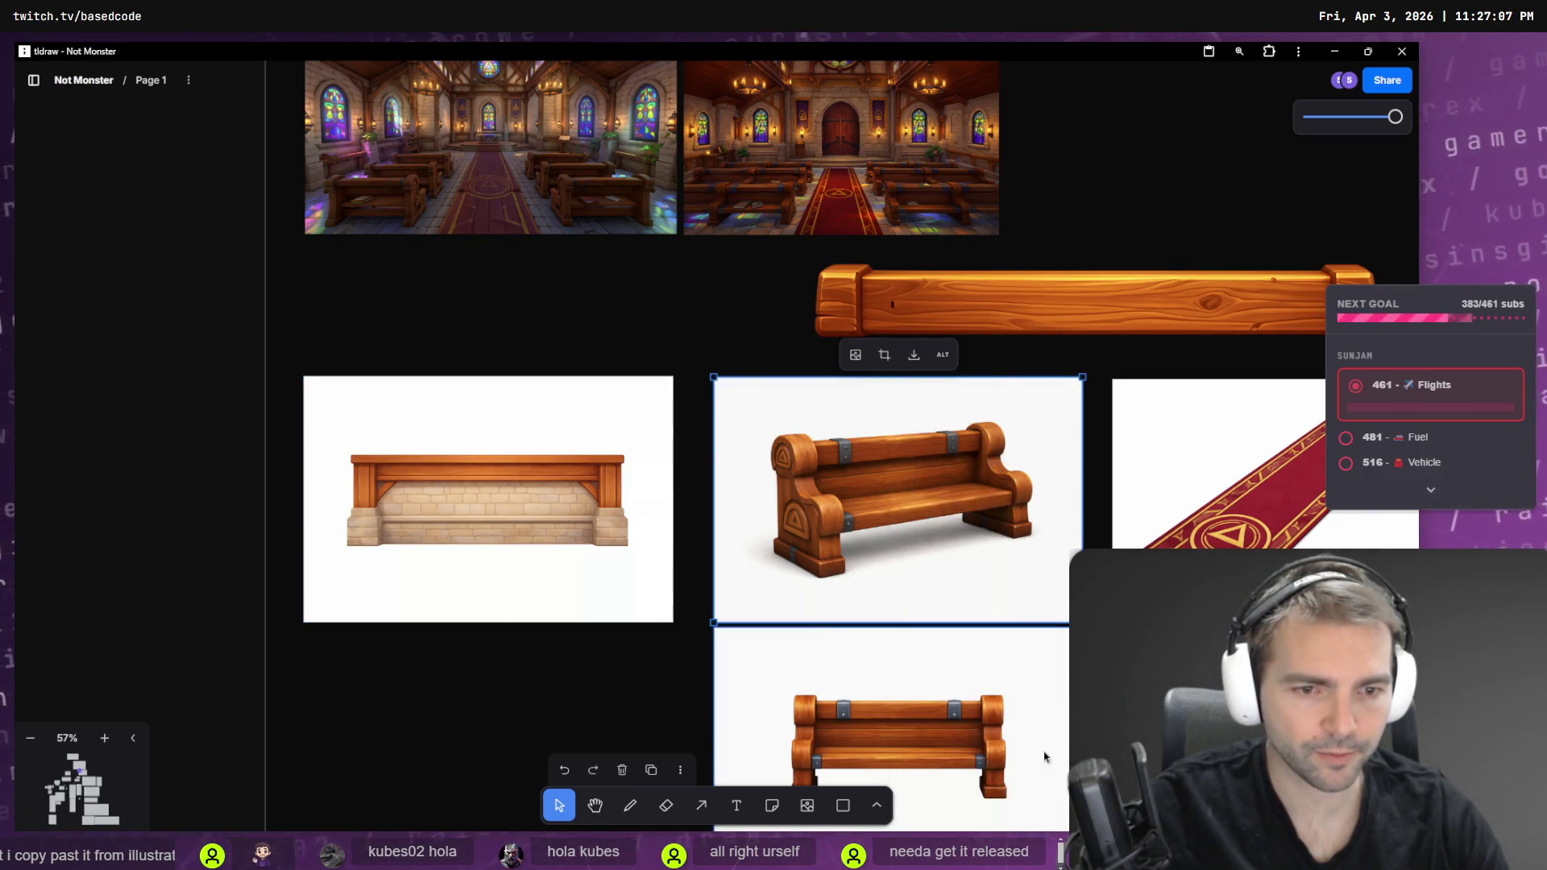
{"action": "key", "text": "alt+Tab"}
{"action": "key", "text": "ctrl+v"}
{"action": "key", "text": "alt+Tab"}
{"action": "key", "text": "Tab"}
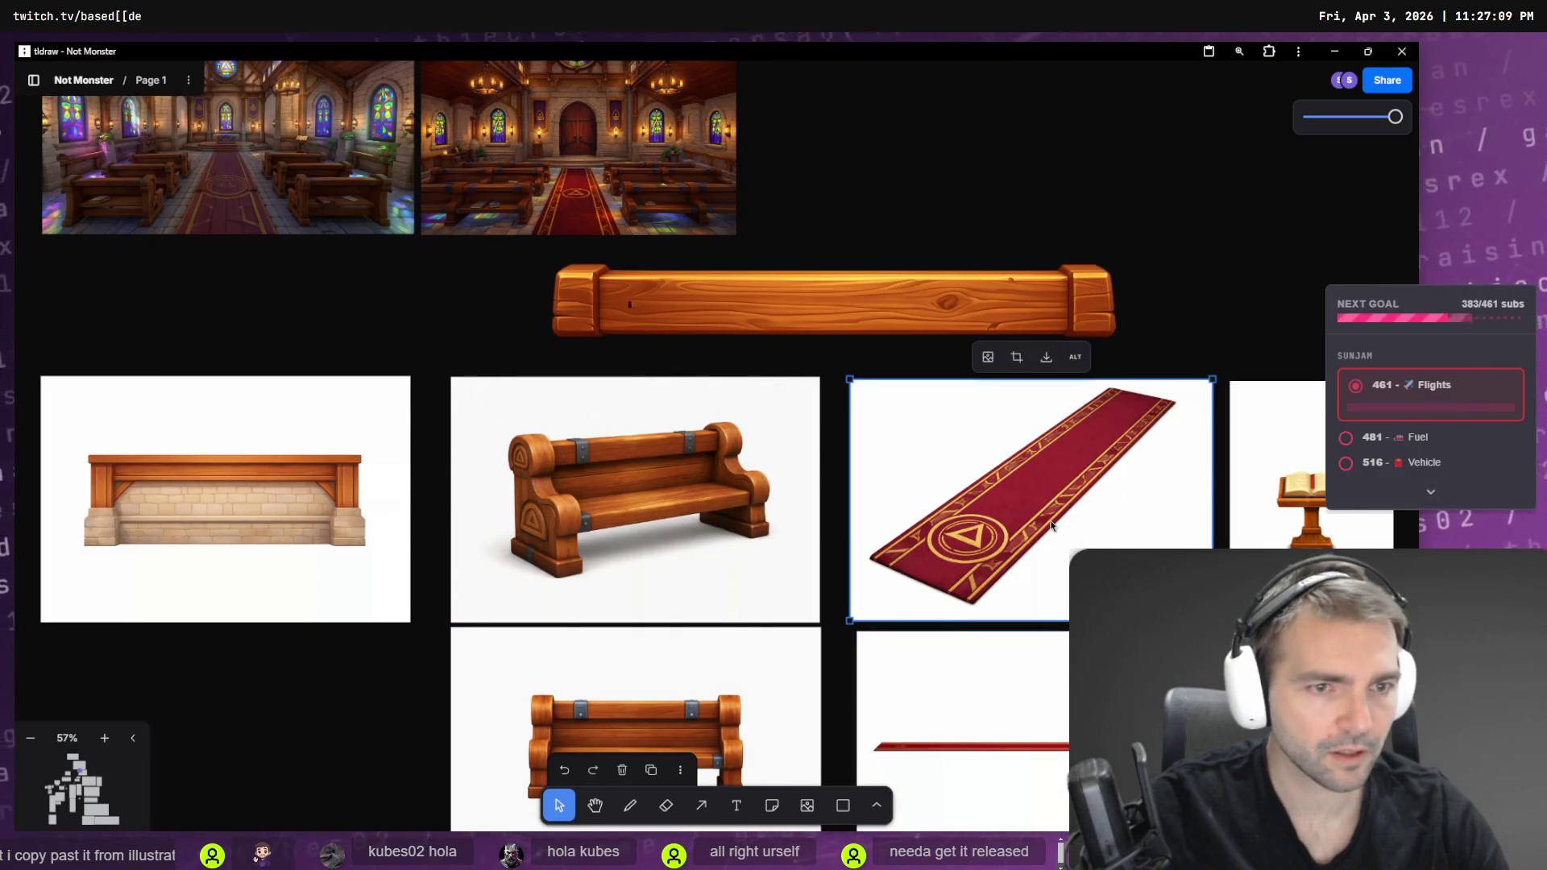
- Paste the carpet reference into the prompt and remove the duplicate attachment
{"action": "right_click", "coordinate": [1051, 526]}
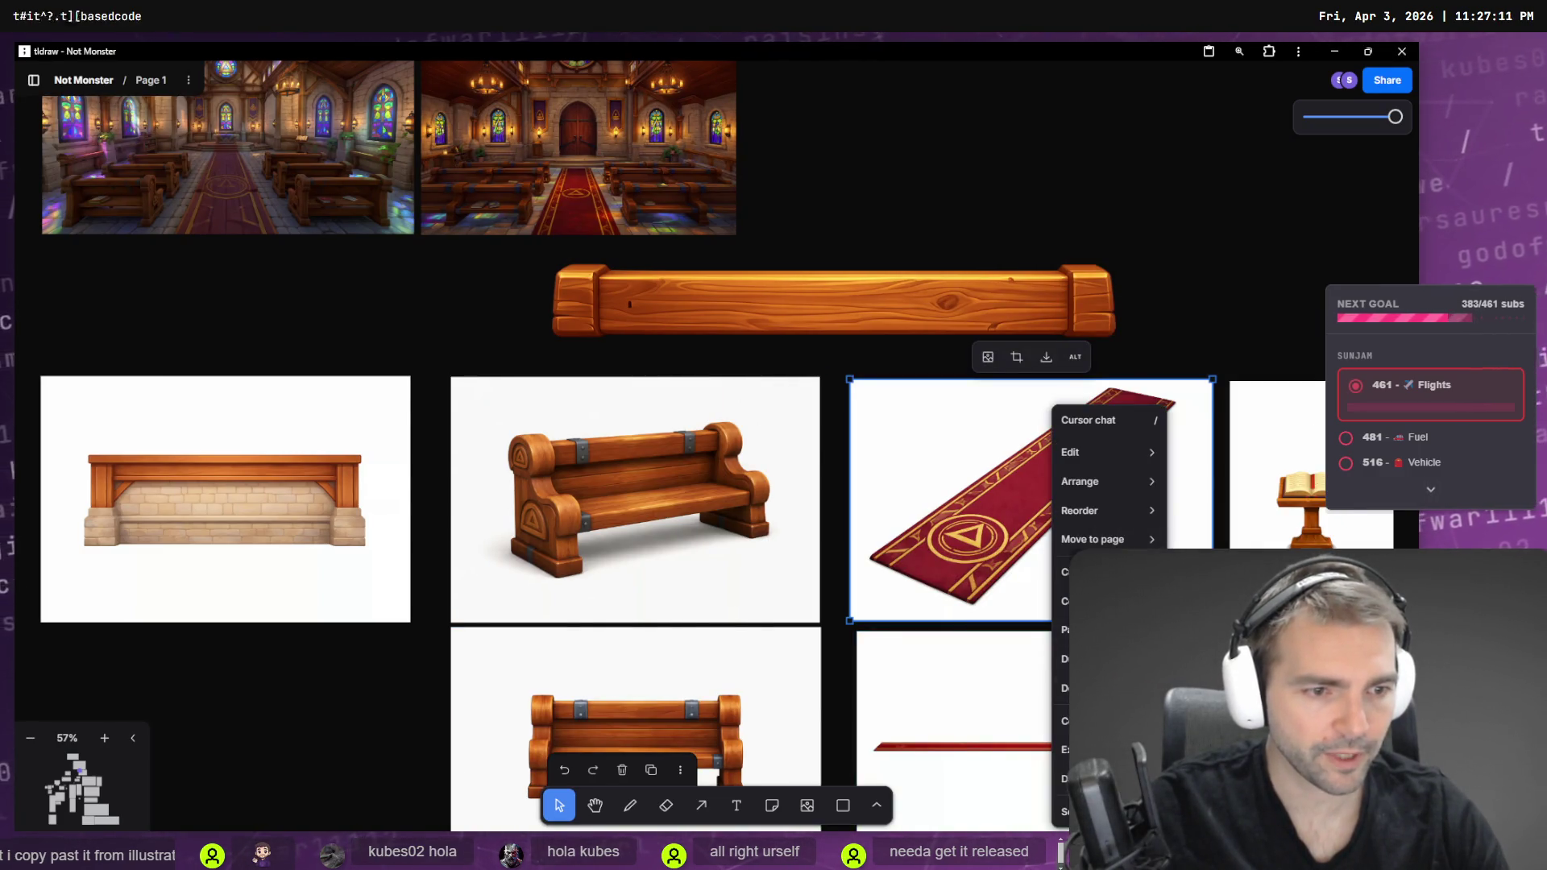
{"action": "key", "text": "alt+Tab"}
{"action": "key", "text": "ctrl+v"}
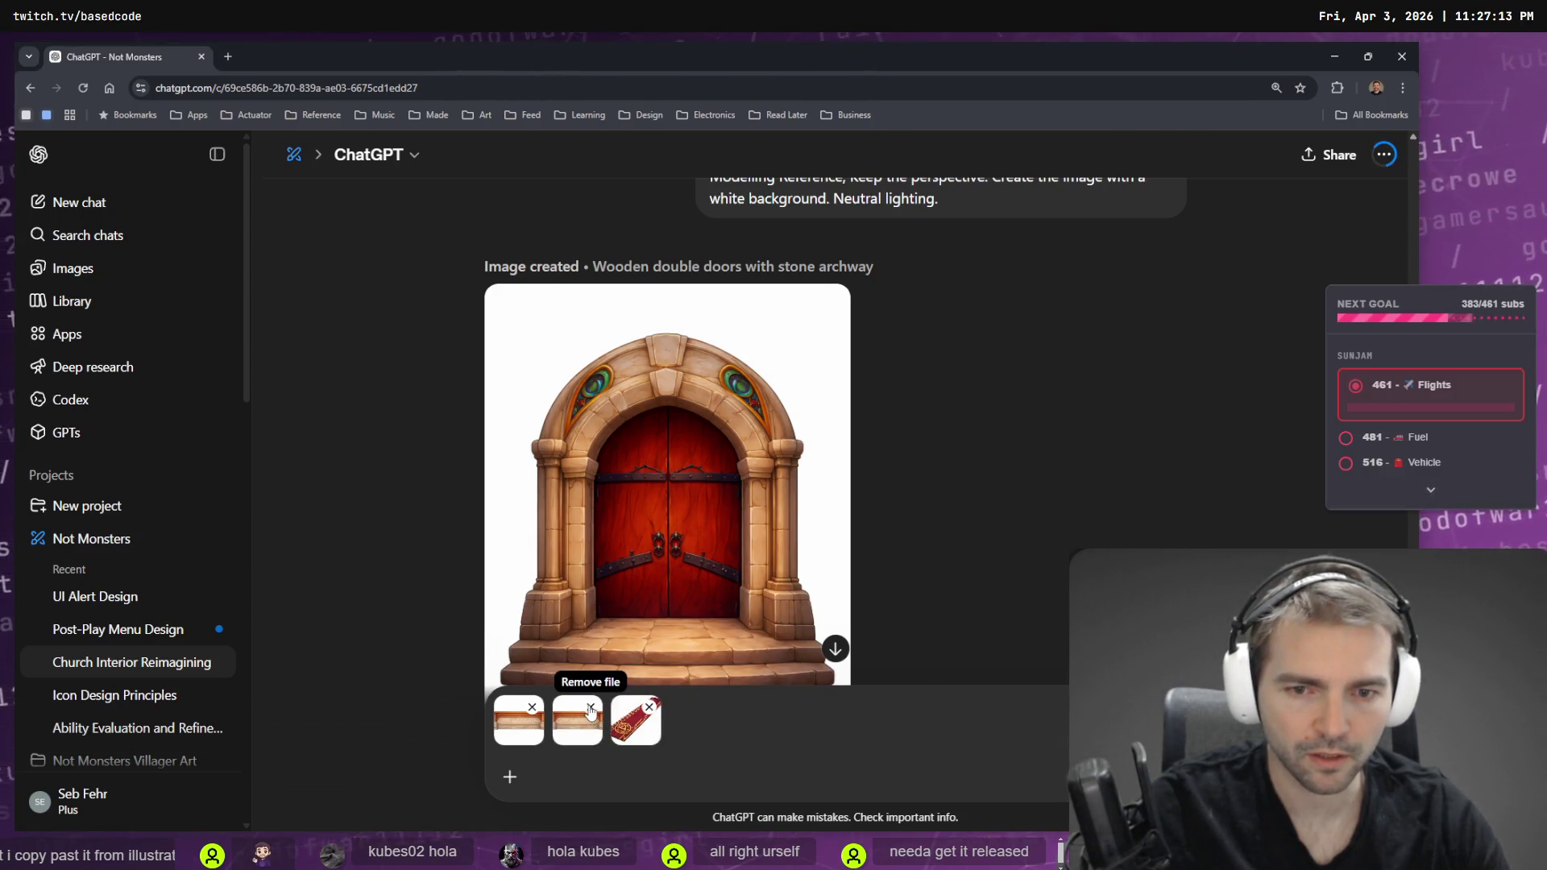
{"action": "left_click", "coordinate": [591, 708]}
{"action": "key", "text": "alt+Tab"}
- Copy the pew image as PNG and paste it into the prompt
{"action": "right_click", "coordinate": [721, 407]}
{"action": "mouse_move", "coordinate": [790, 747]}
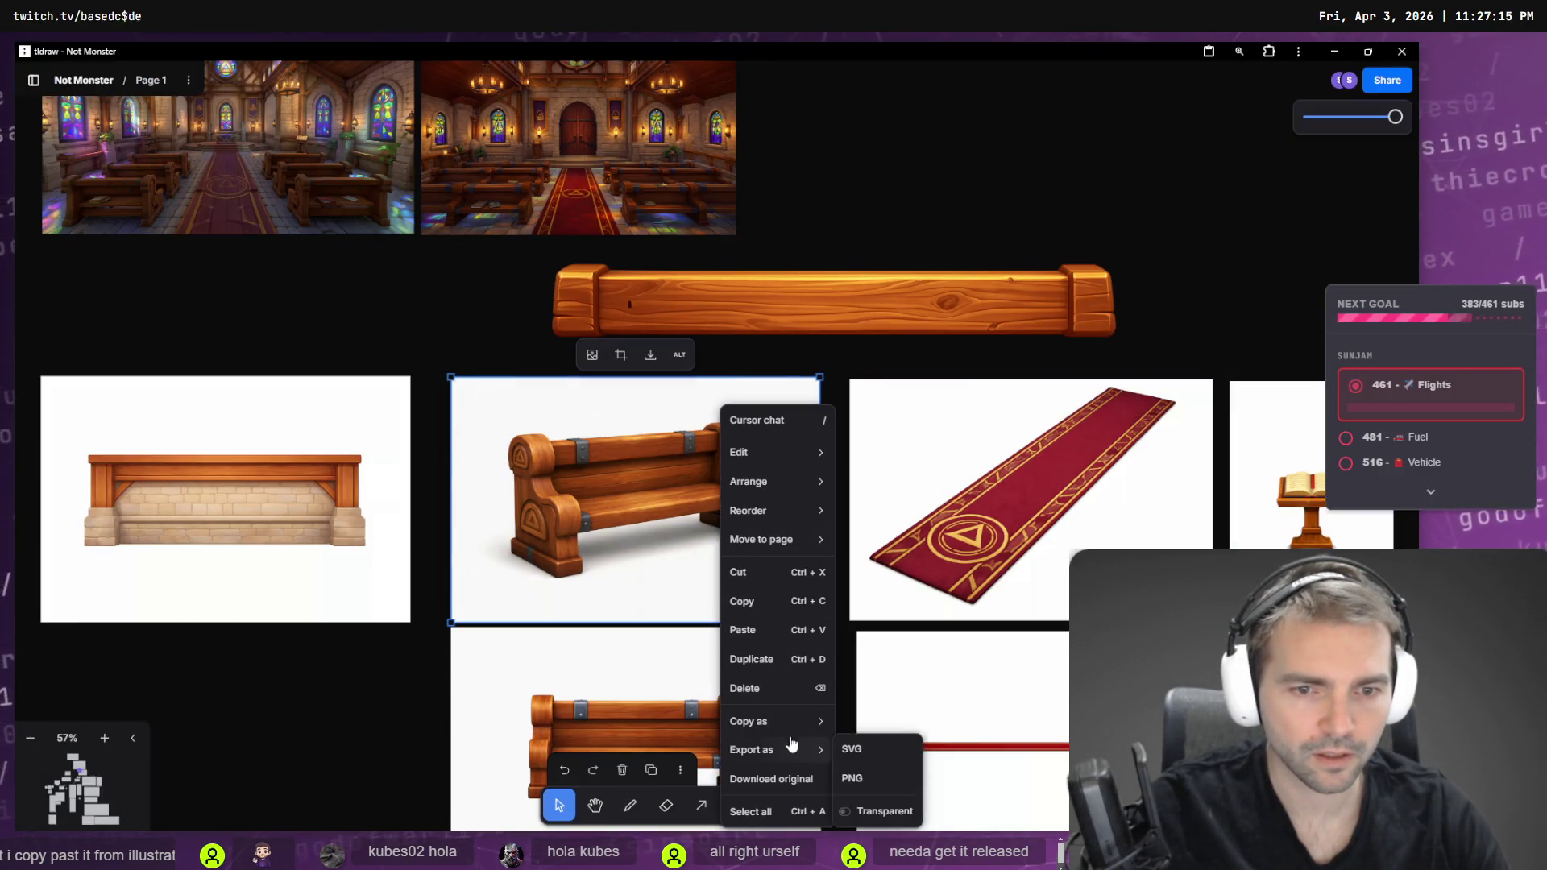
{"action": "left_click", "coordinate": [850, 748]}
{"action": "key", "text": "alt+Tab"}
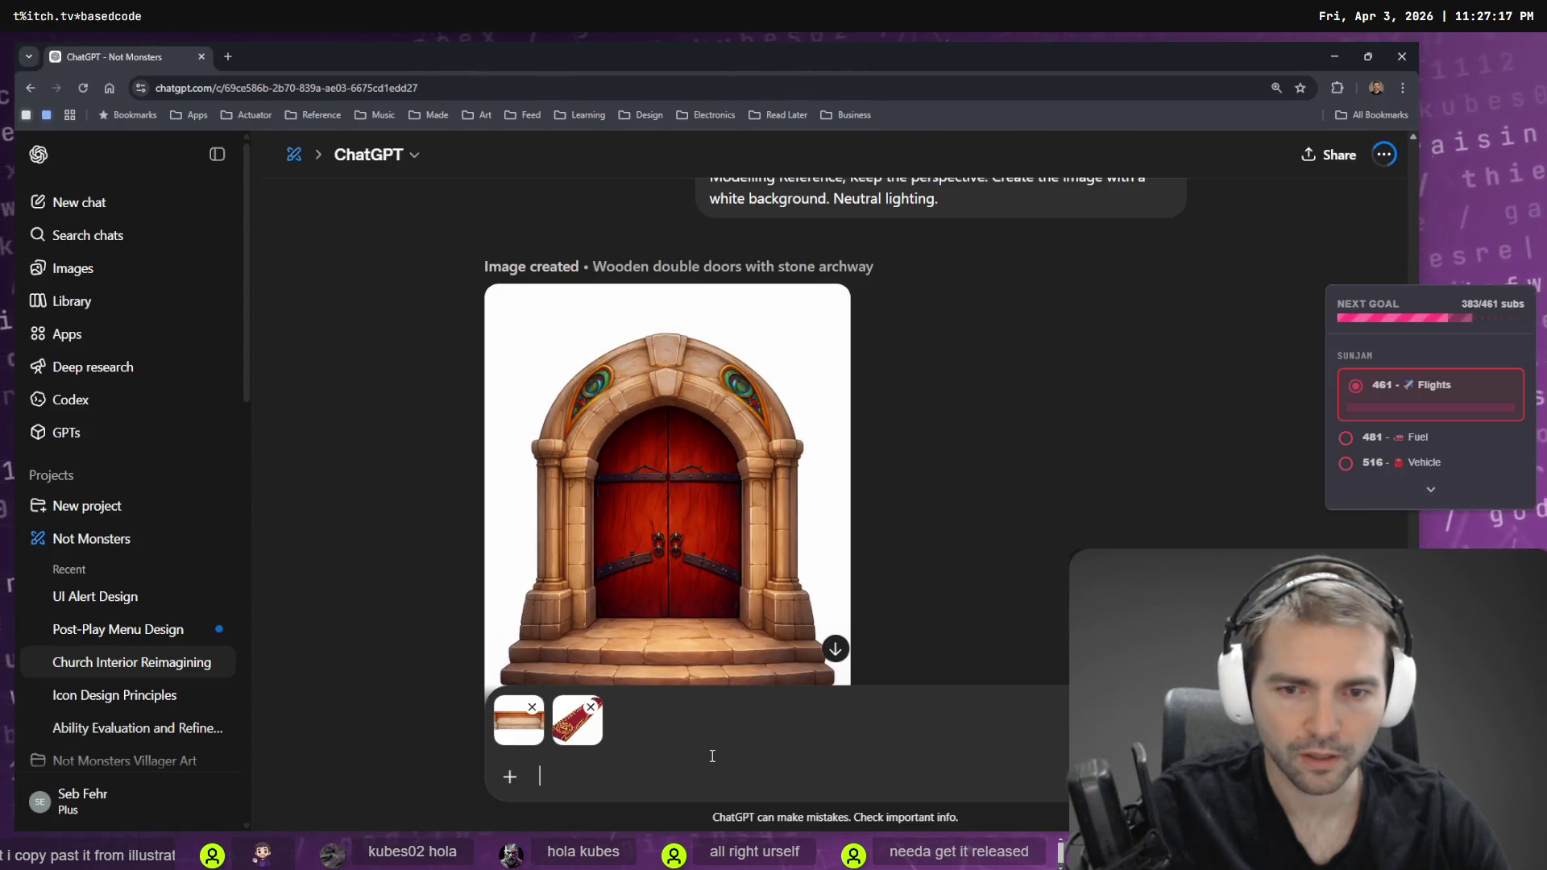
{"action": "key", "text": "ctrl+v"}
{"action": "key", "text": "alt+Tab"}
- Copy the lectern and purple banner images and paste them into the prompt
{"action": "right_click", "coordinate": [1231, 382]}
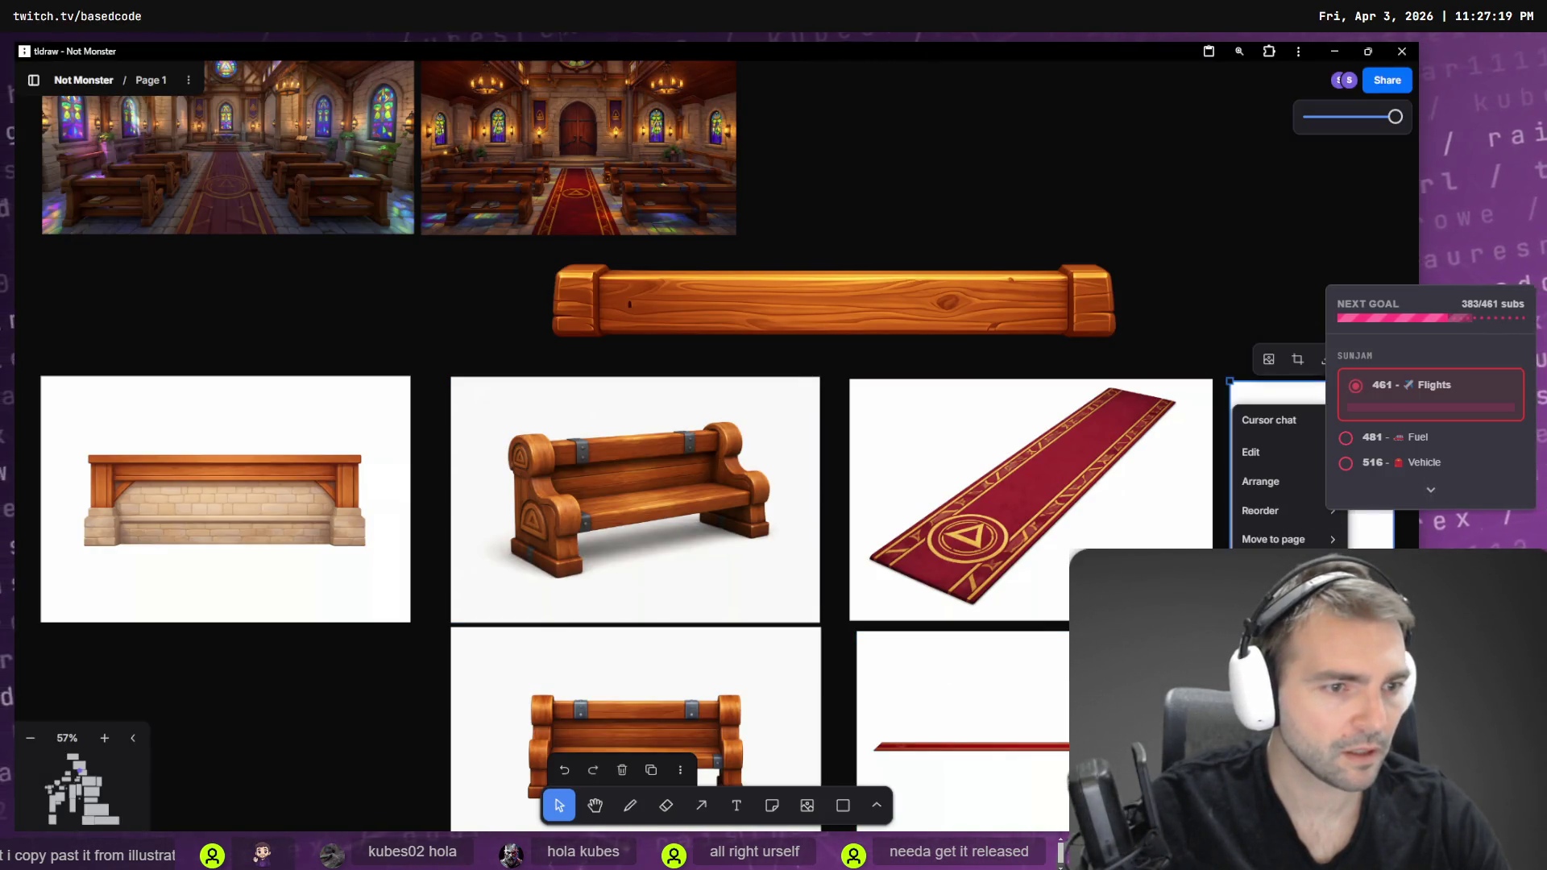
{"action": "key", "text": "alt+Tab"}
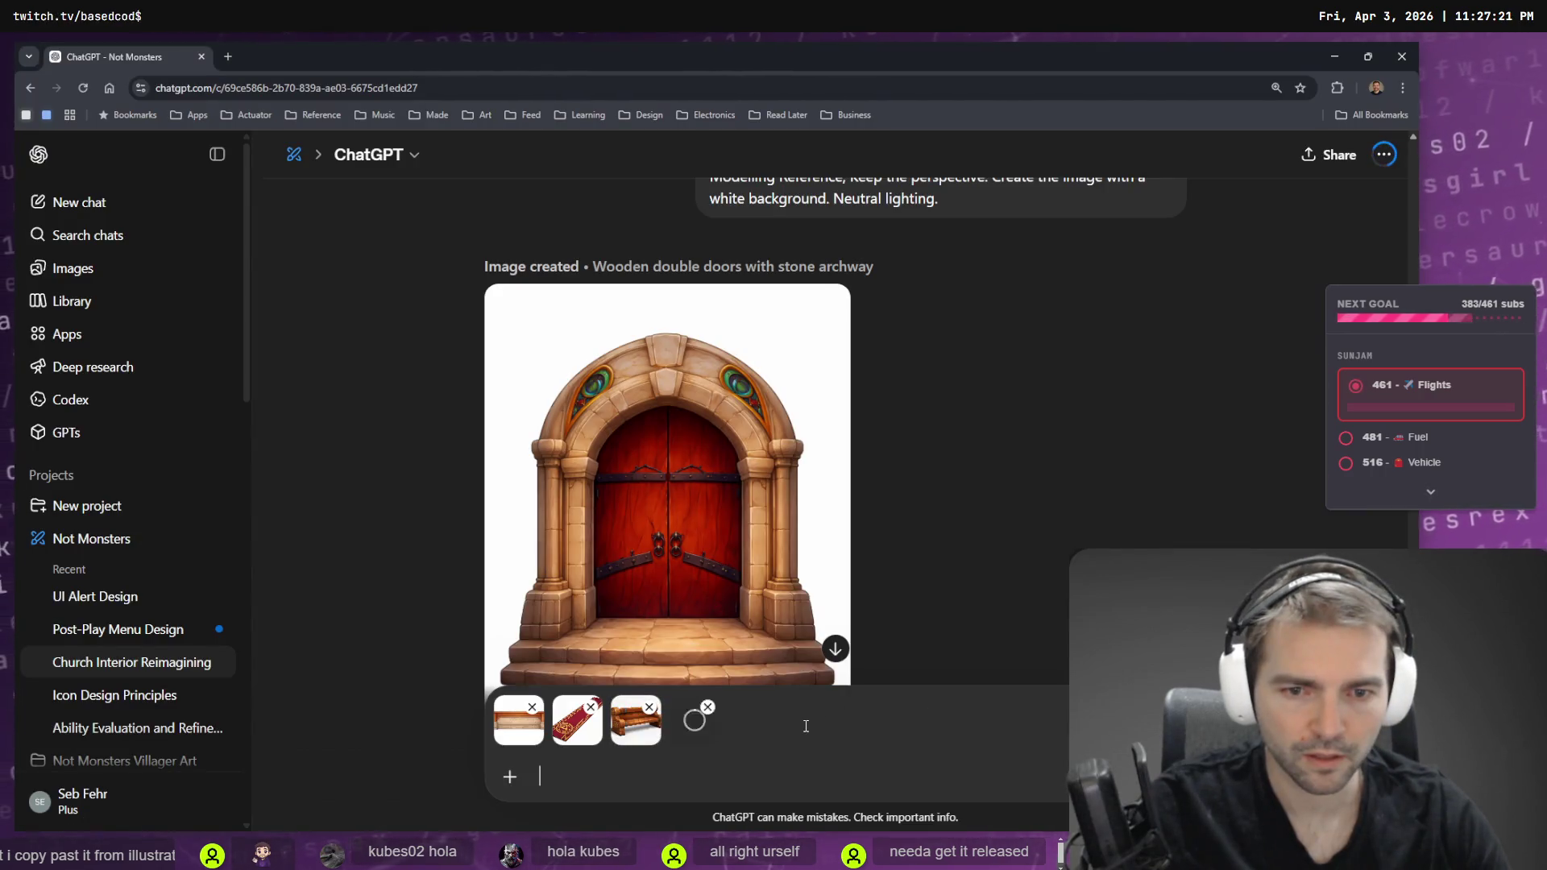
{"action": "key", "text": "alt+Tab"}
{"action": "scroll", "coordinate": [944, 382], "scroll_direction": "down", "scroll_amount": 5}
{"action": "left_click", "coordinate": [958, 425]}
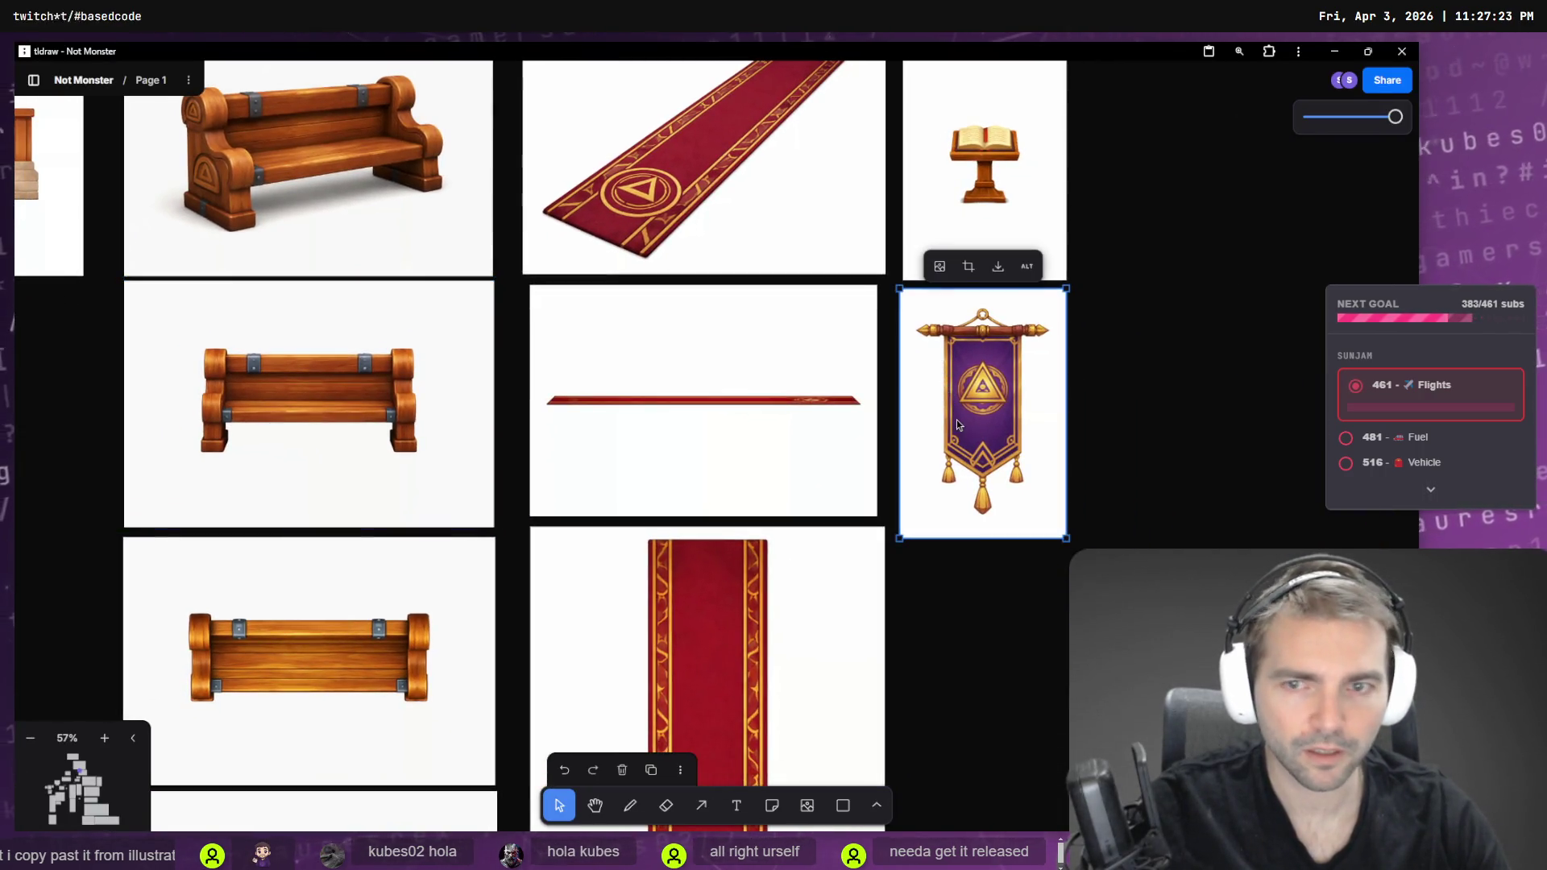
{"action": "right_click", "coordinate": [956, 423]}
{"action": "left_click", "coordinate": [1058, 754]}
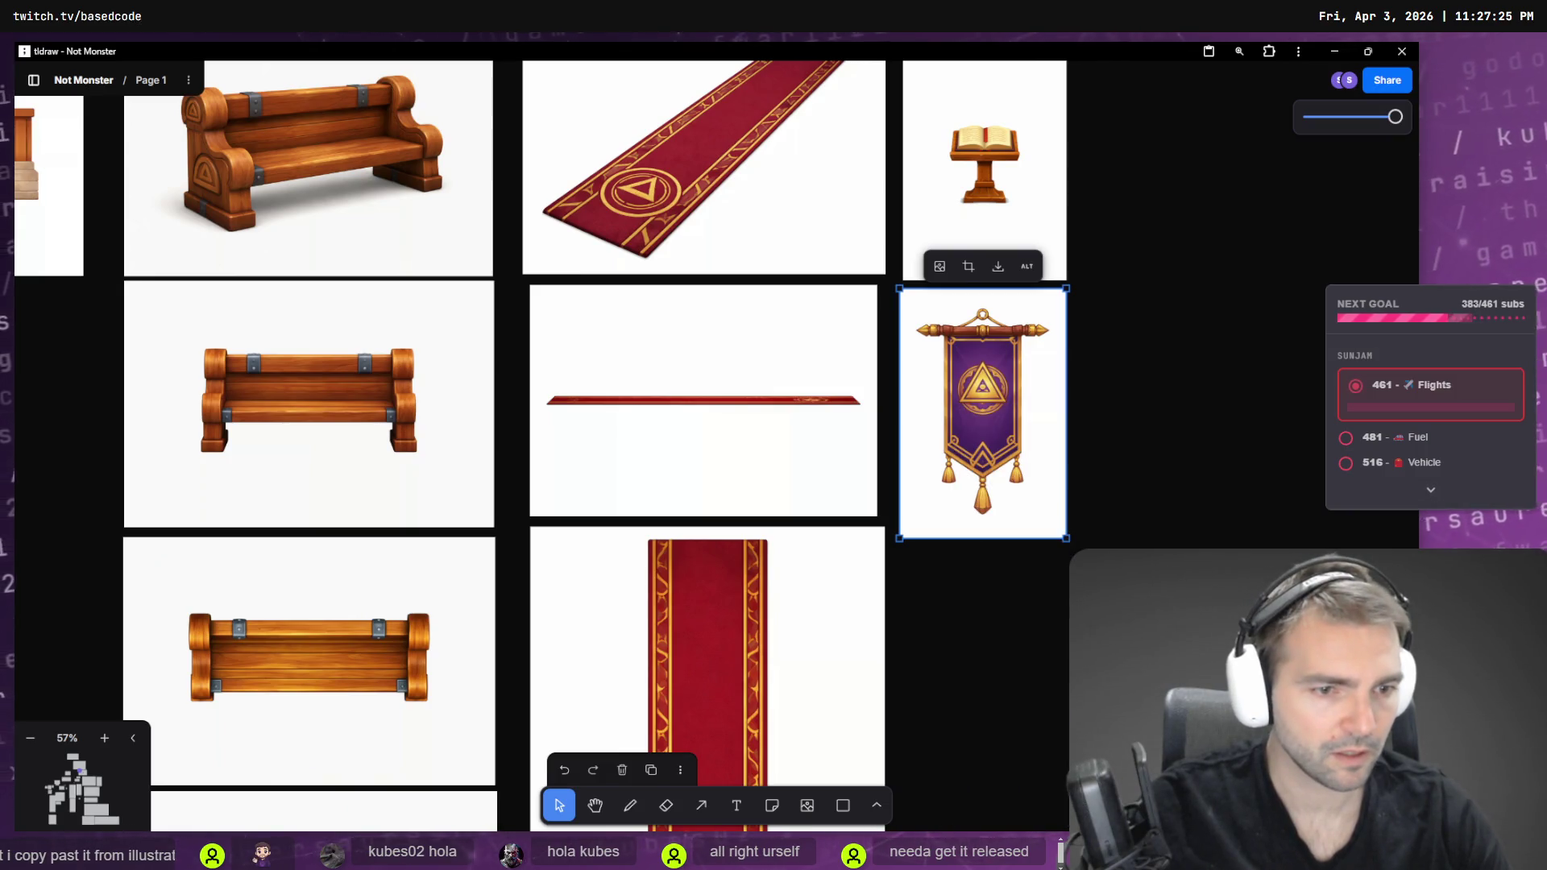
{"action": "right_click", "coordinate": [1025, 532]}
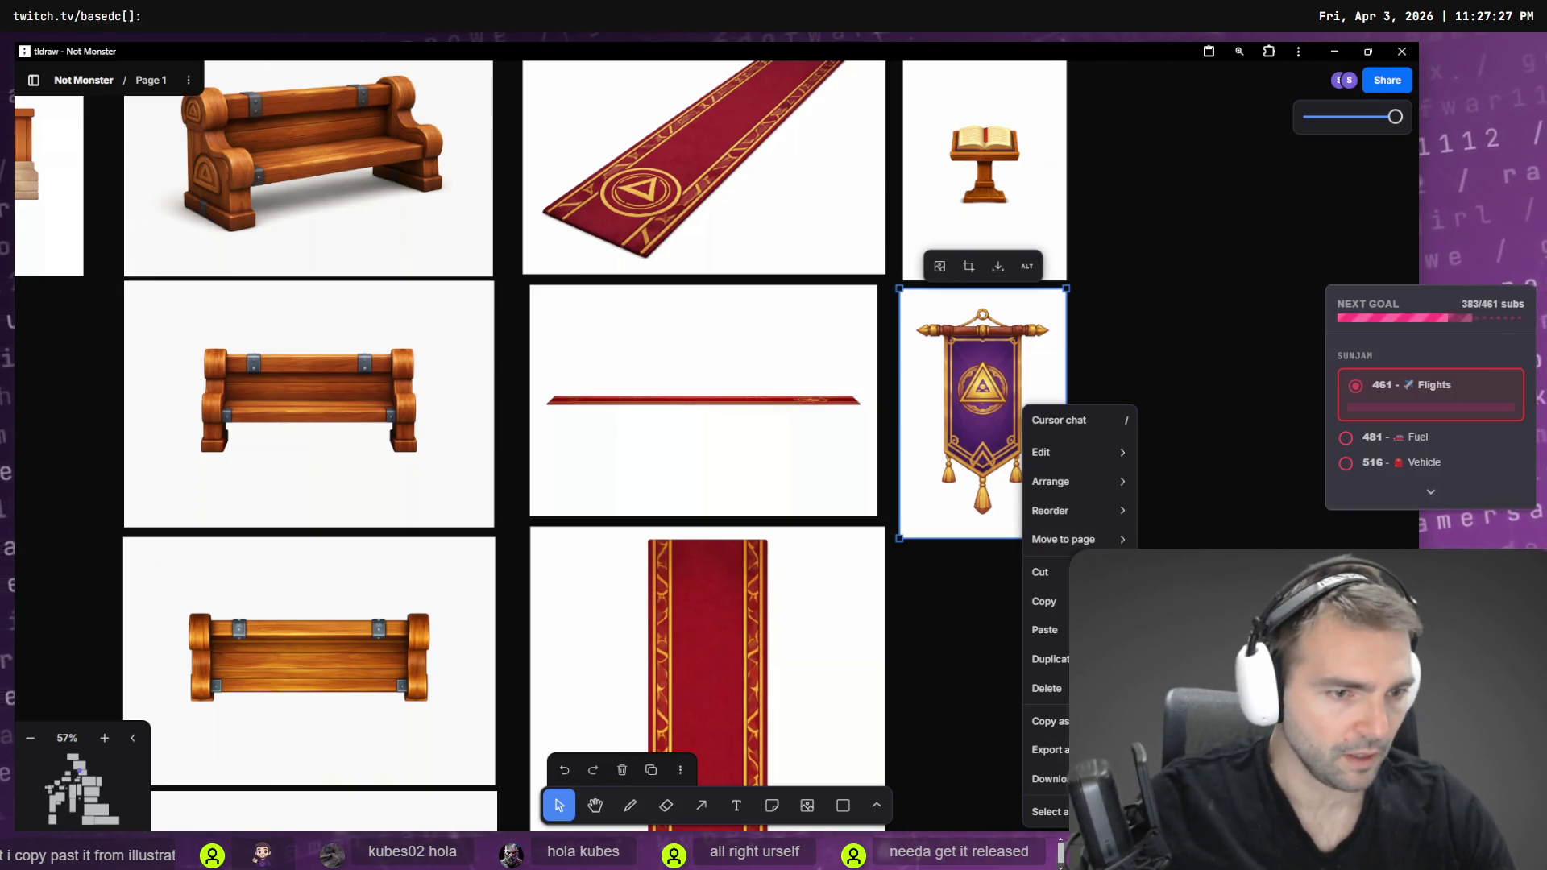
{"action": "key", "text": "alt+Tab"}
{"action": "key", "text": "ctrl+v"}
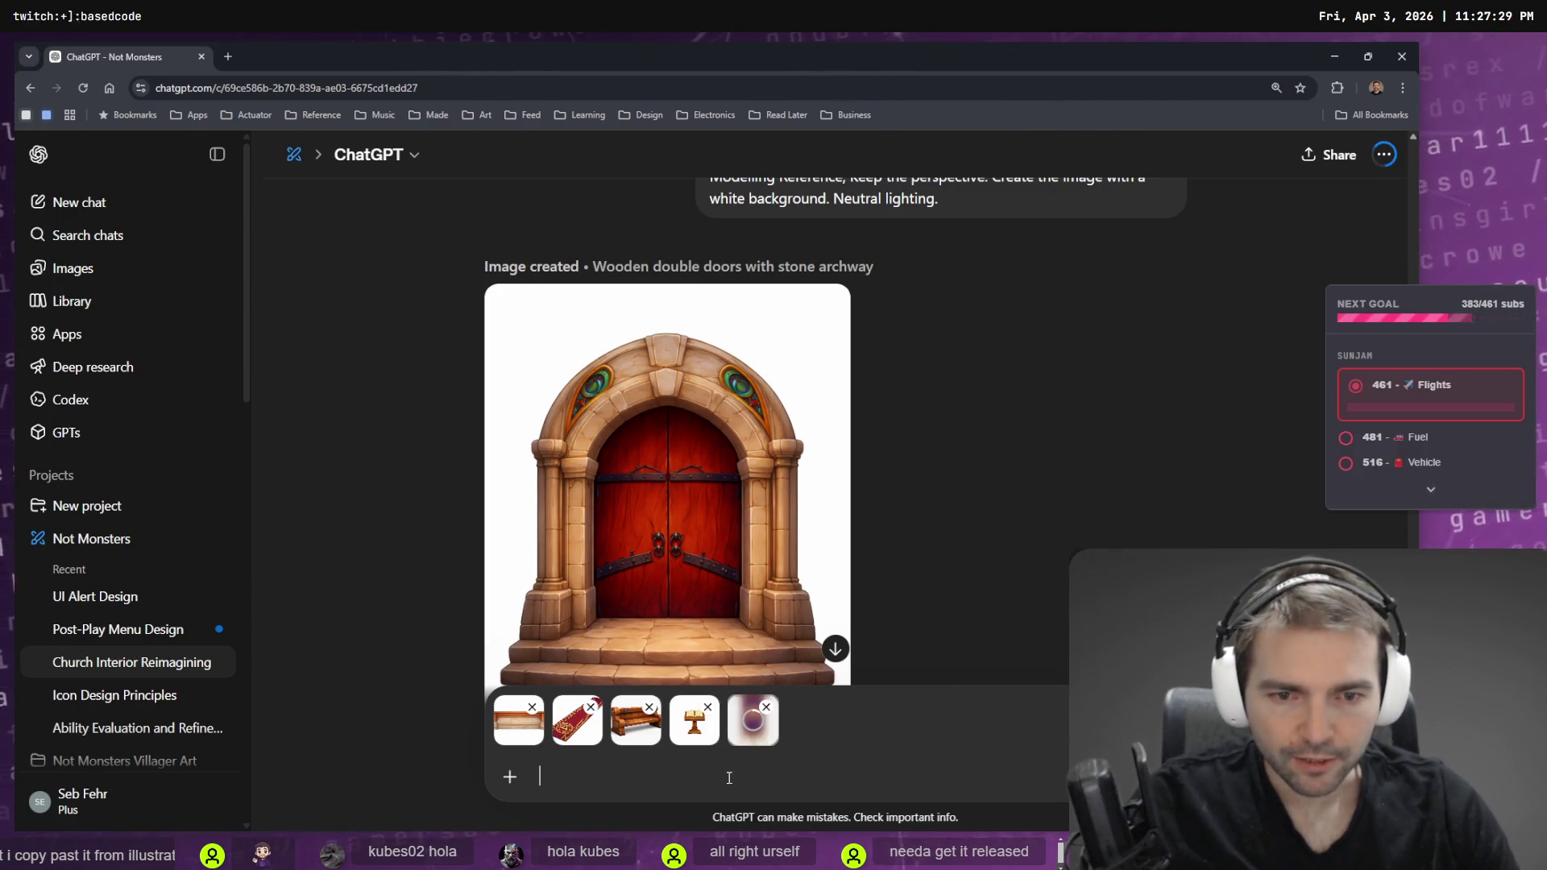
- Dictate and send a request to redesign the door in the references' style and lighting, fixing 'Have' and 'redesign'
{"action": "key", "text": "super+h"}
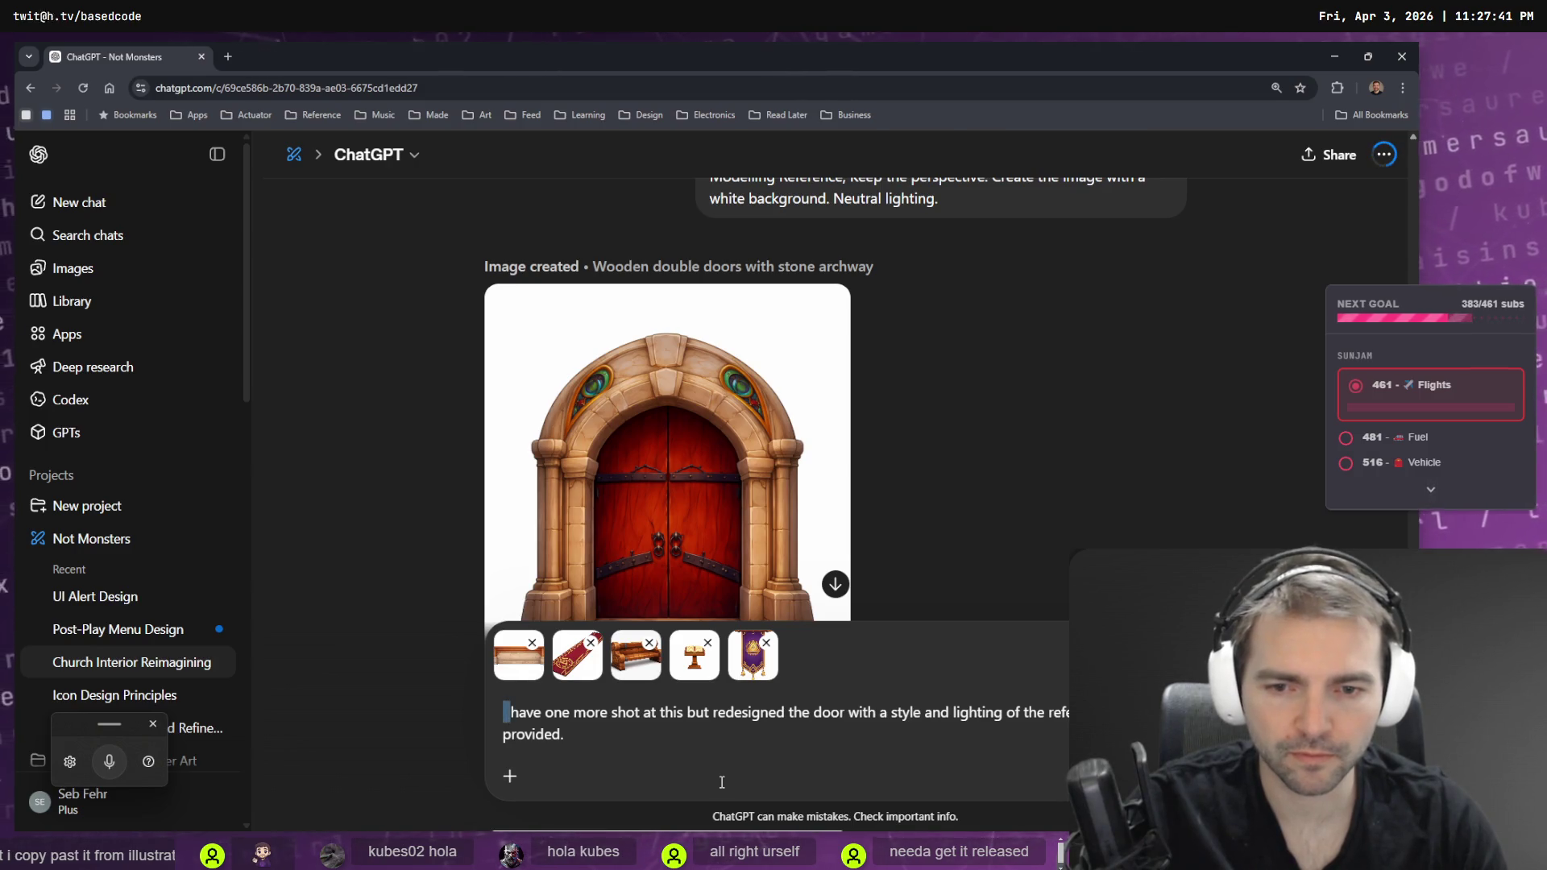
{"action": "type", "text": "H"}
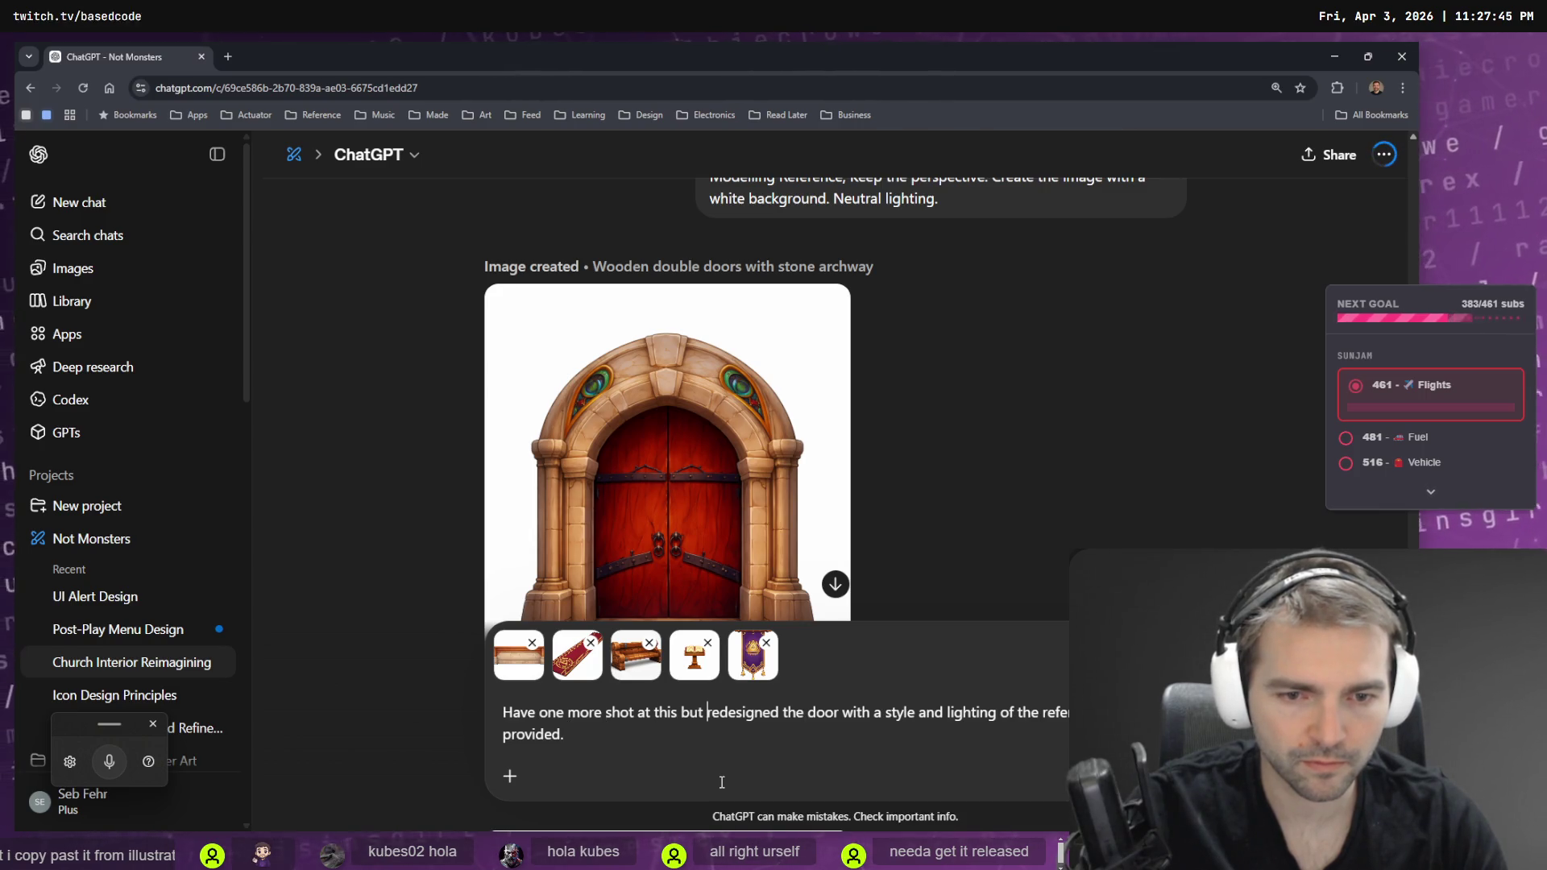
{"action": "type", "text": "redesign"}
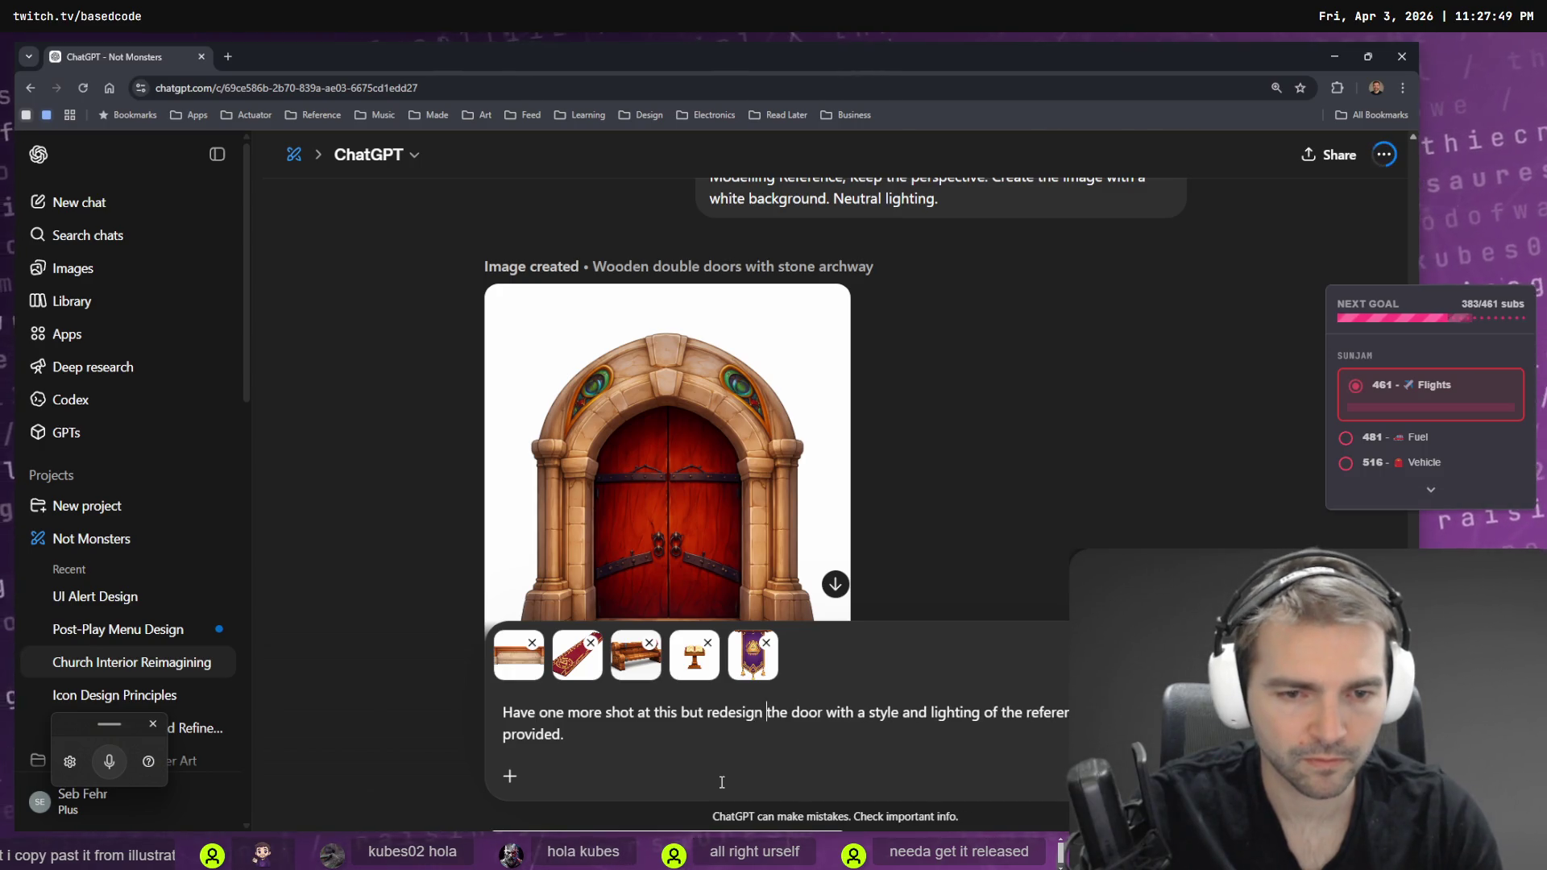
{"action": "key", "text": "Return"}
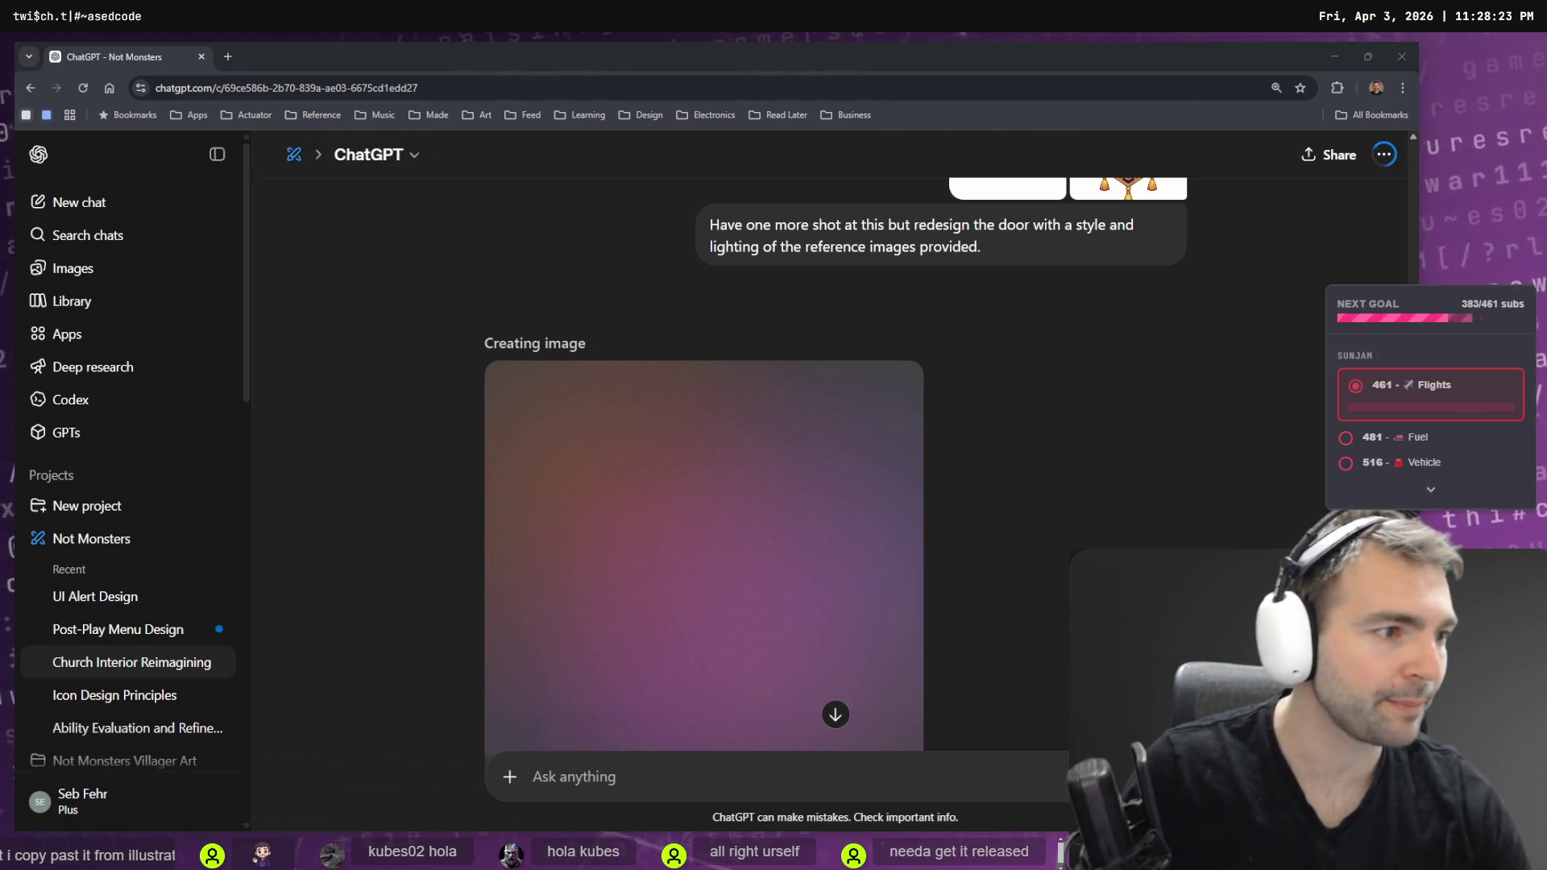
{"action": "key", "text": "alt+Tab"}
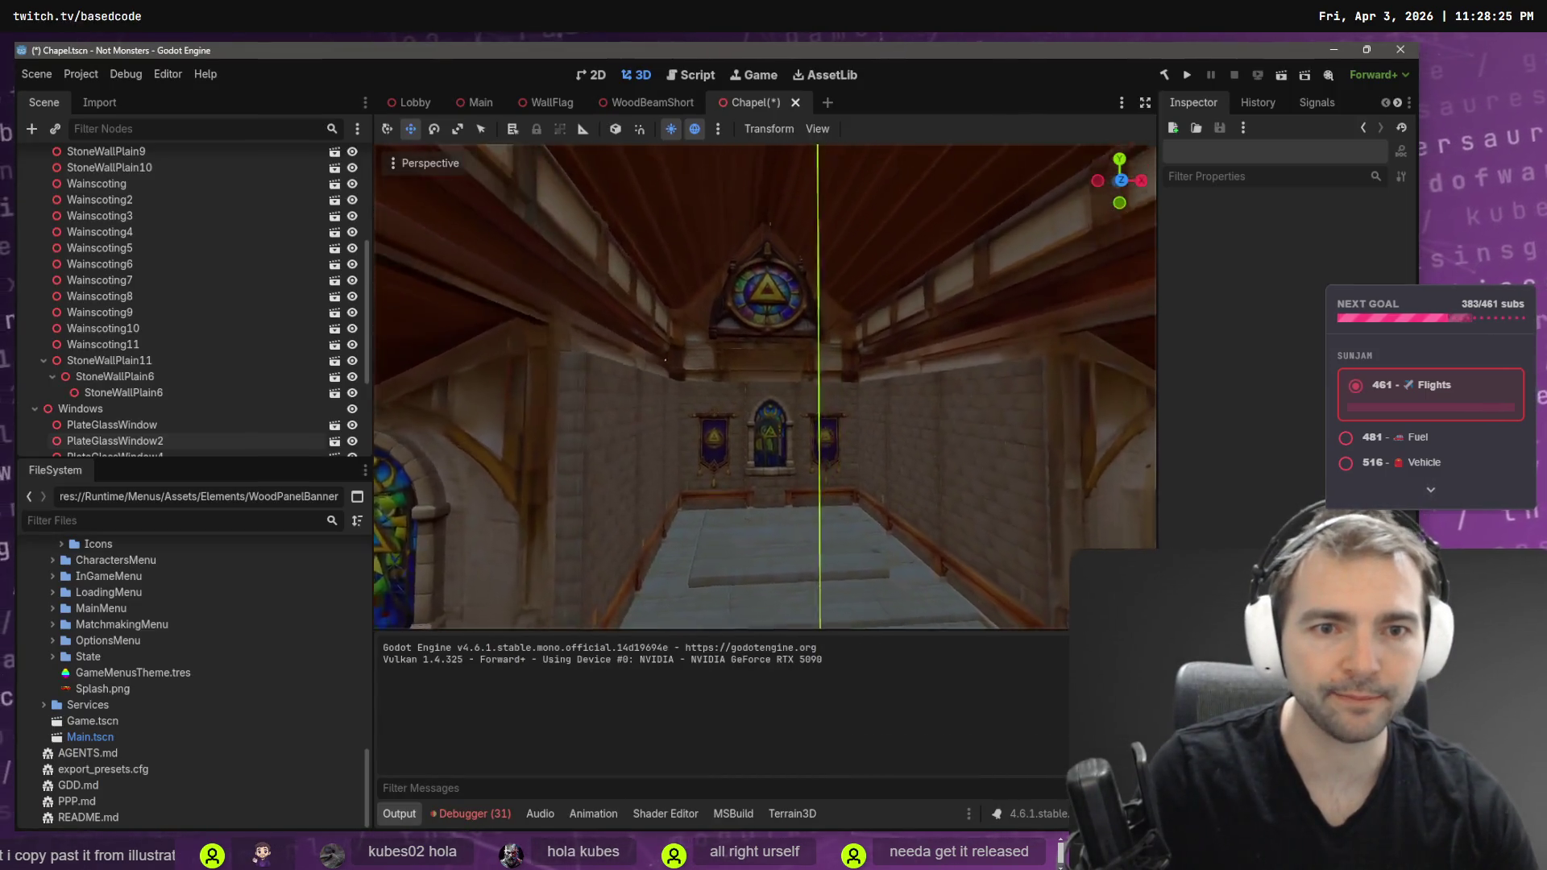
- Collapse unneeded FileSystem folders and expand the Chapel architecture assets folder
{"action": "key", "text": "s"}
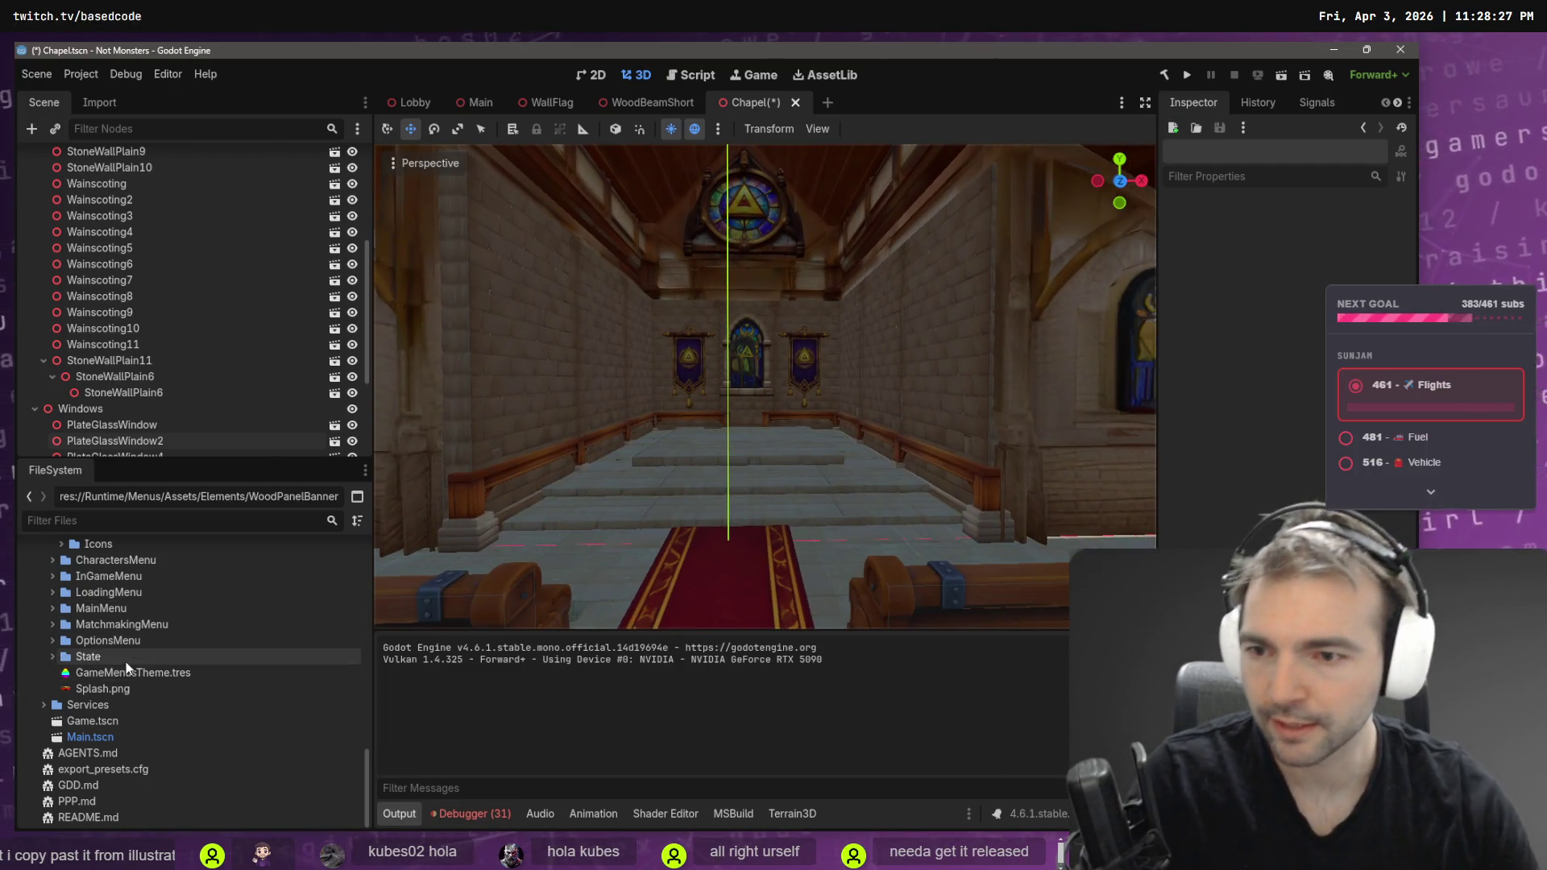
{"action": "scroll", "coordinate": [127, 668], "scroll_direction": "up", "scroll_amount": 10}
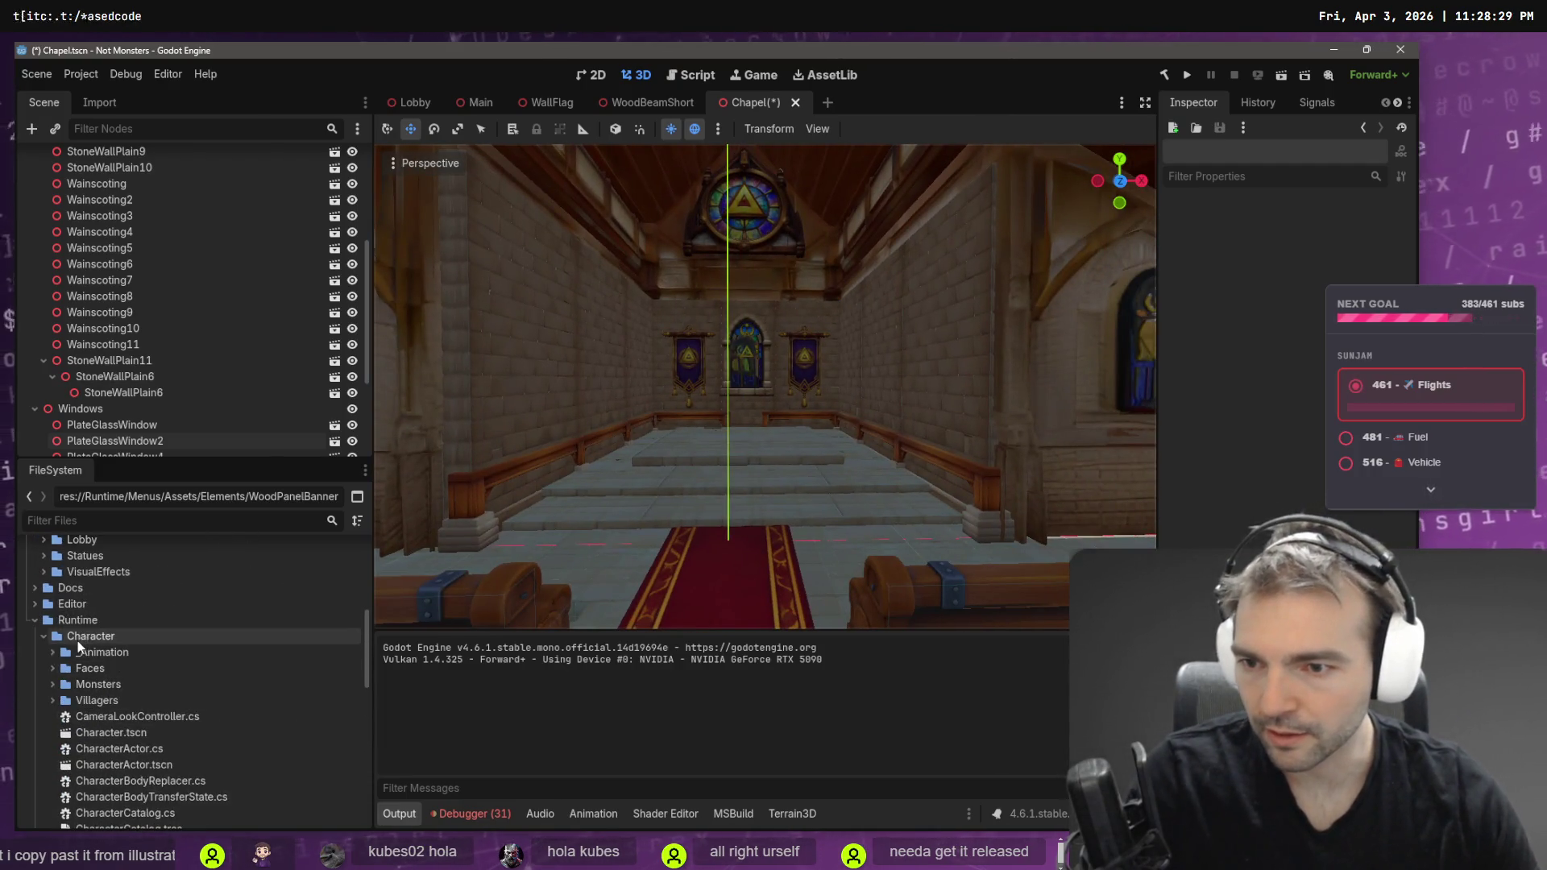
{"action": "left_click", "coordinate": [43, 636]}
{"action": "left_click", "coordinate": [44, 652]}
{"action": "scroll", "coordinate": [45, 652], "scroll_direction": "up", "scroll_amount": 3}
{"action": "left_click", "coordinate": [43, 644]}
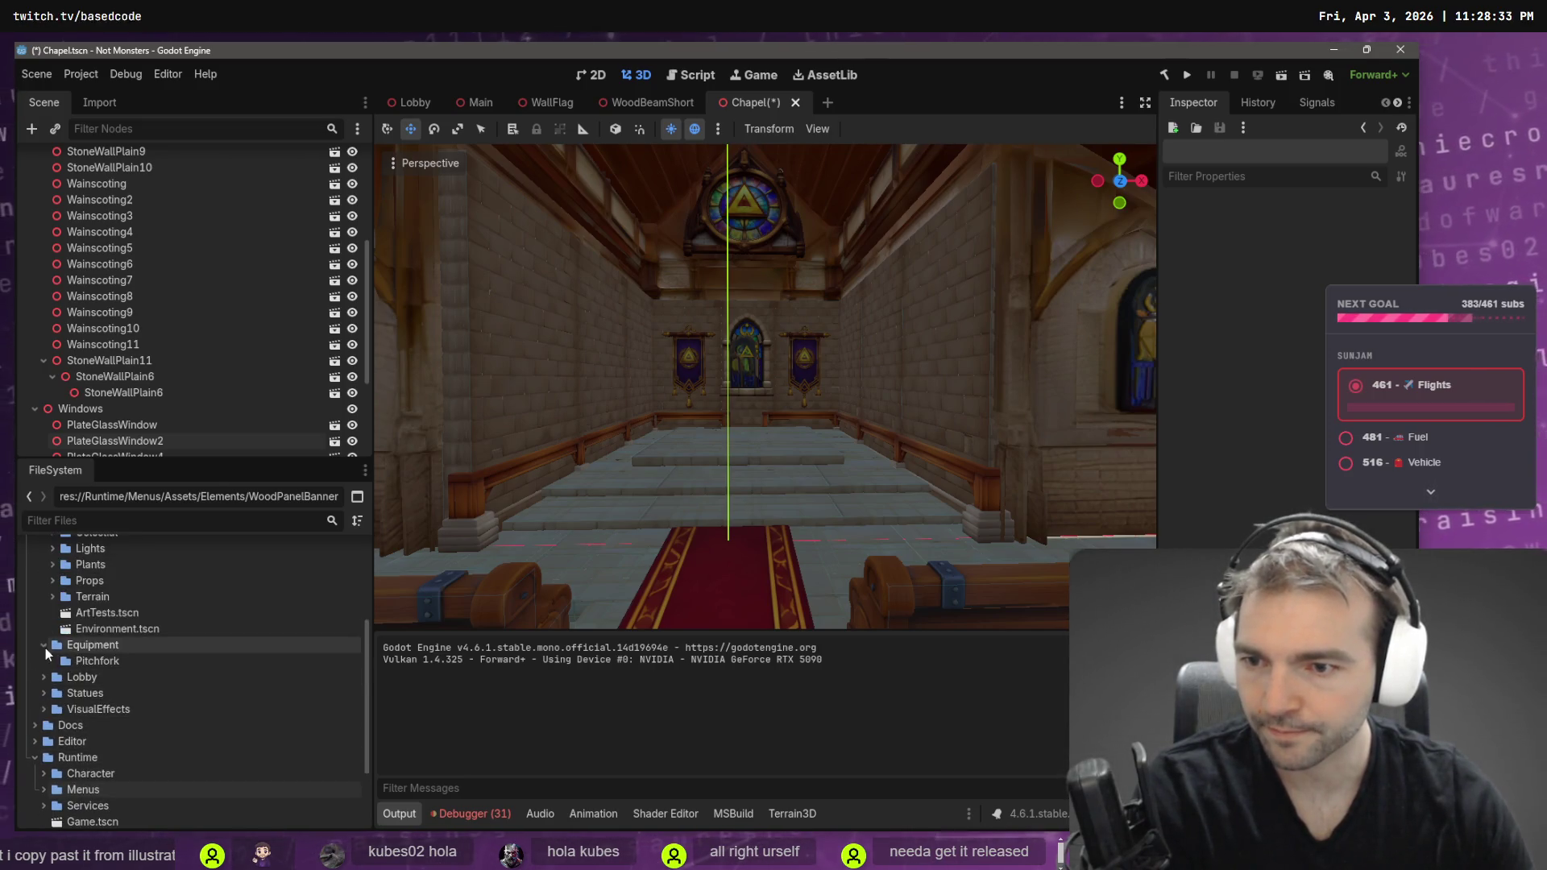
{"action": "left_click", "coordinate": [44, 645]}
{"action": "scroll", "coordinate": [48, 620], "scroll_direction": "up", "scroll_amount": 2}
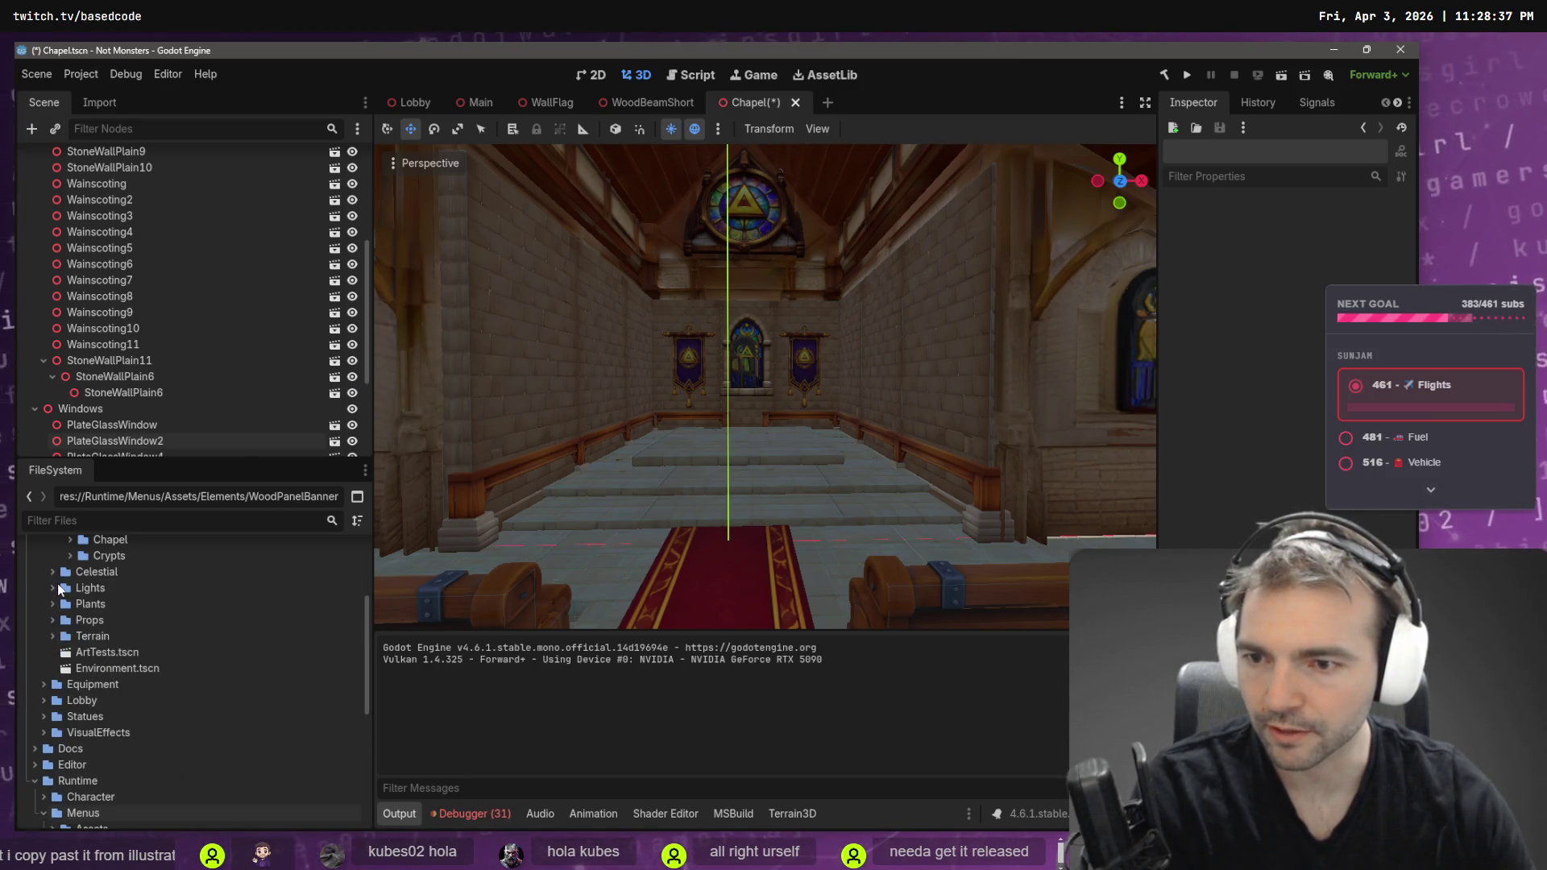
{"action": "scroll", "coordinate": [121, 604], "scroll_direction": "up", "scroll_amount": 3}
{"action": "left_click", "coordinate": [121, 644]}
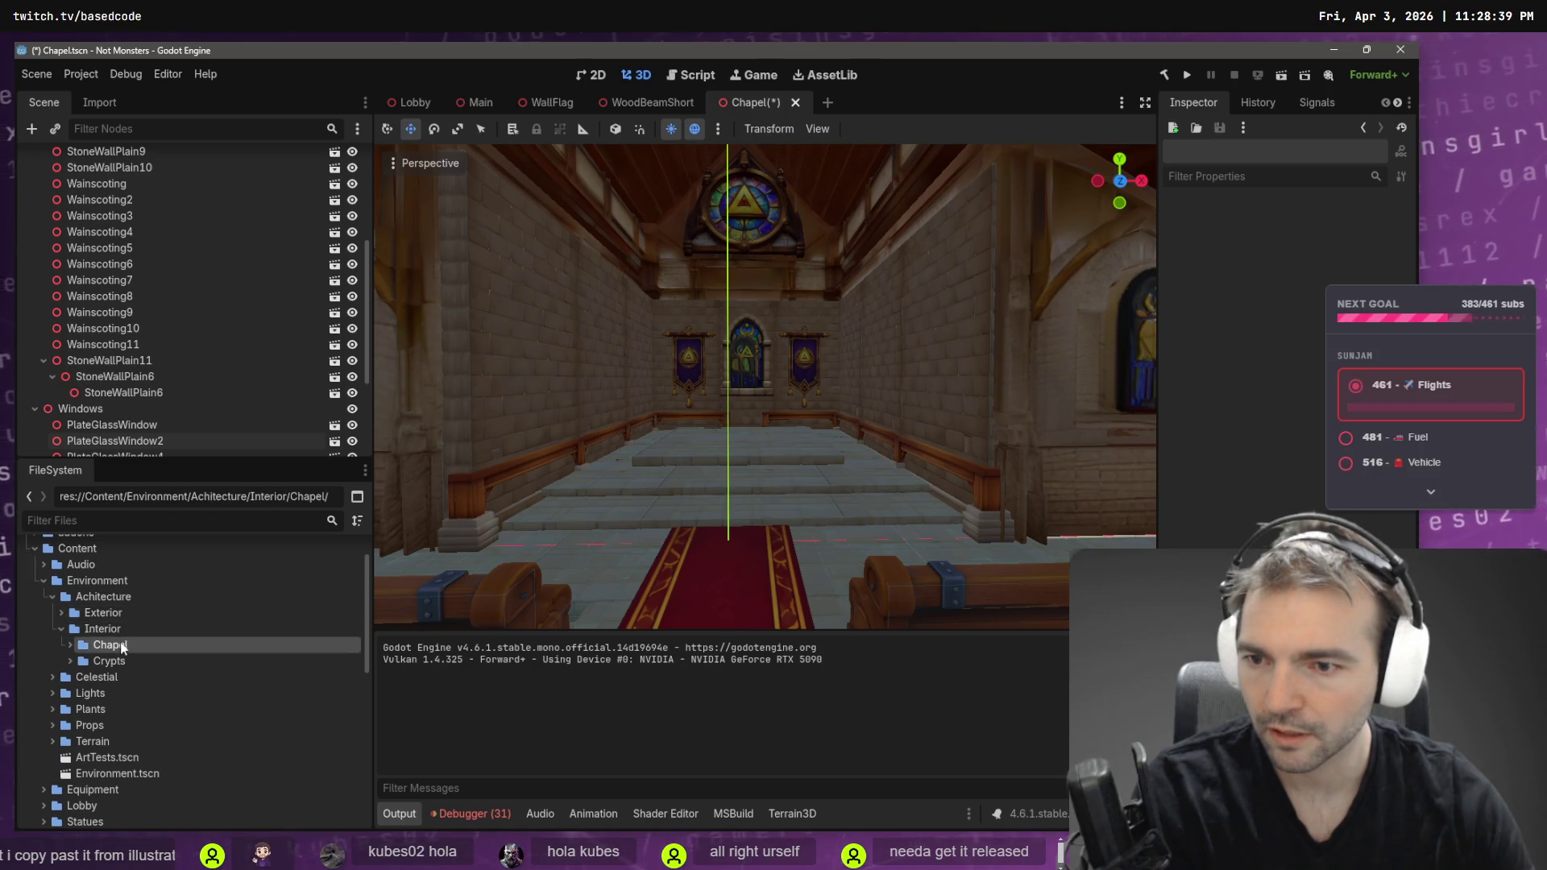
{"action": "double_click", "coordinate": [122, 647]}
{"action": "scroll", "coordinate": [109, 726], "scroll_direction": "down", "scroll_amount": 2}
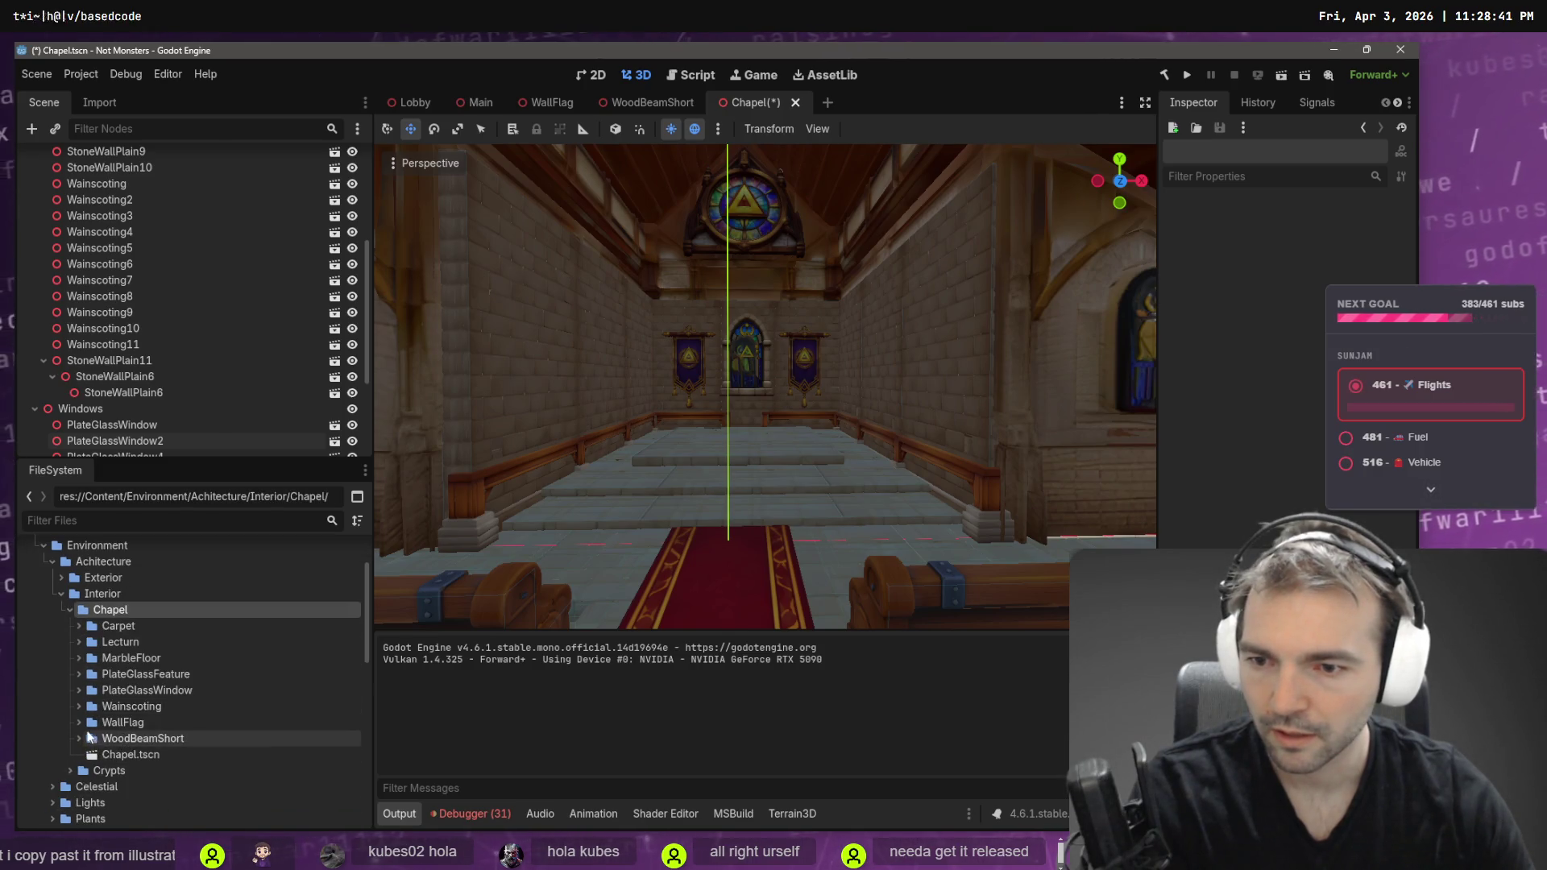
- Drag WoodBeamShort.tscn into the viewport, placing it high in the nave near the altar wall
{"action": "double_click", "coordinate": [90, 738]}
{"action": "scroll", "coordinate": [161, 782], "scroll_direction": "down", "scroll_amount": 2}
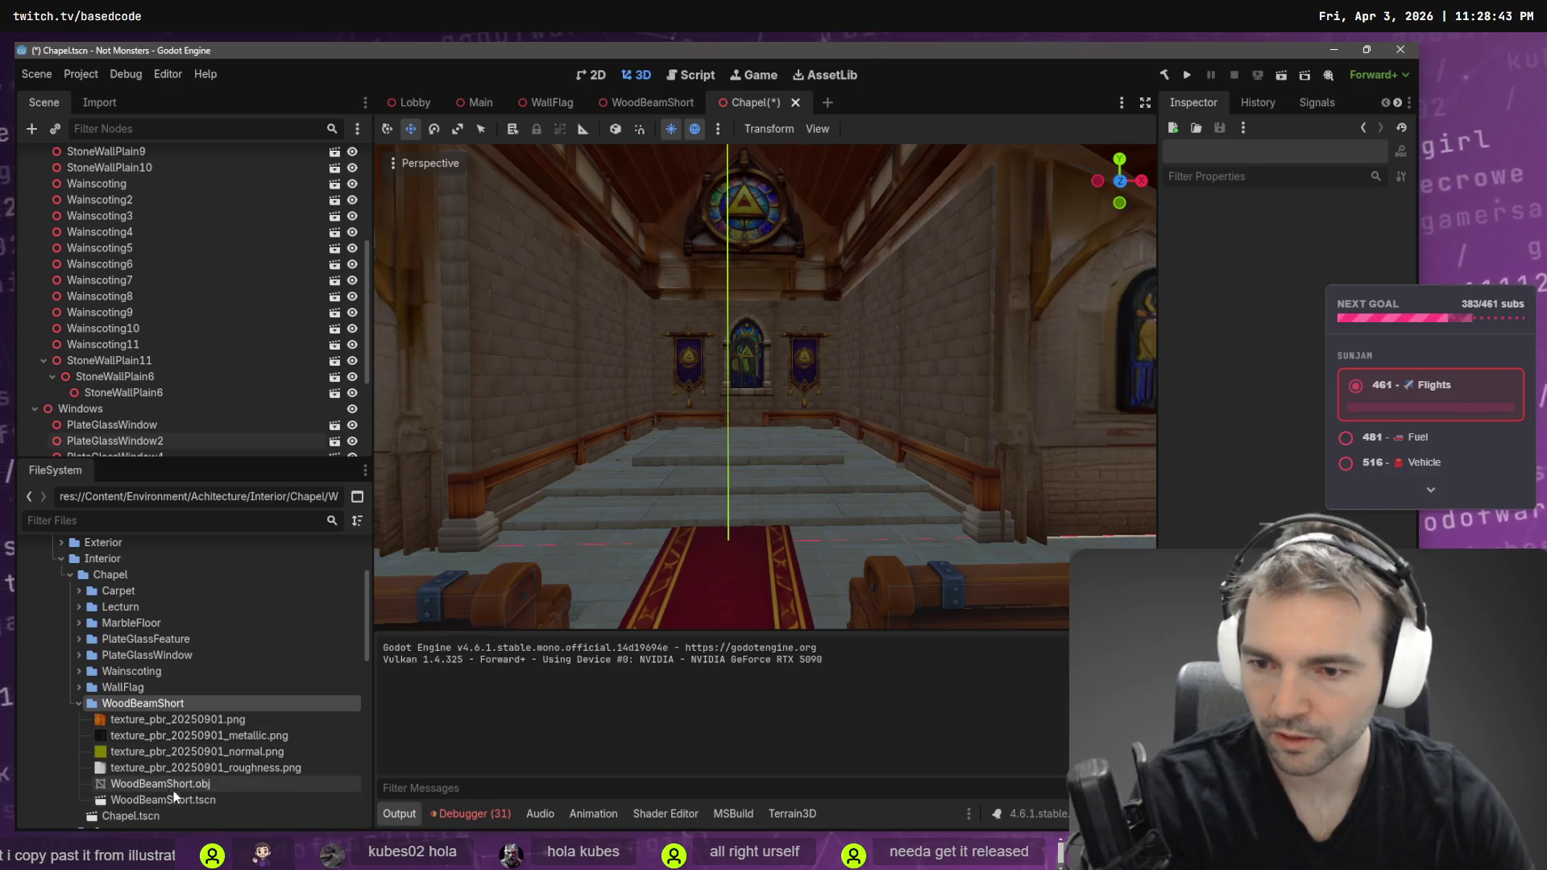
{"action": "mouse_move", "coordinate": [173, 798]}
{"action": "left_mouse_down"}
{"action": "mouse_move", "coordinate": [177, 699]}
{"action": "mouse_move", "coordinate": [632, 444]}
{"action": "mouse_move", "coordinate": [790, 298]}
{"action": "mouse_move", "coordinate": [749, 301]}
{"action": "mouse_move", "coordinate": [903, 291]}
{"action": "mouse_move", "coordinate": [999, 246]}
{"action": "mouse_move", "coordinate": [731, 317]}
{"action": "mouse_move", "coordinate": [752, 306]}
{"action": "left_mouse_up"}
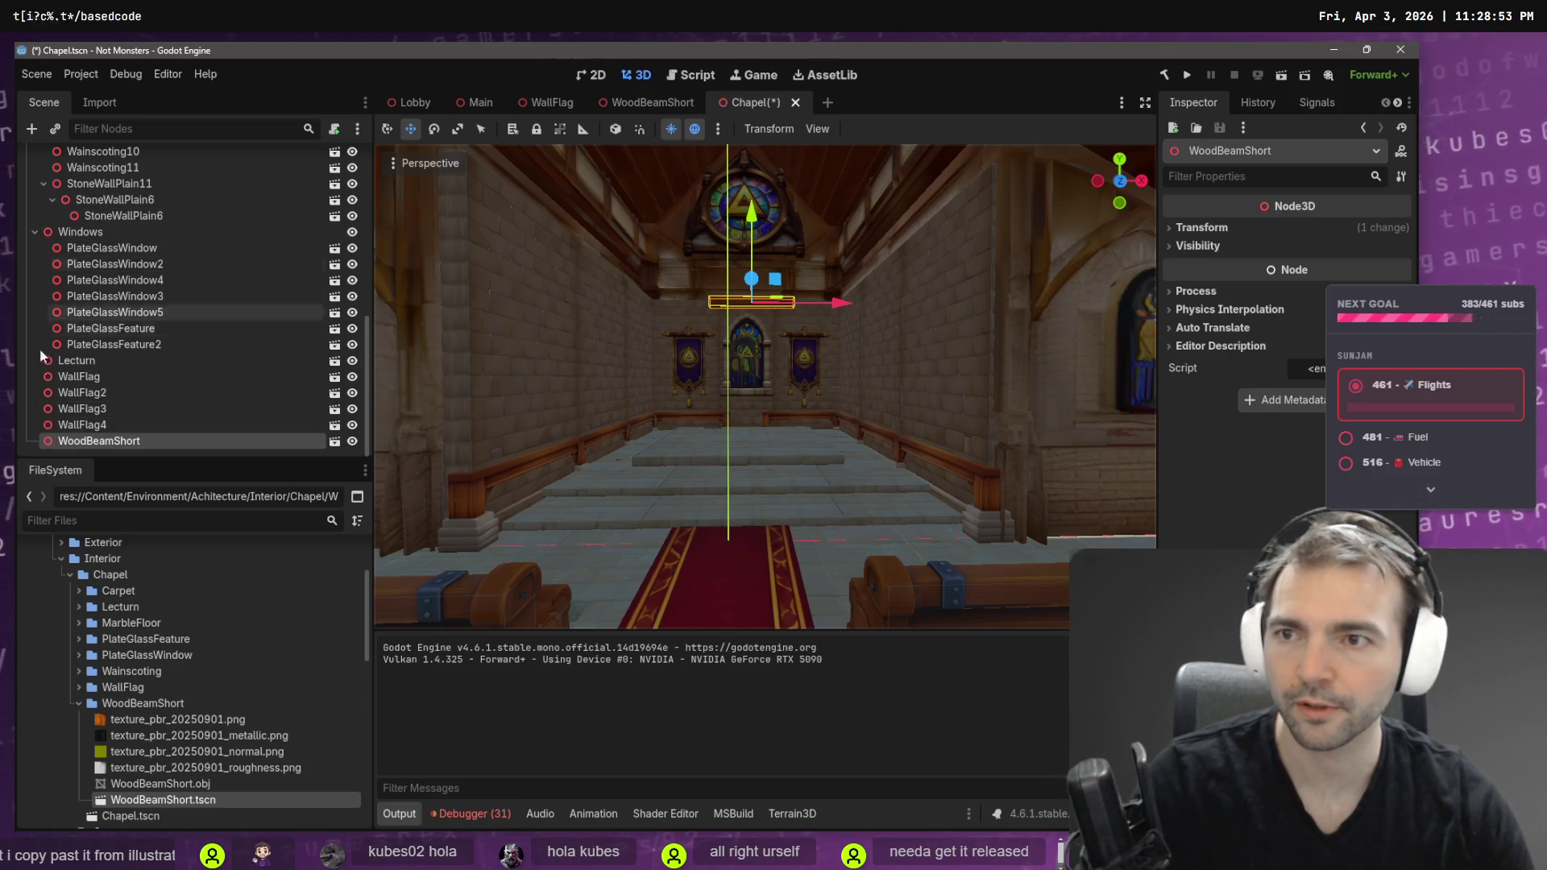
{"action": "right_click", "coordinate": [95, 440]}
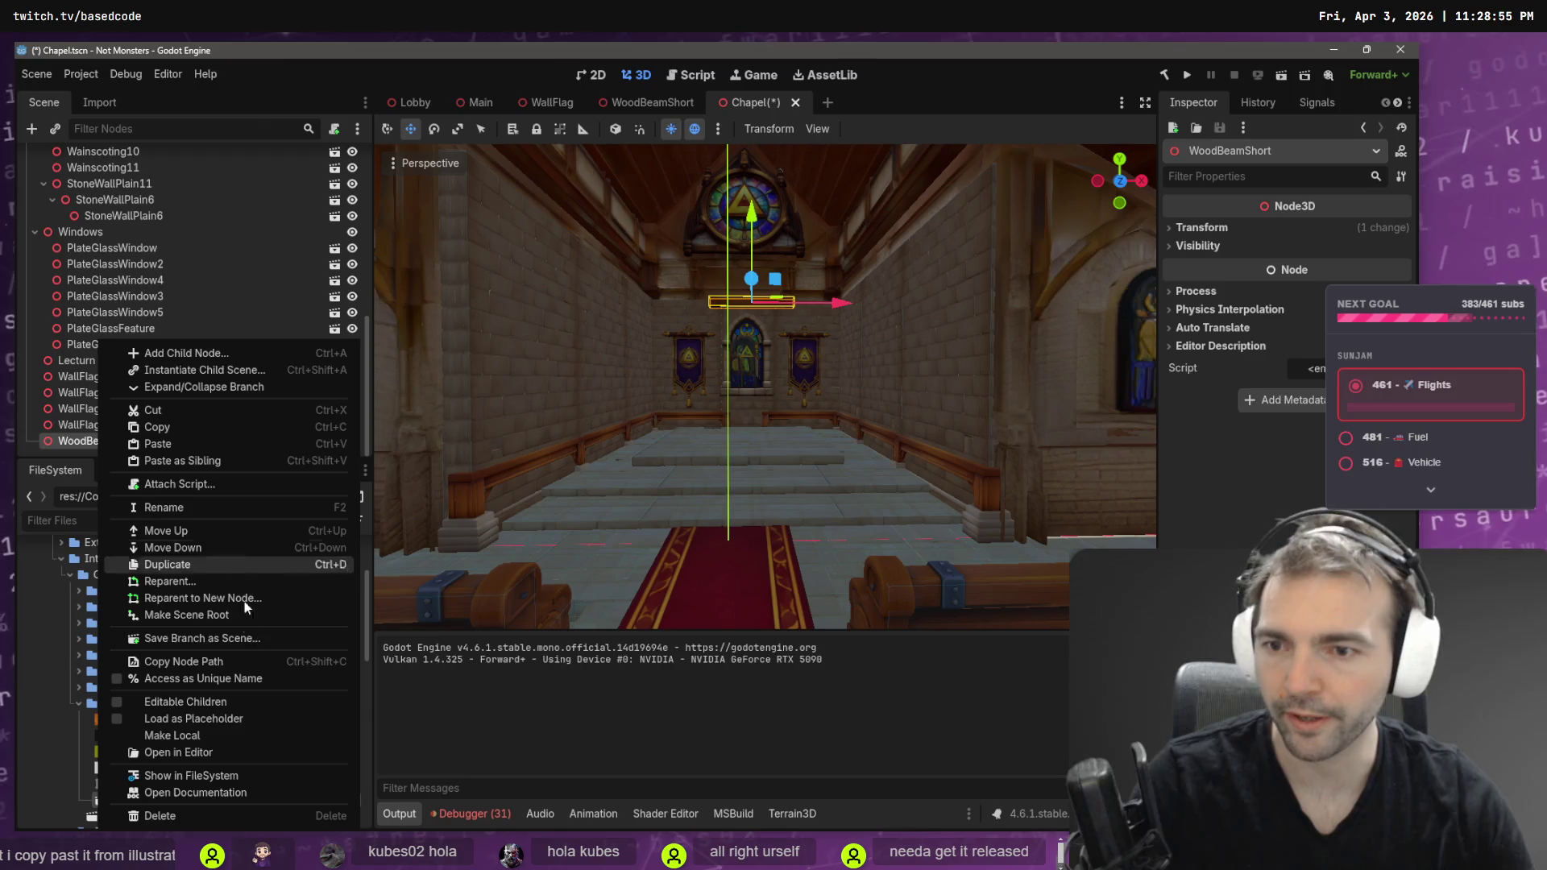
- Reparent WoodBeamShort under a new Node3D named 'Ceilings'
{"action": "left_click", "coordinate": [272, 598]}
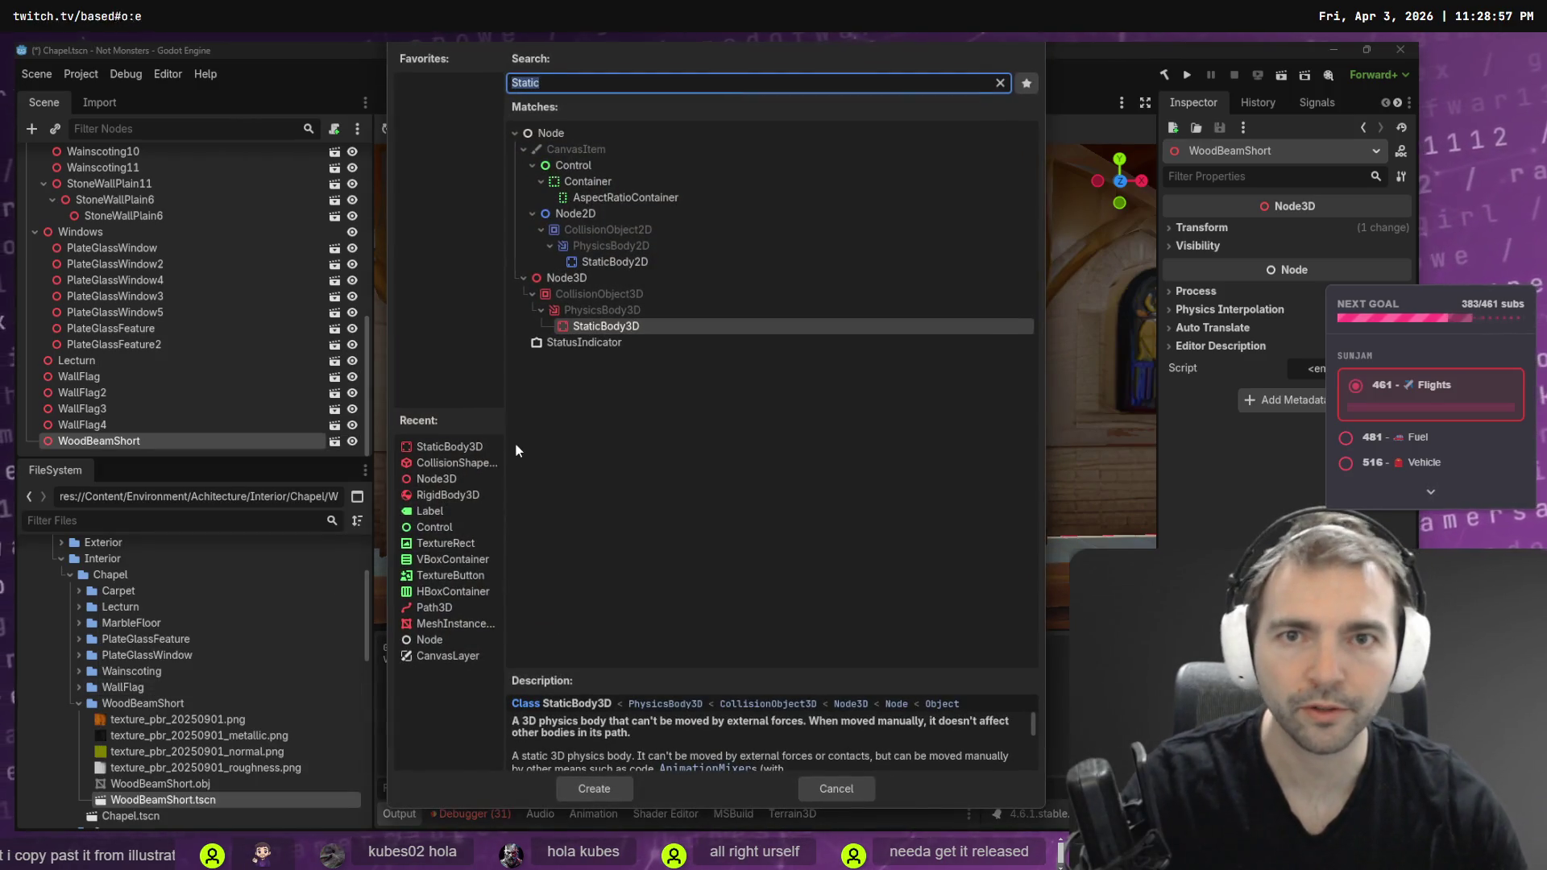
{"action": "left_click", "coordinate": [593, 163]}
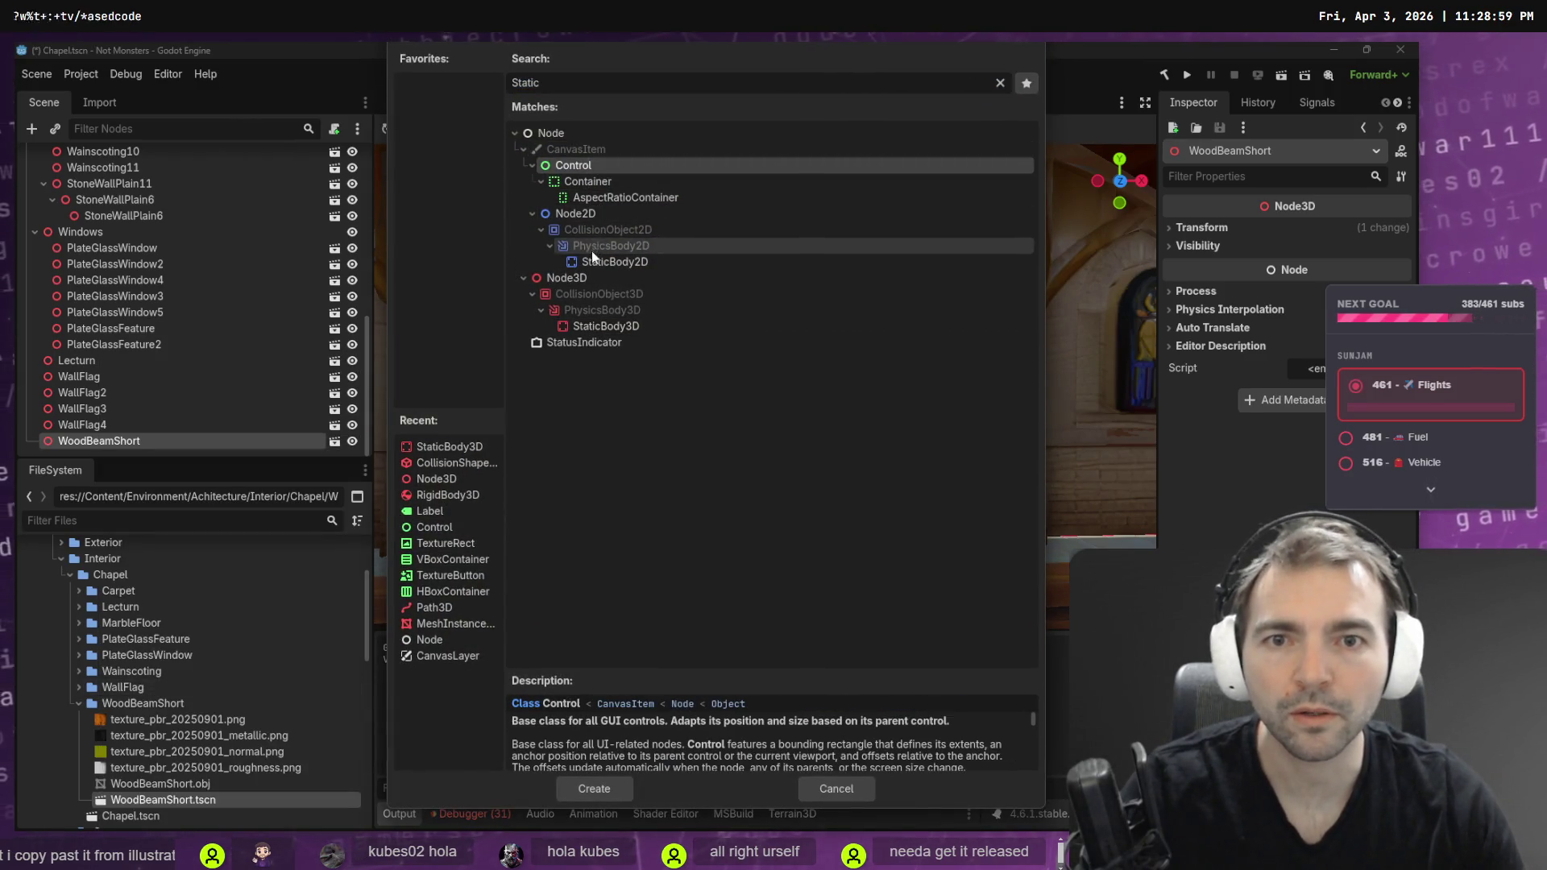
{"action": "left_click", "coordinate": [592, 278]}
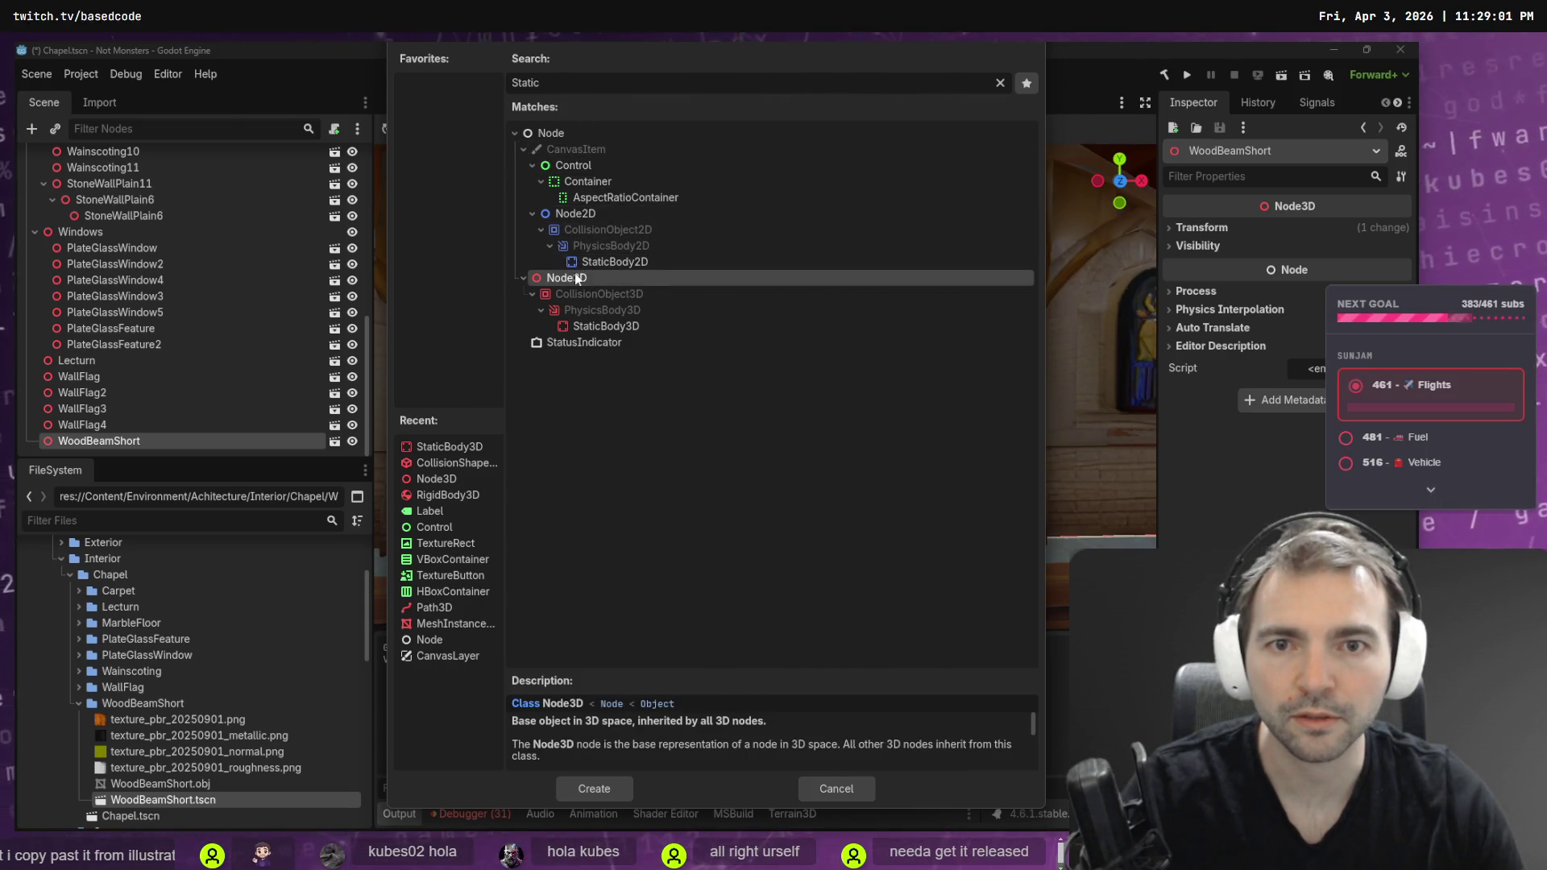
{"action": "double_click", "coordinate": [574, 277]}
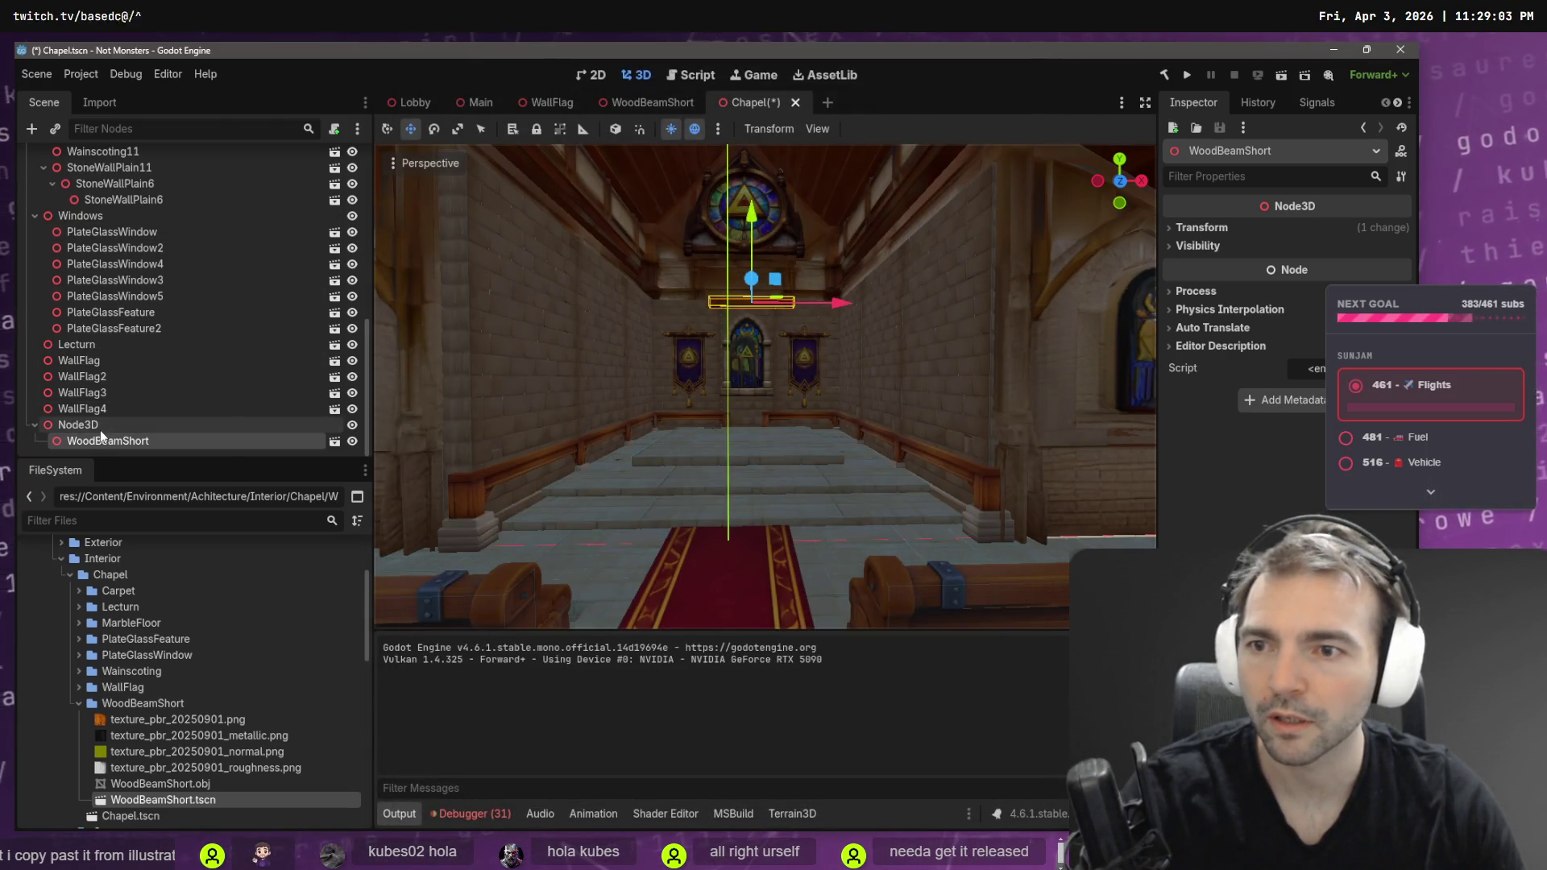
{"action": "double_click", "coordinate": [100, 428]}
{"action": "type", "text": "Cielings"}
{"action": "key", "text": "Return"}
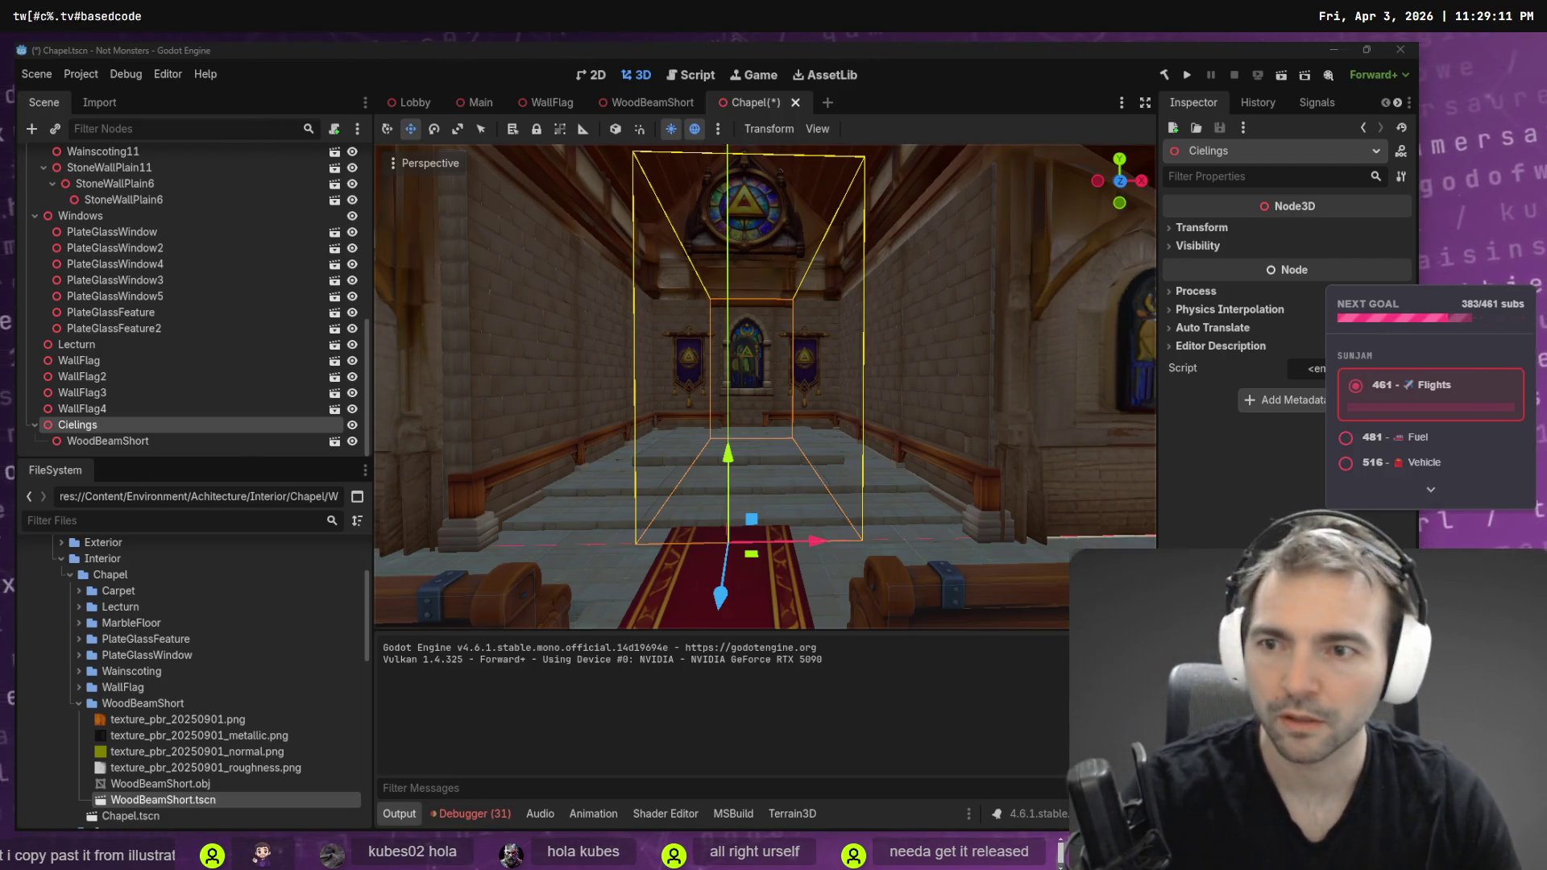
{"action": "double_click", "coordinate": [114, 427]}
{"action": "type", "text": "ceilings"}
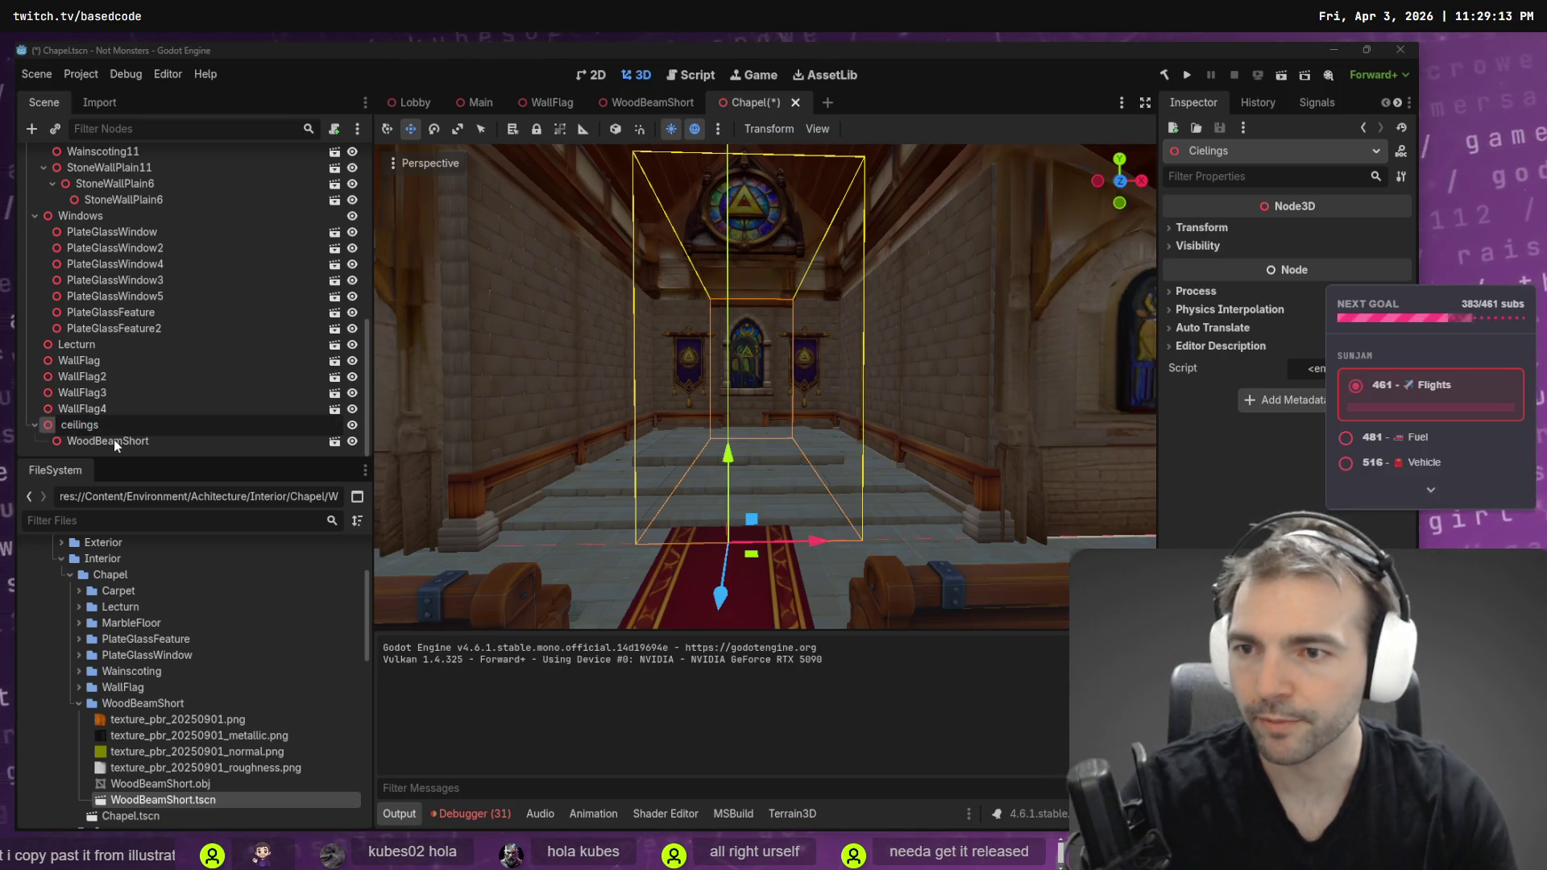
{"action": "key", "text": "Return"}
- Raise WoodBeamShort to just below the round window and compare with the tldraw references
{"action": "left_click", "coordinate": [113, 441]}
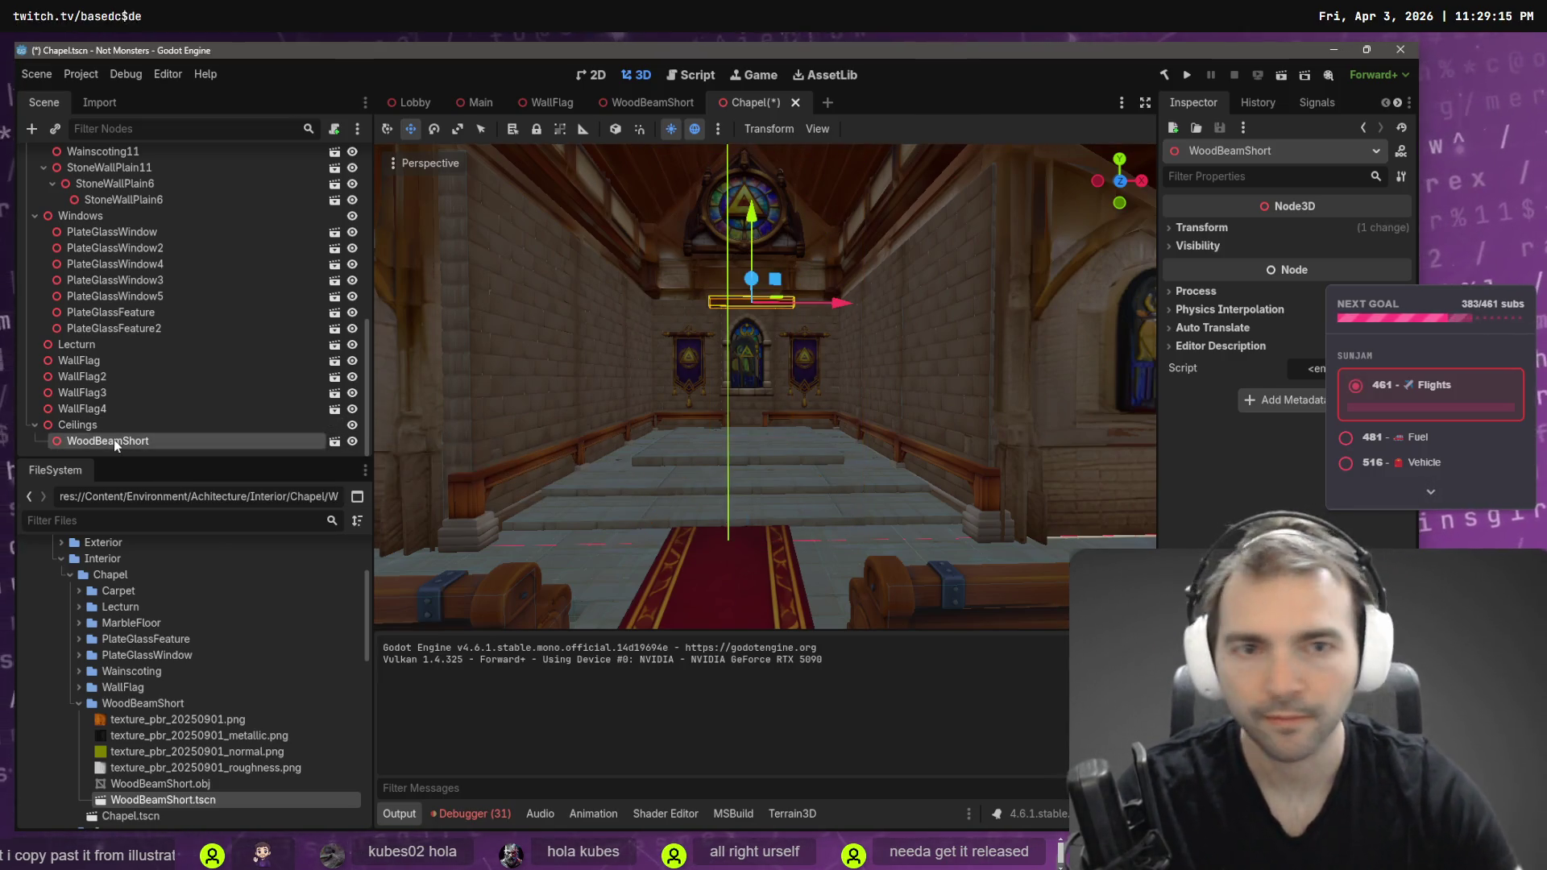
{"action": "key", "text": "f"}
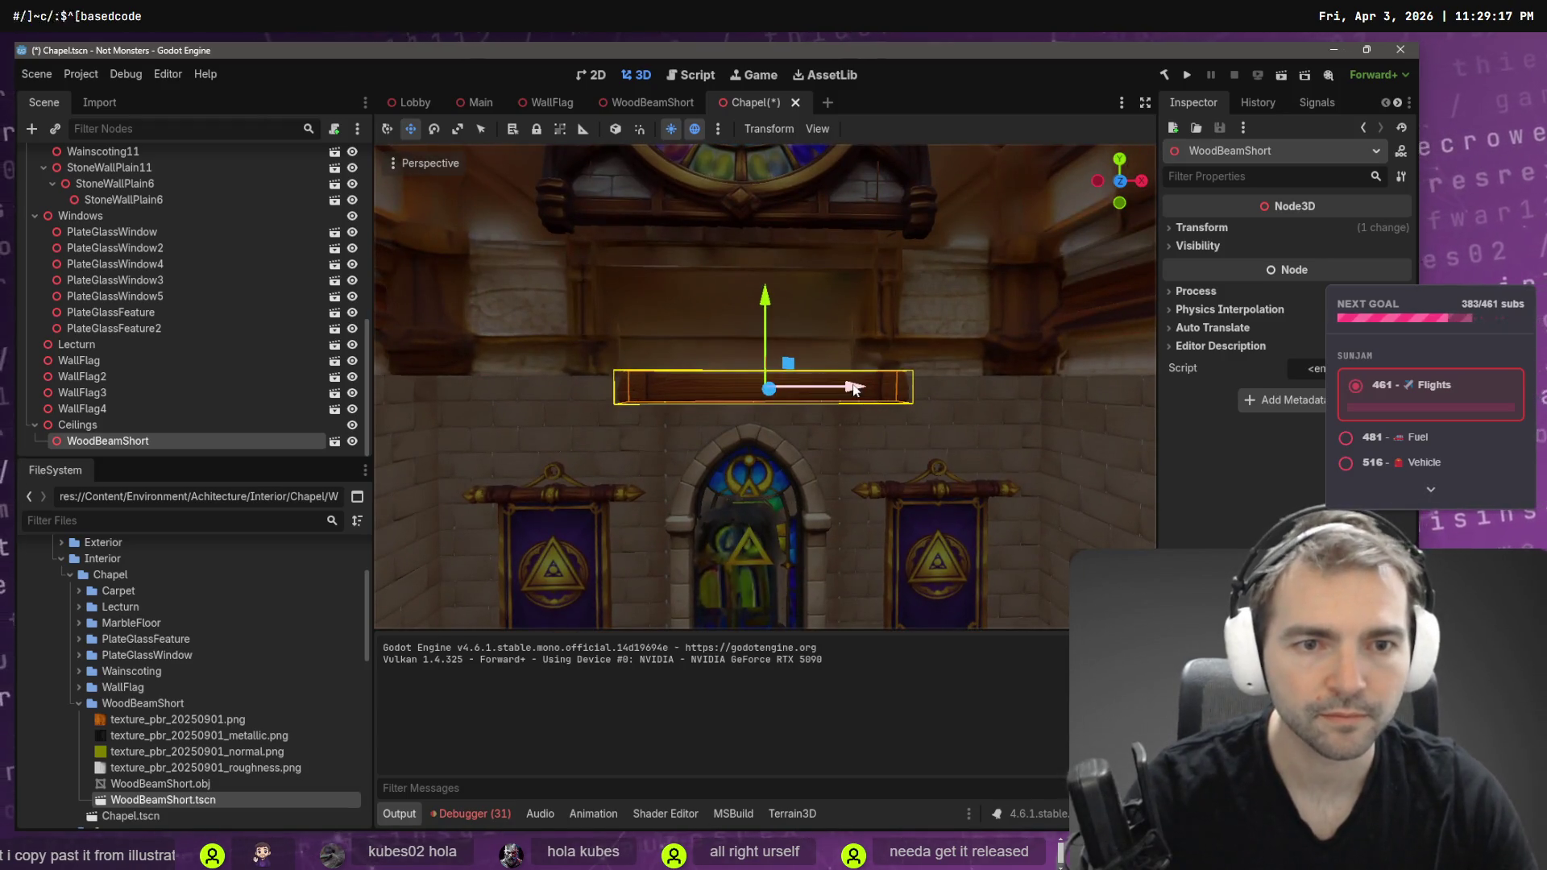
{"action": "left_click_drag", "start_coordinate": [855, 389], "coordinate": [829, 388]}
{"action": "left_click_drag", "start_coordinate": [742, 310], "coordinate": [756, 303]}
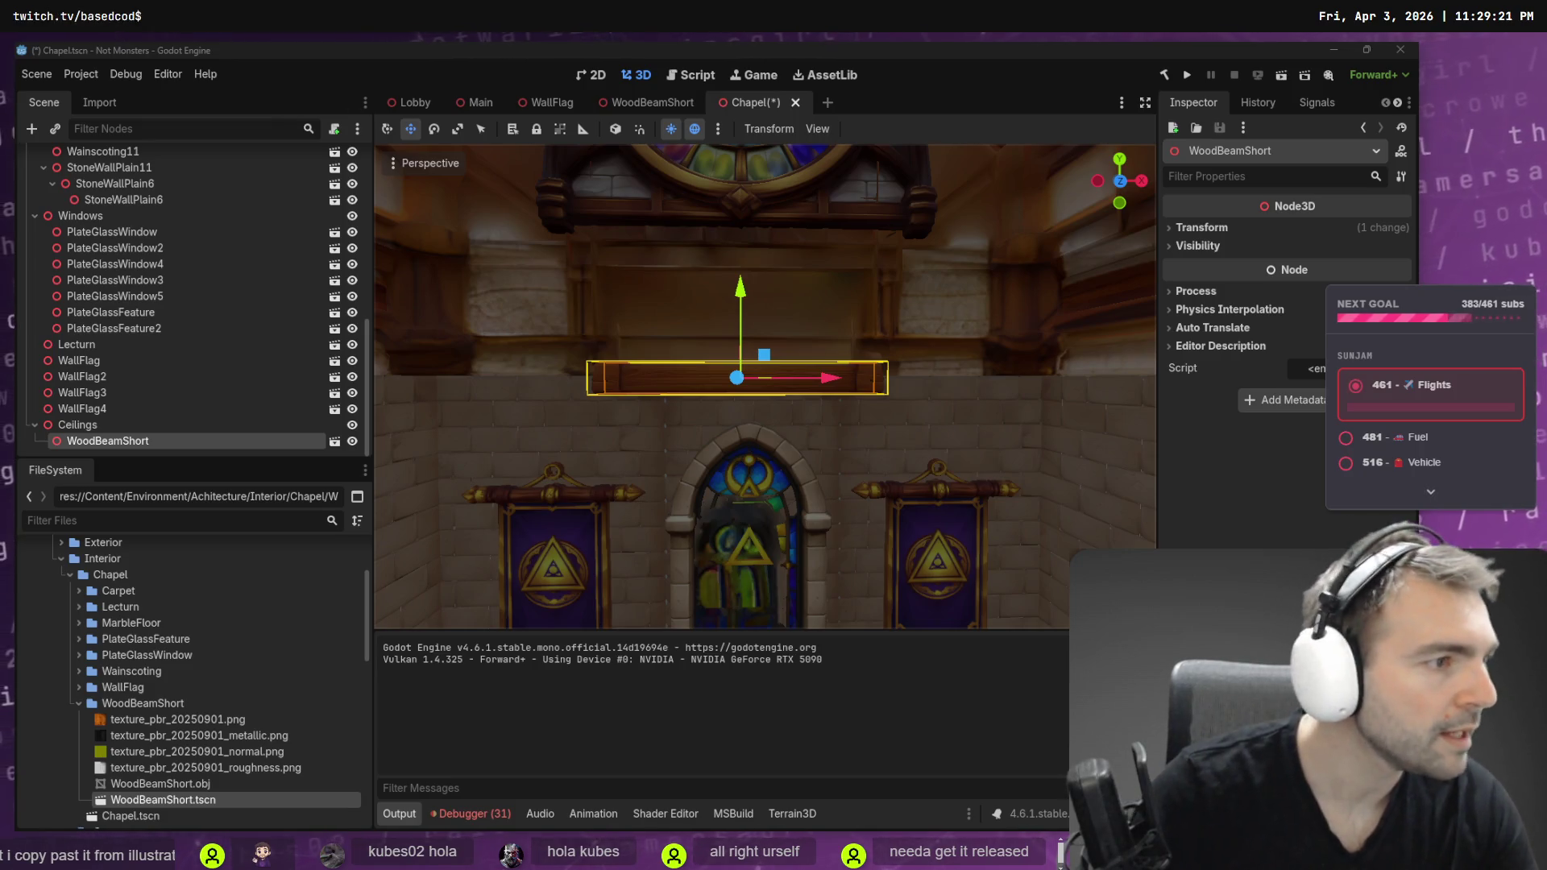
{"action": "key", "text": "alt+Tab"}
{"action": "scroll", "coordinate": [437, 385], "scroll_direction": "up", "scroll_amount": 5}
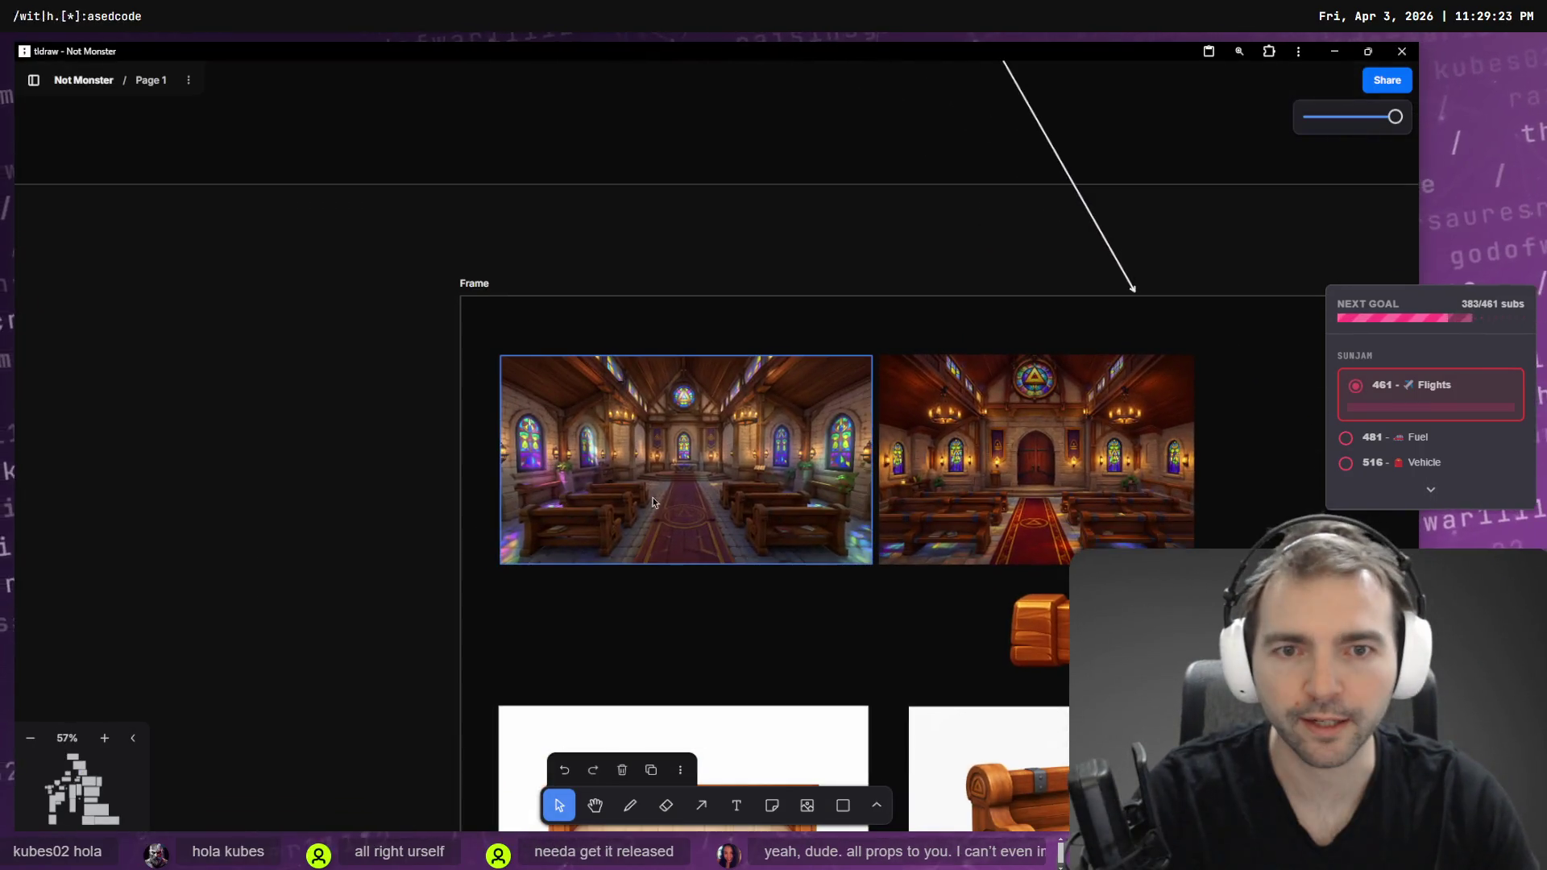
{"action": "scroll", "coordinate": [666, 439], "scroll_direction": "up", "scroll_amount": 10}
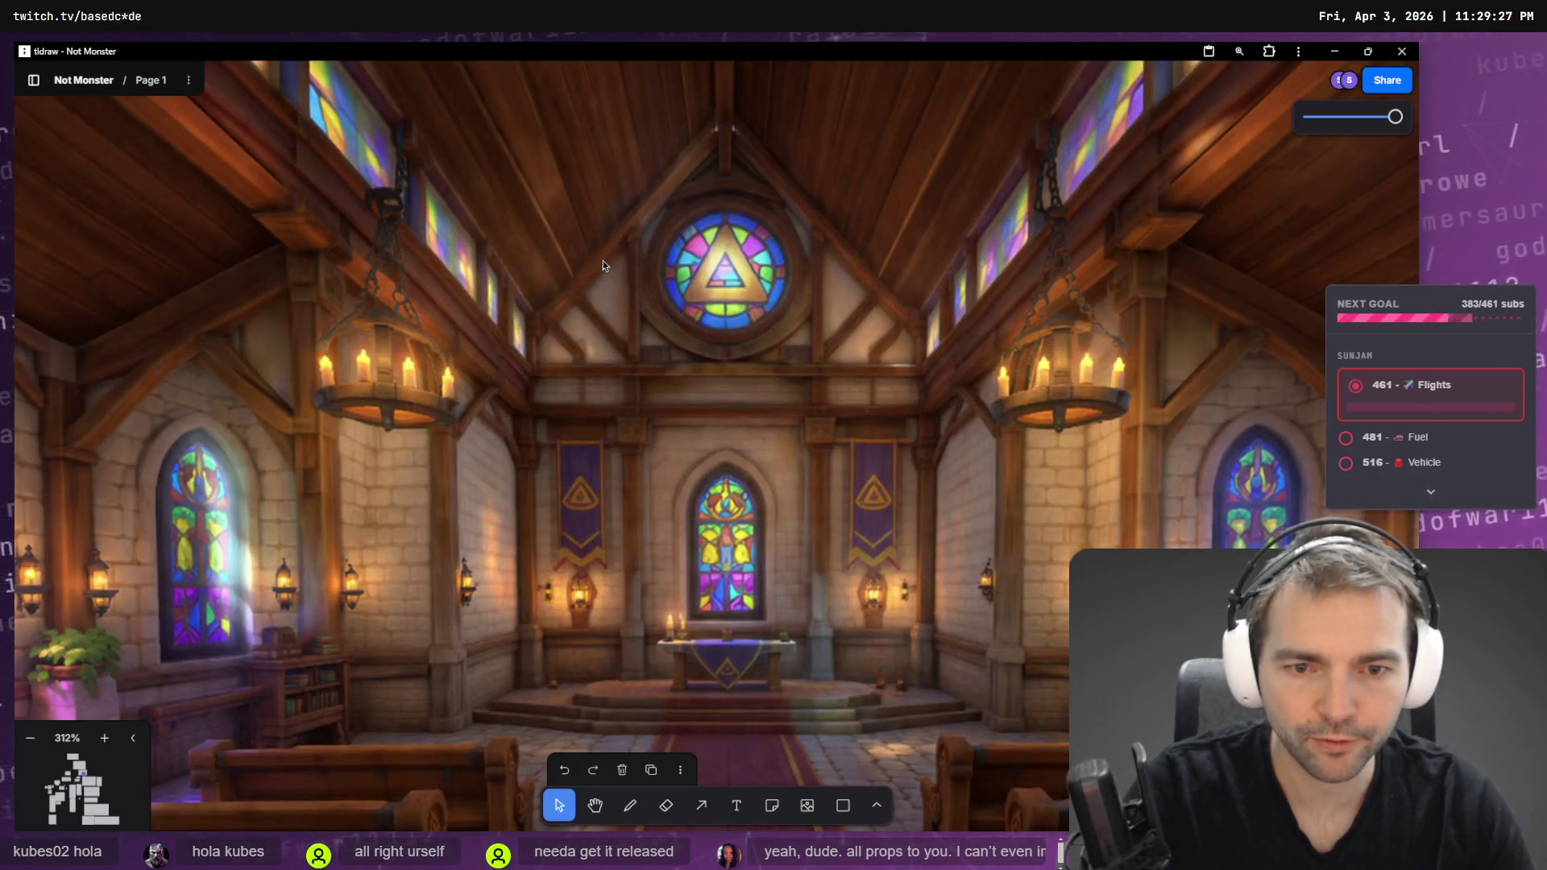
{"action": "key", "text": "alt+Tab"}
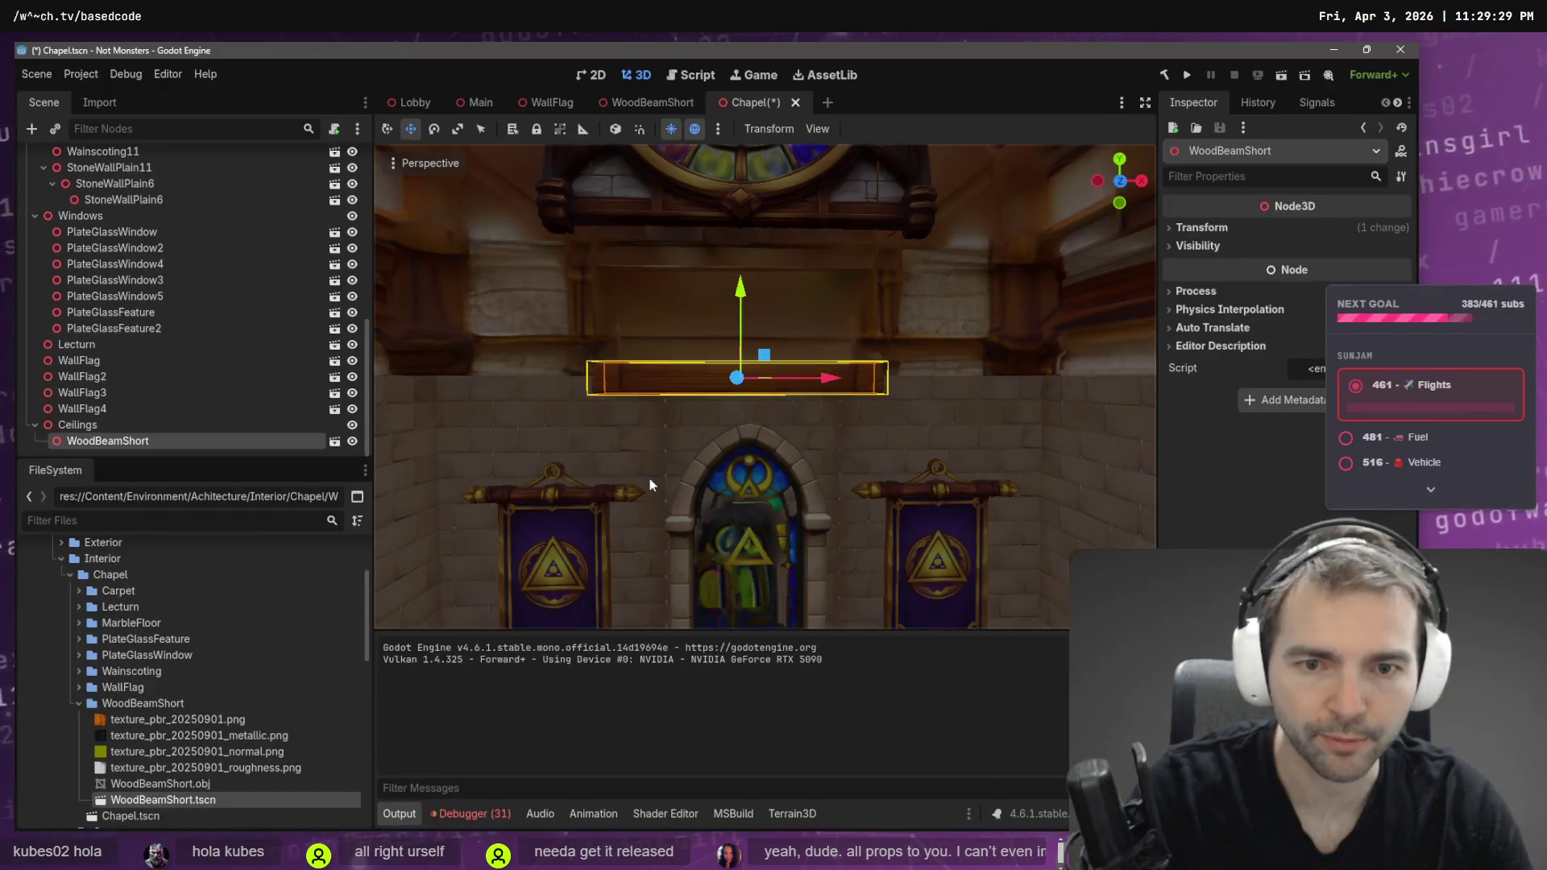
- Shorten the WoodBeamShort beam along its length
{"action": "left_click", "coordinate": [577, 500]}
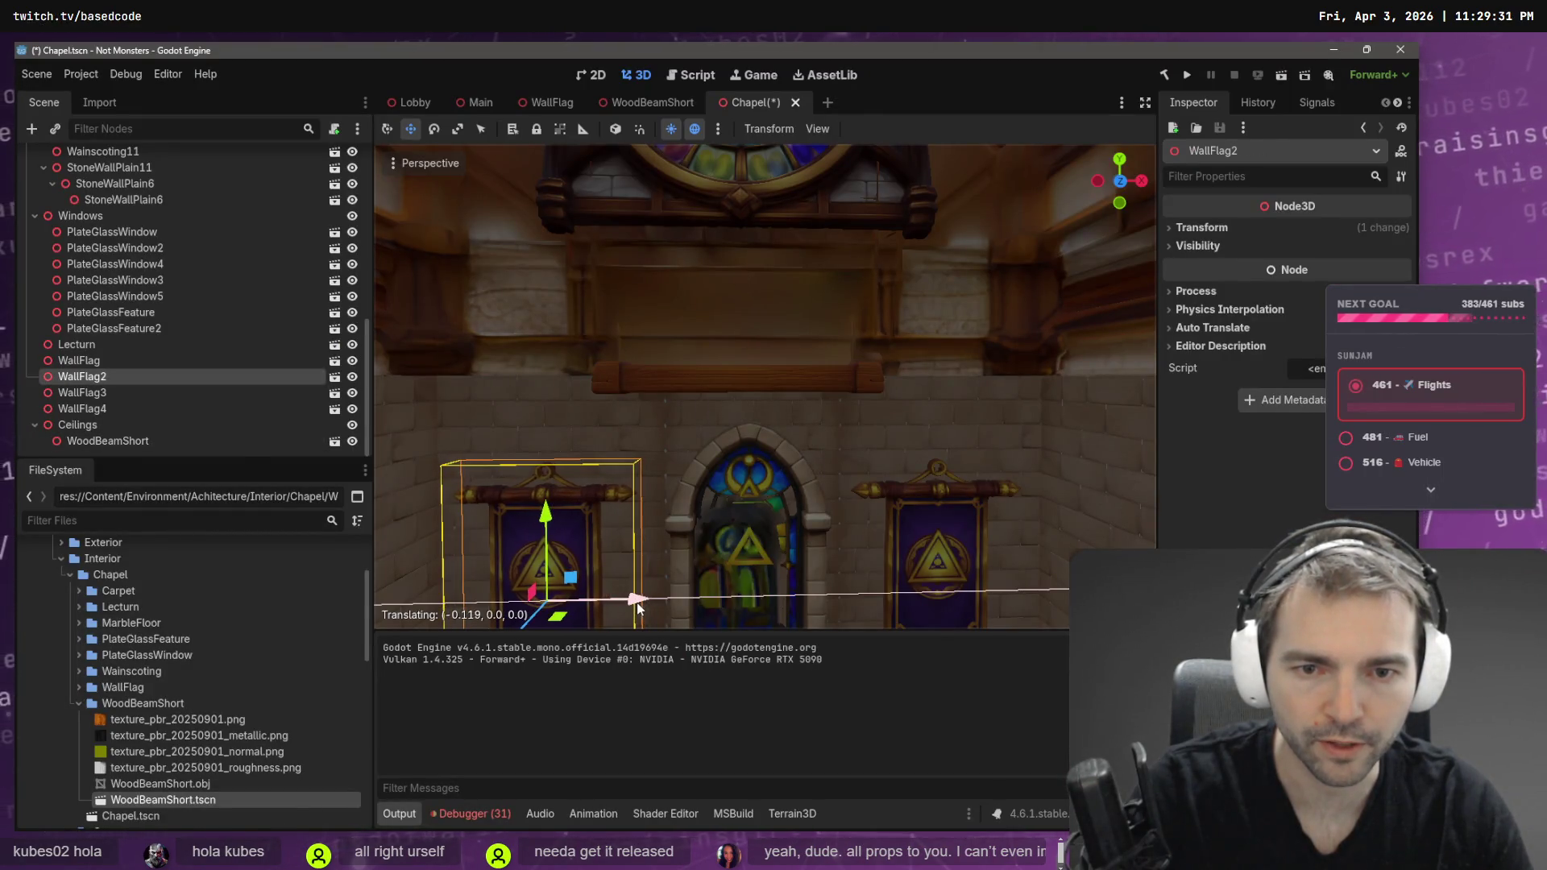
{"action": "left_click", "coordinate": [965, 481]}
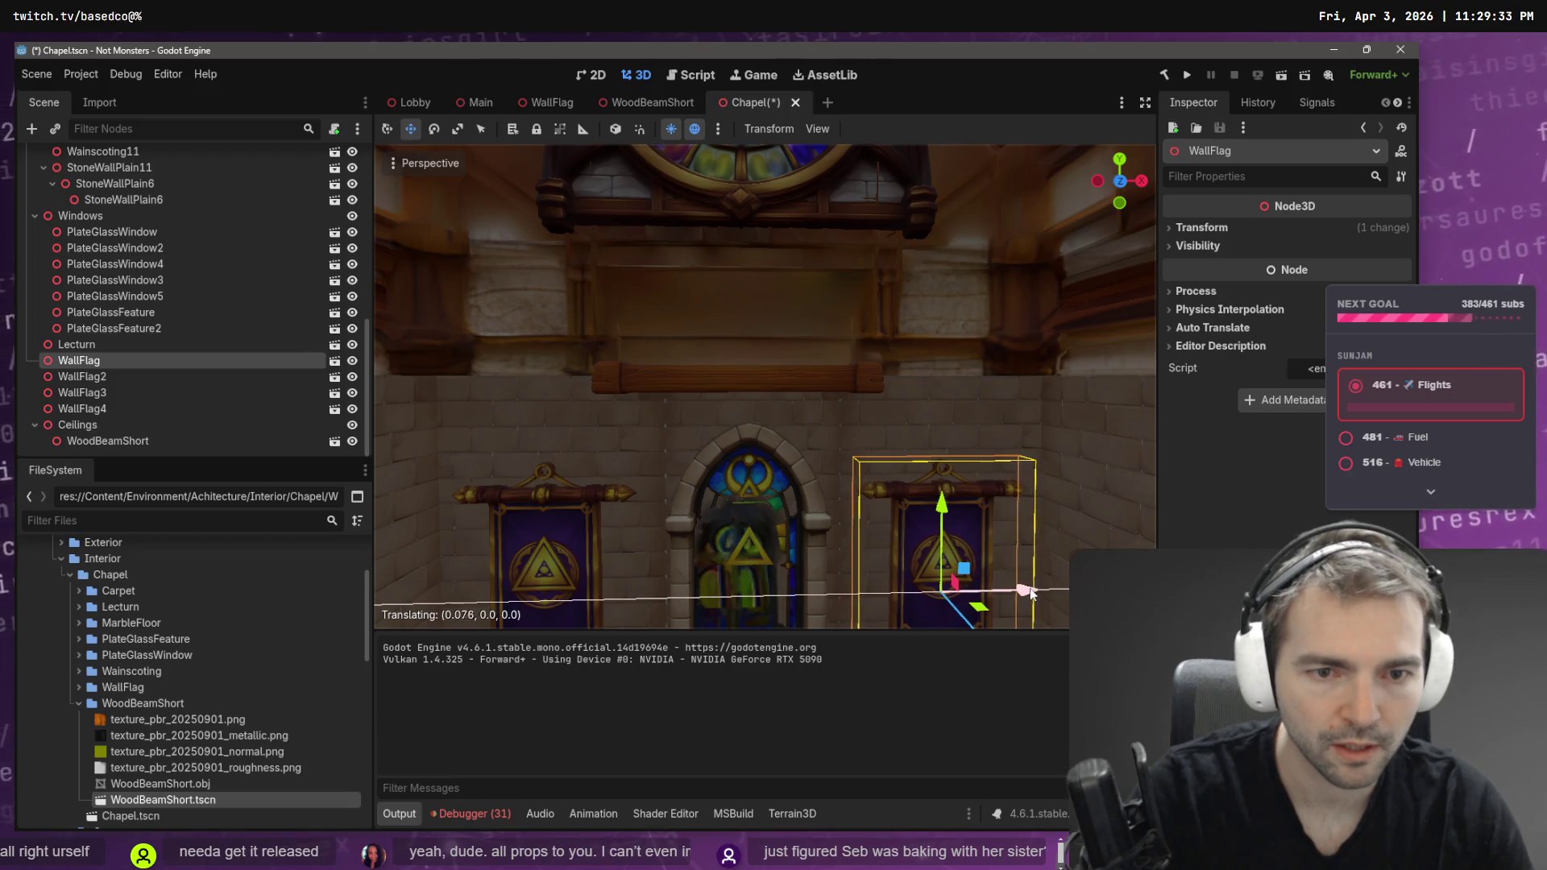
{"action": "scroll", "coordinate": [1005, 539], "scroll_direction": "down", "scroll_amount": 5}
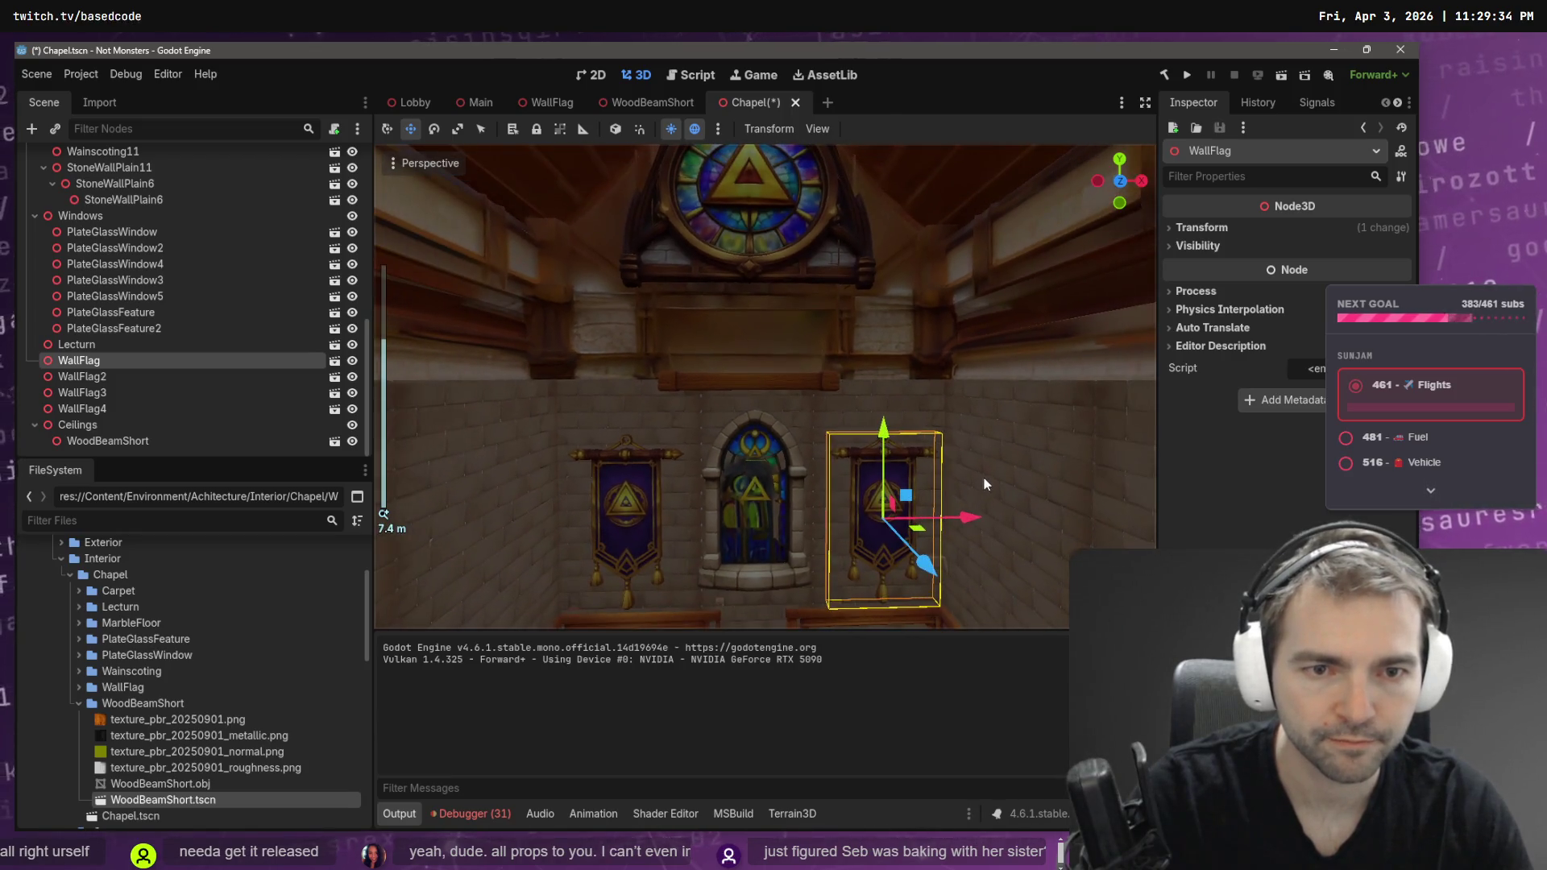
{"action": "scroll", "coordinate": [984, 484], "scroll_direction": "down", "scroll_amount": 4}
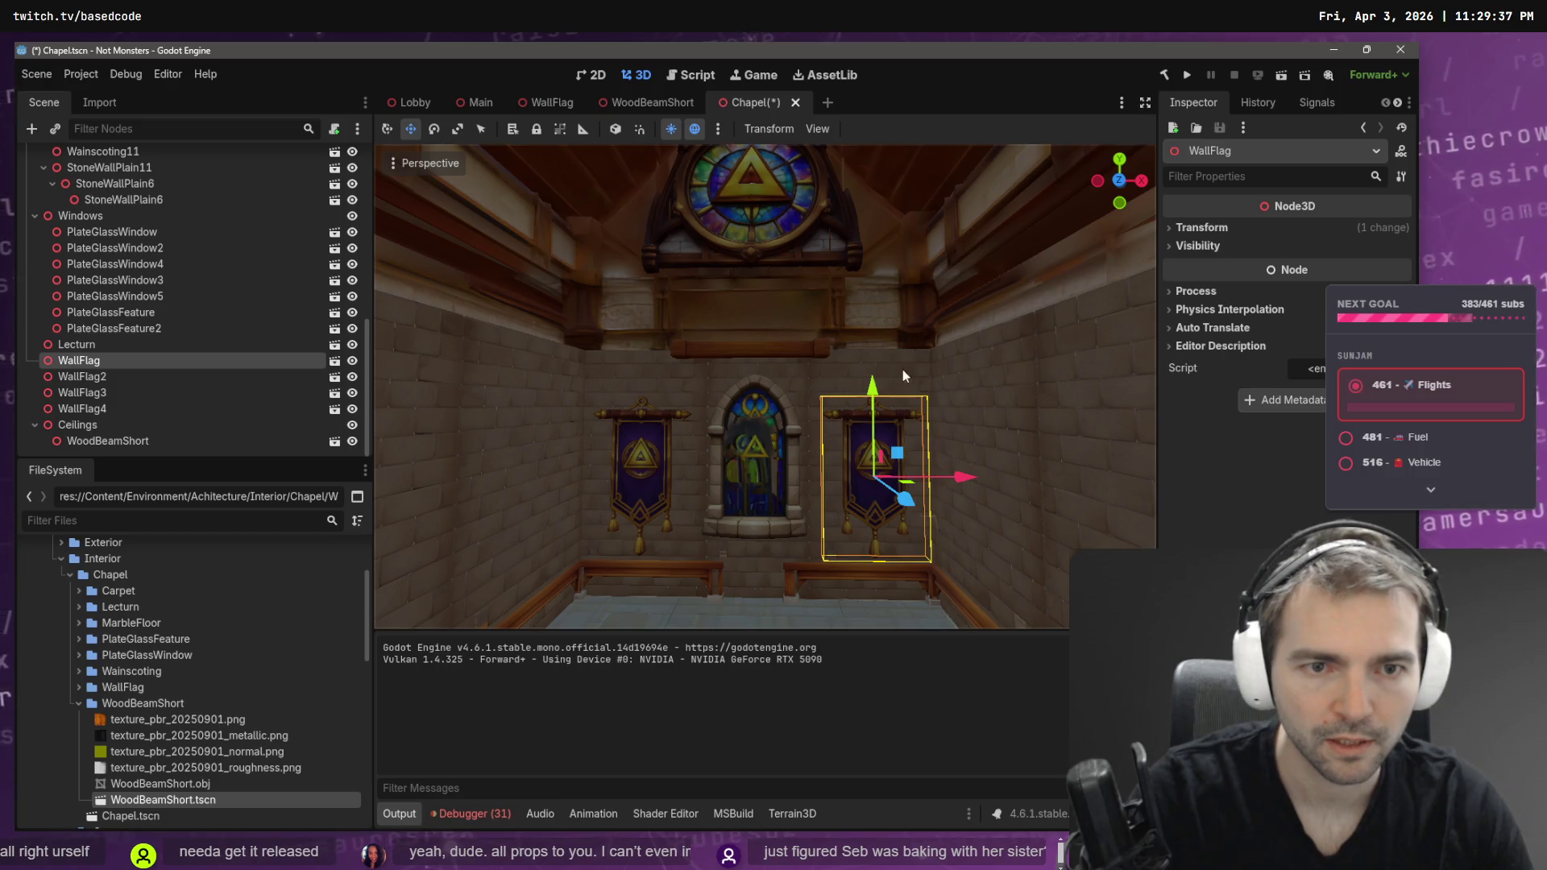
{"action": "left_click", "coordinate": [820, 349]}
{"action": "key", "text": "r"}
{"action": "left_click_drag", "start_coordinate": [838, 352], "coordinate": [827, 352]}
- Push the beam back against the wall and slide WoodBeamShort2 to the left
{"action": "key", "text": "w"}
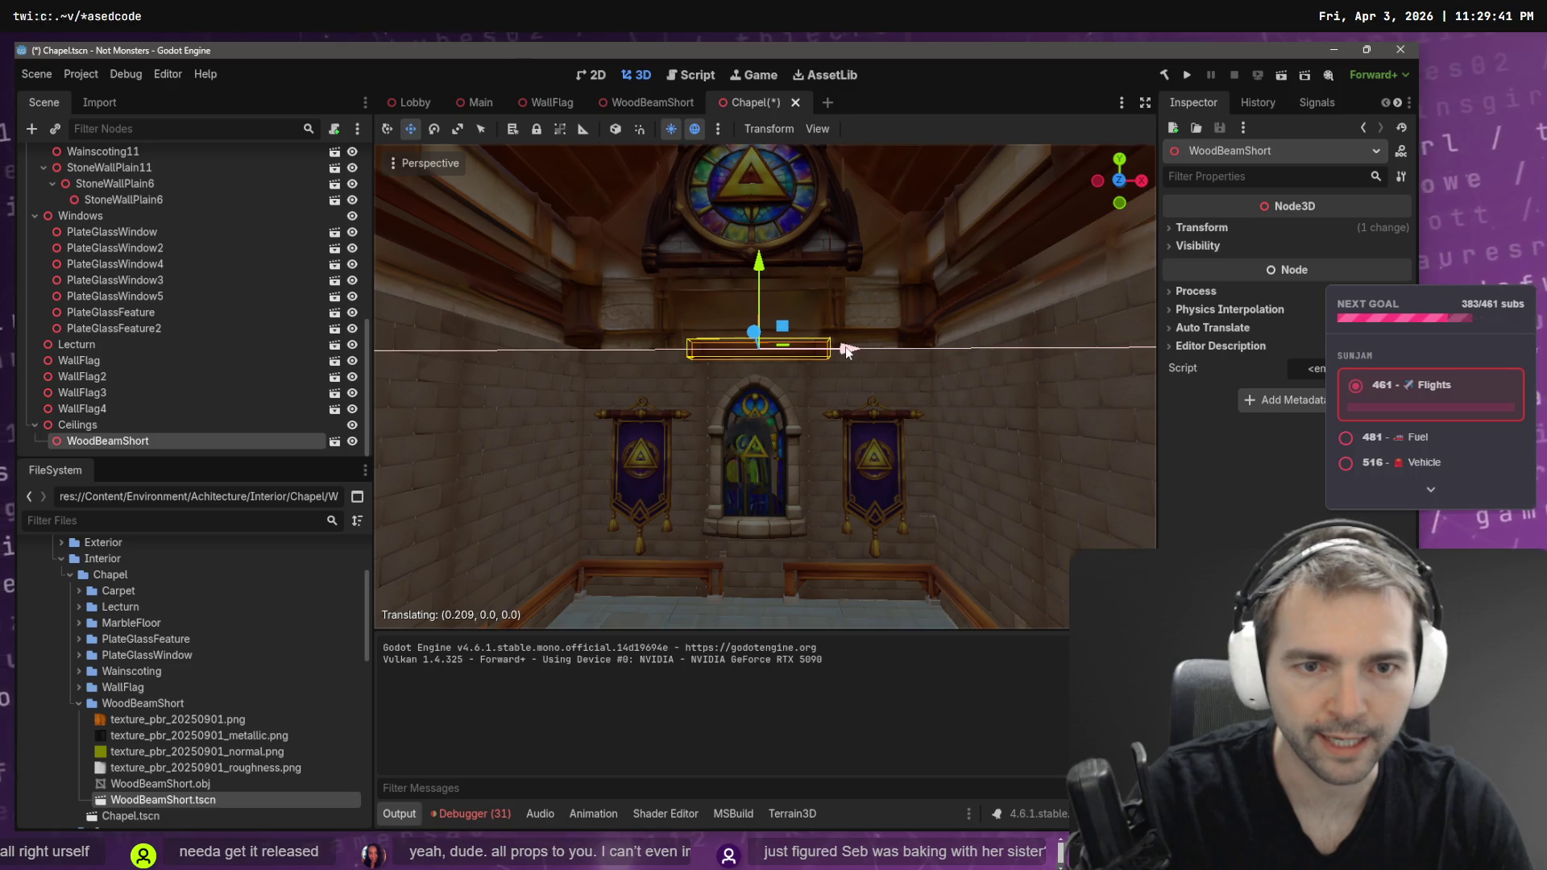
{"action": "scroll", "coordinate": [758, 346], "scroll_direction": "up", "scroll_amount": 1}
{"action": "scroll", "coordinate": [766, 387], "scroll_direction": "up", "scroll_amount": 3}
{"action": "mouse_move", "coordinate": [701, 442]}
{"action": "left_mouse_down"}
{"action": "mouse_move", "coordinate": [680, 460]}
{"action": "mouse_move", "coordinate": [73, 371]}
{"action": "mouse_move", "coordinate": [85, 438]}
{"action": "mouse_move", "coordinate": [703, 444]}
{"action": "mouse_move", "coordinate": [55, 427]}
{"action": "mouse_move", "coordinate": [93, 418]}
{"action": "left_mouse_up"}
{"action": "mouse_move", "coordinate": [834, 449]}
{"action": "left_mouse_down"}
{"action": "mouse_move", "coordinate": [636, 443]}
{"action": "mouse_move", "coordinate": [666, 447]}
{"action": "left_mouse_up"}
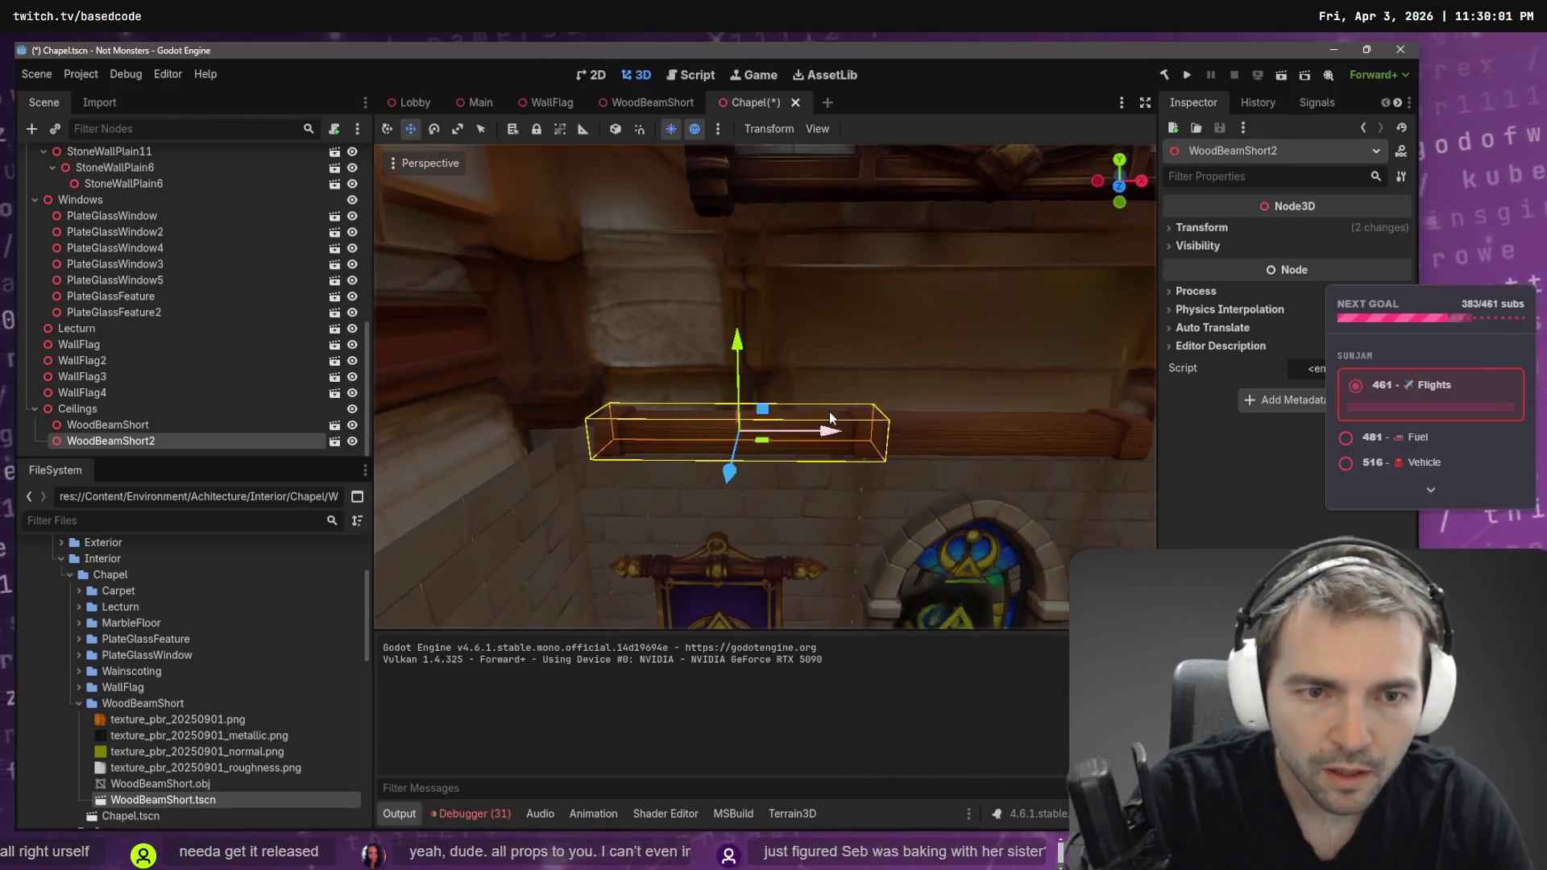
- Stretch WoodBeamShort2 slightly longer
{"action": "key", "text": "r"}
{"action": "left_click_drag", "start_coordinate": [827, 431], "coordinate": [814, 434]}
{"action": "key", "text": "w"}
{"action": "key", "text": "r"}
{"action": "key", "text": "w"}
{"action": "left_click", "coordinate": [137, 415]}
{"action": "left_click", "coordinate": [145, 437]}
- Duplicate the beam and move the copy far right, nudging it into place
{"action": "key", "text": "ctrl+d"}
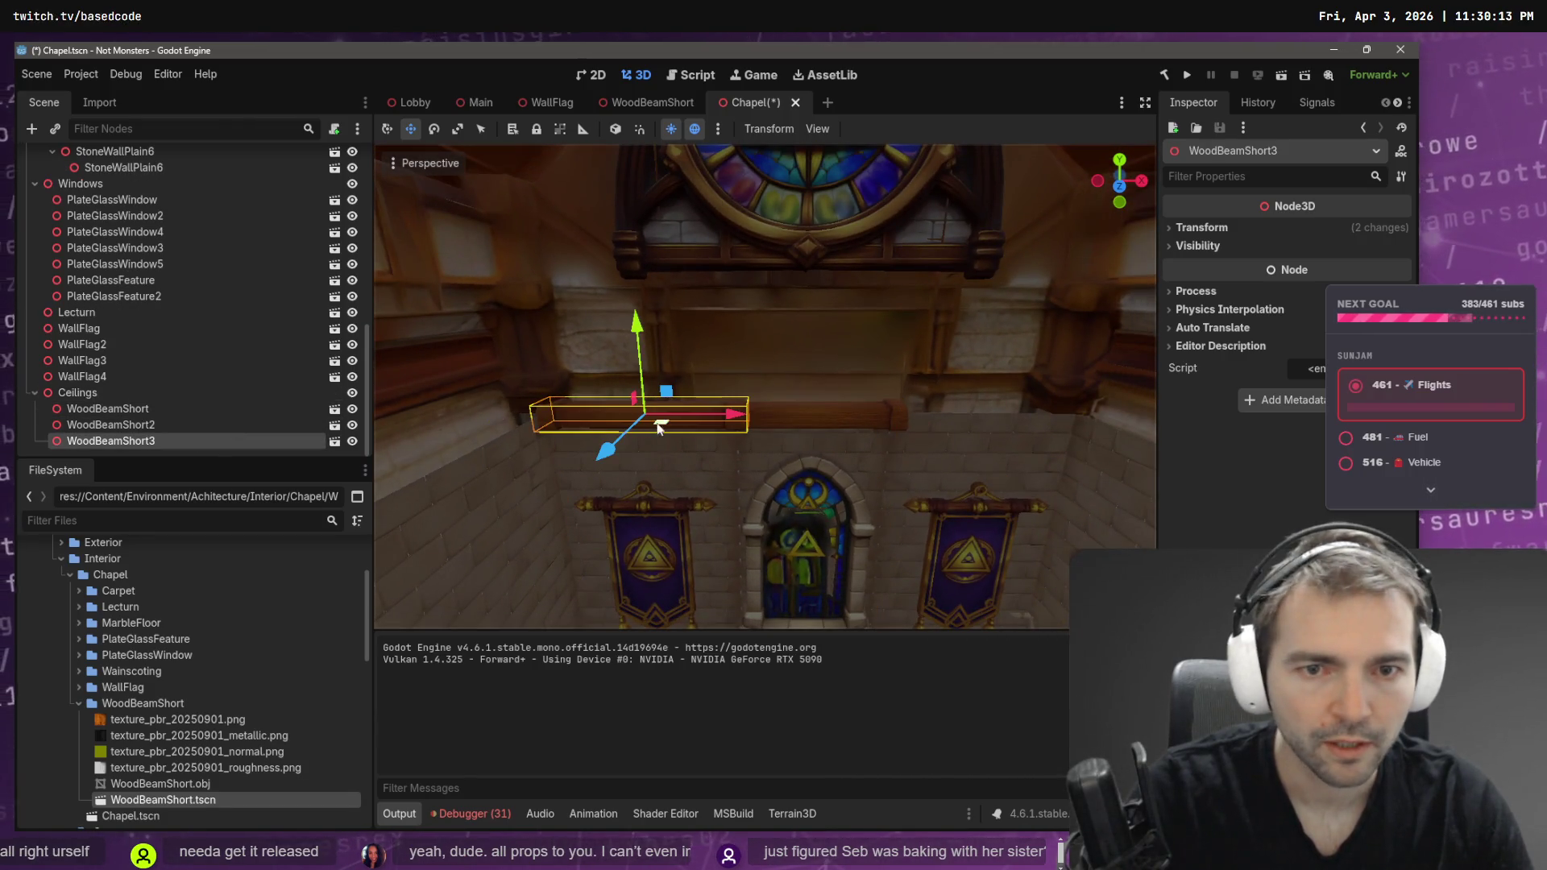
{"action": "mouse_move", "coordinate": [736, 416]}
{"action": "left_mouse_down"}
{"action": "mouse_move", "coordinate": [1088, 434]}
{"action": "mouse_move", "coordinate": [1067, 433]}
{"action": "left_mouse_up"}
{"action": "key", "text": "w"}
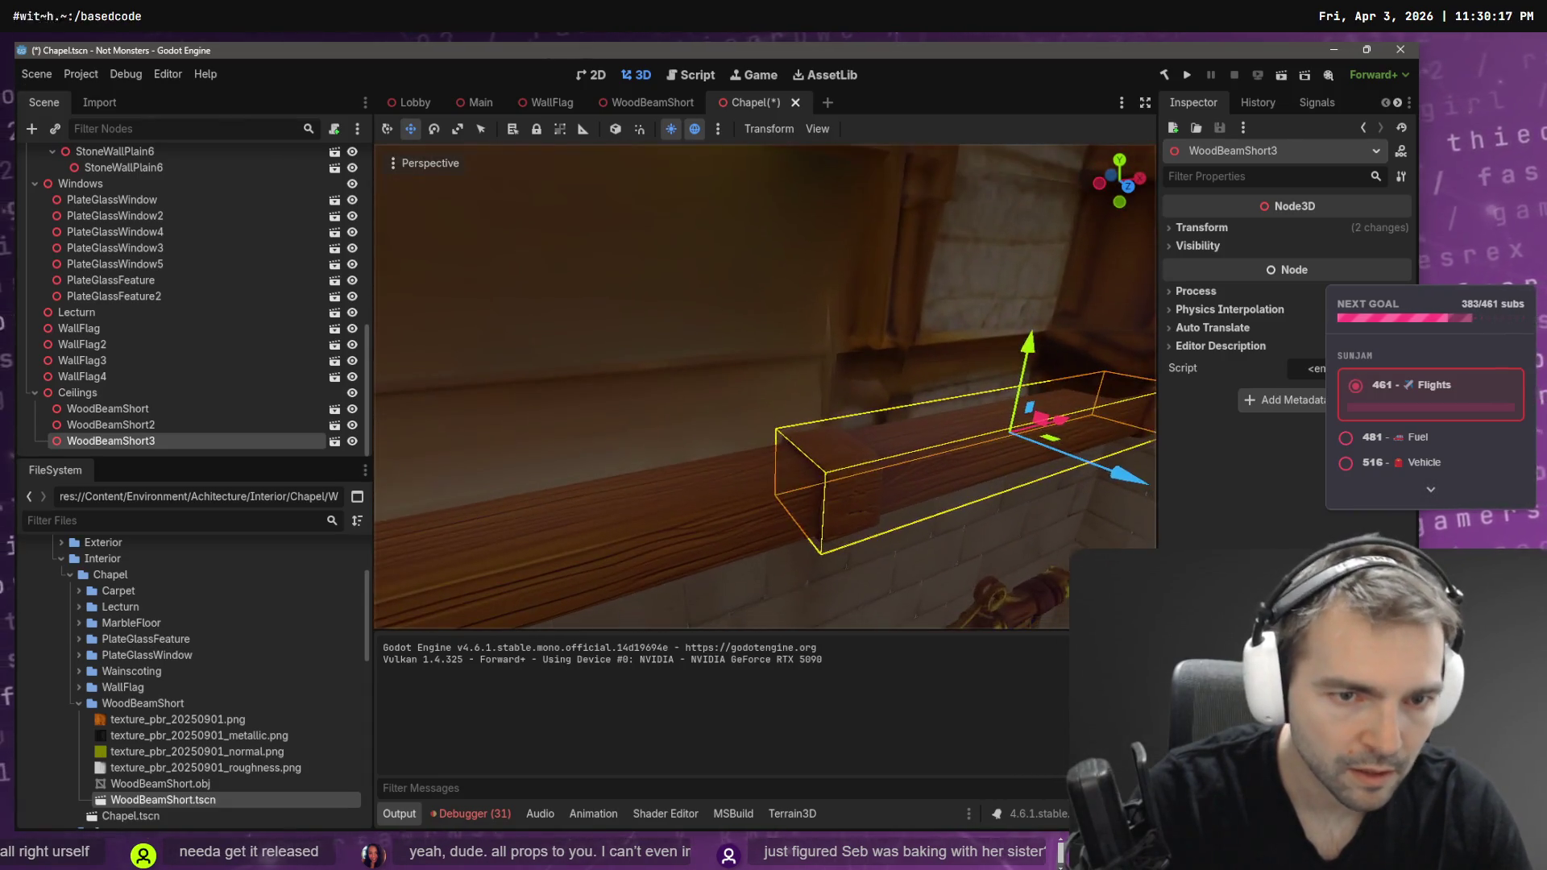
{"action": "key", "text": "w"}
{"action": "key", "text": "w"}
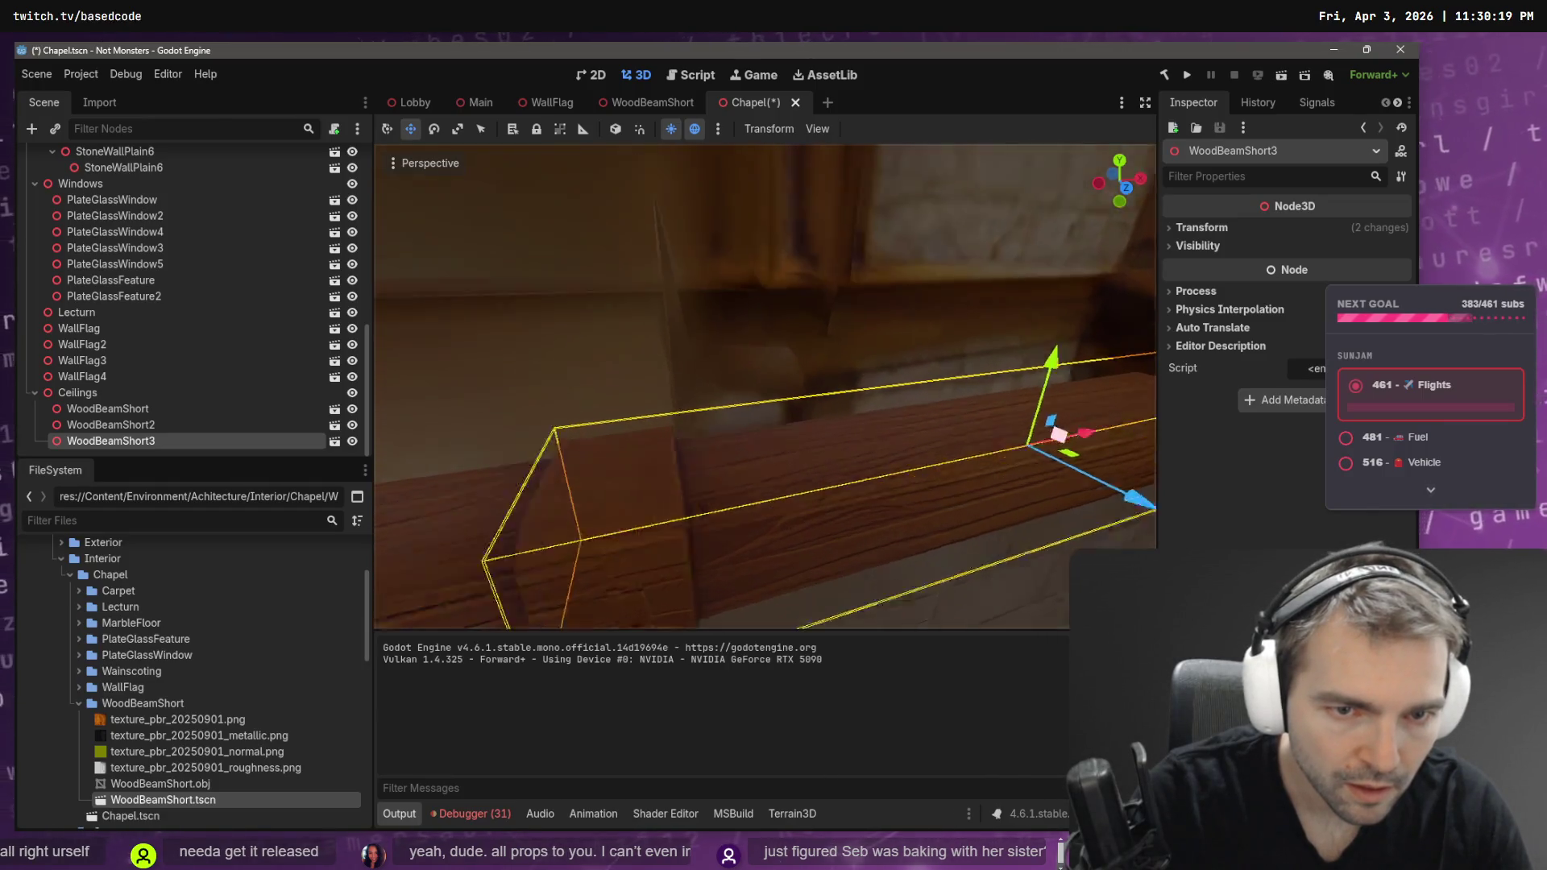
{"action": "key", "text": "s"}
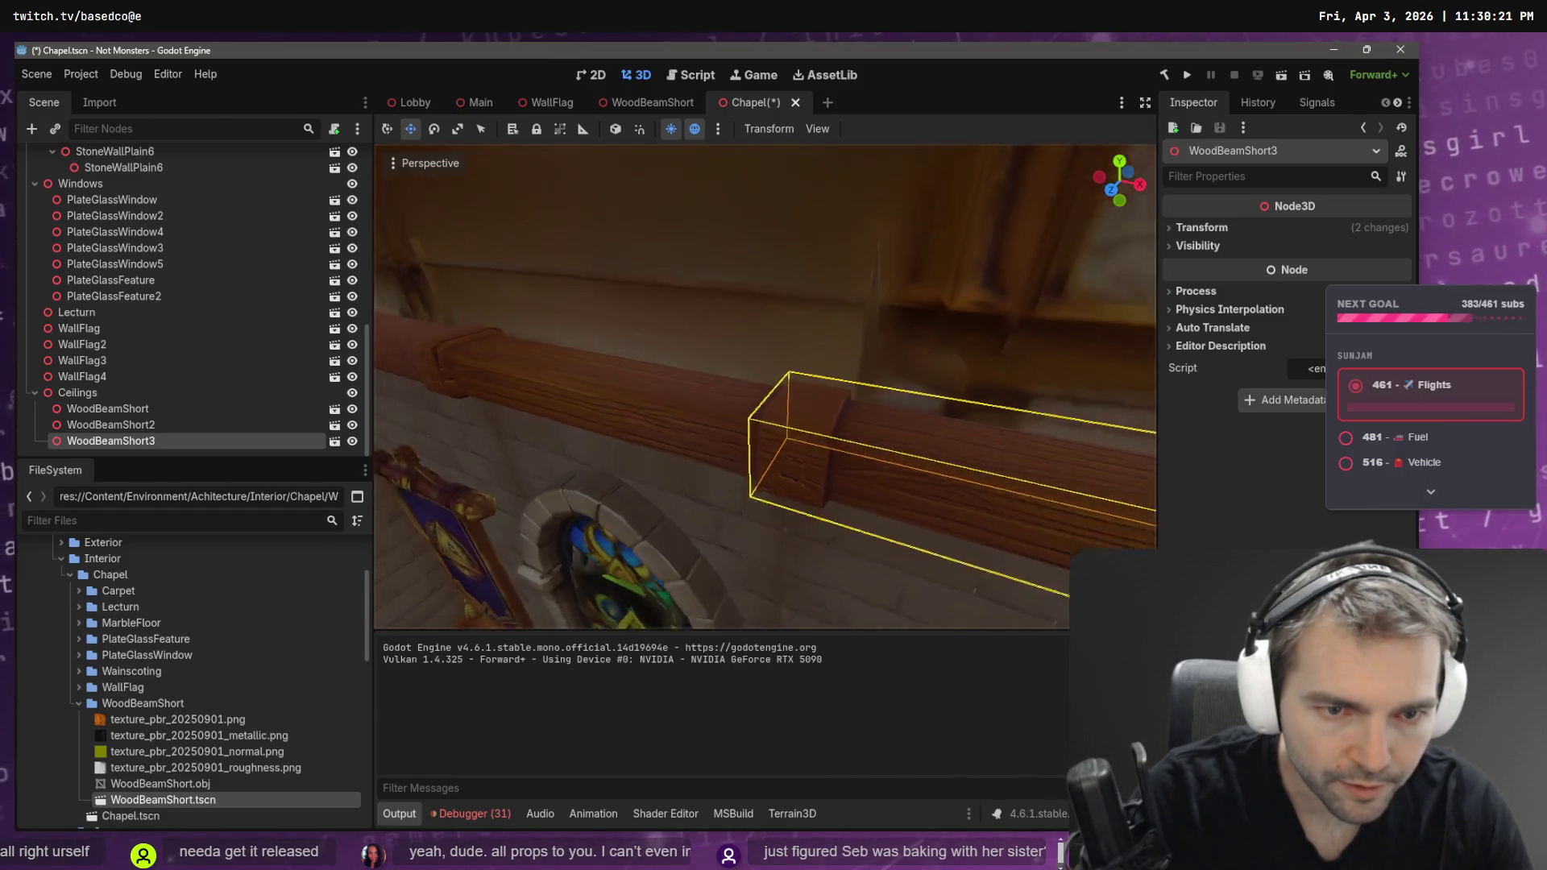
{"action": "left_click", "coordinate": [887, 461]}
{"action": "left_click_drag", "start_coordinate": [906, 413], "coordinate": [931, 415]}
{"action": "left_click", "coordinate": [926, 409]}
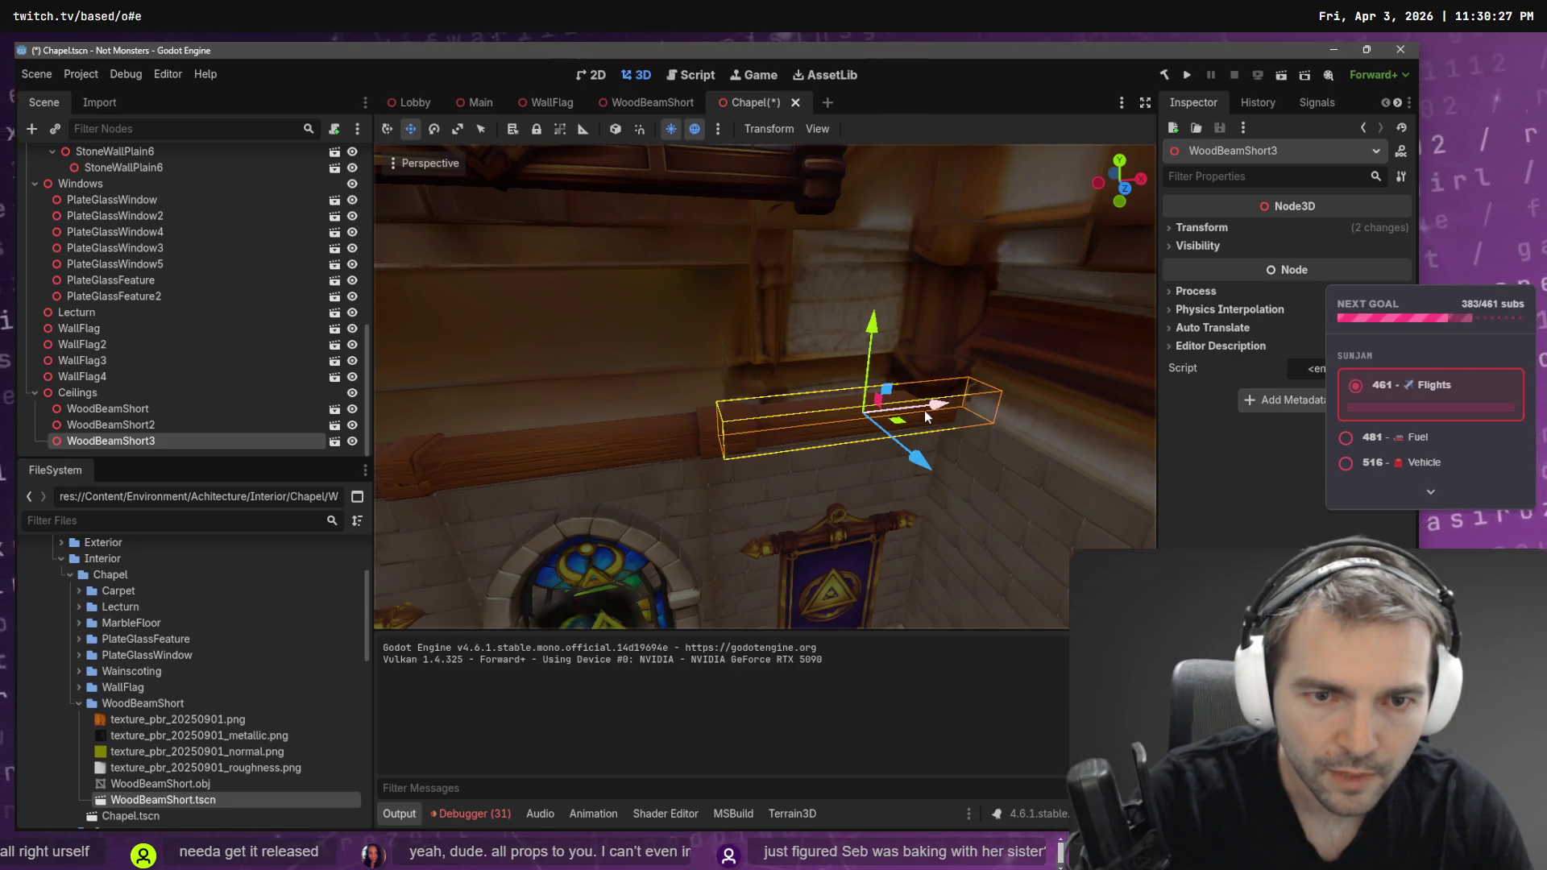
{"action": "scroll", "coordinate": [926, 409], "scroll_direction": "up", "scroll_amount": 5}
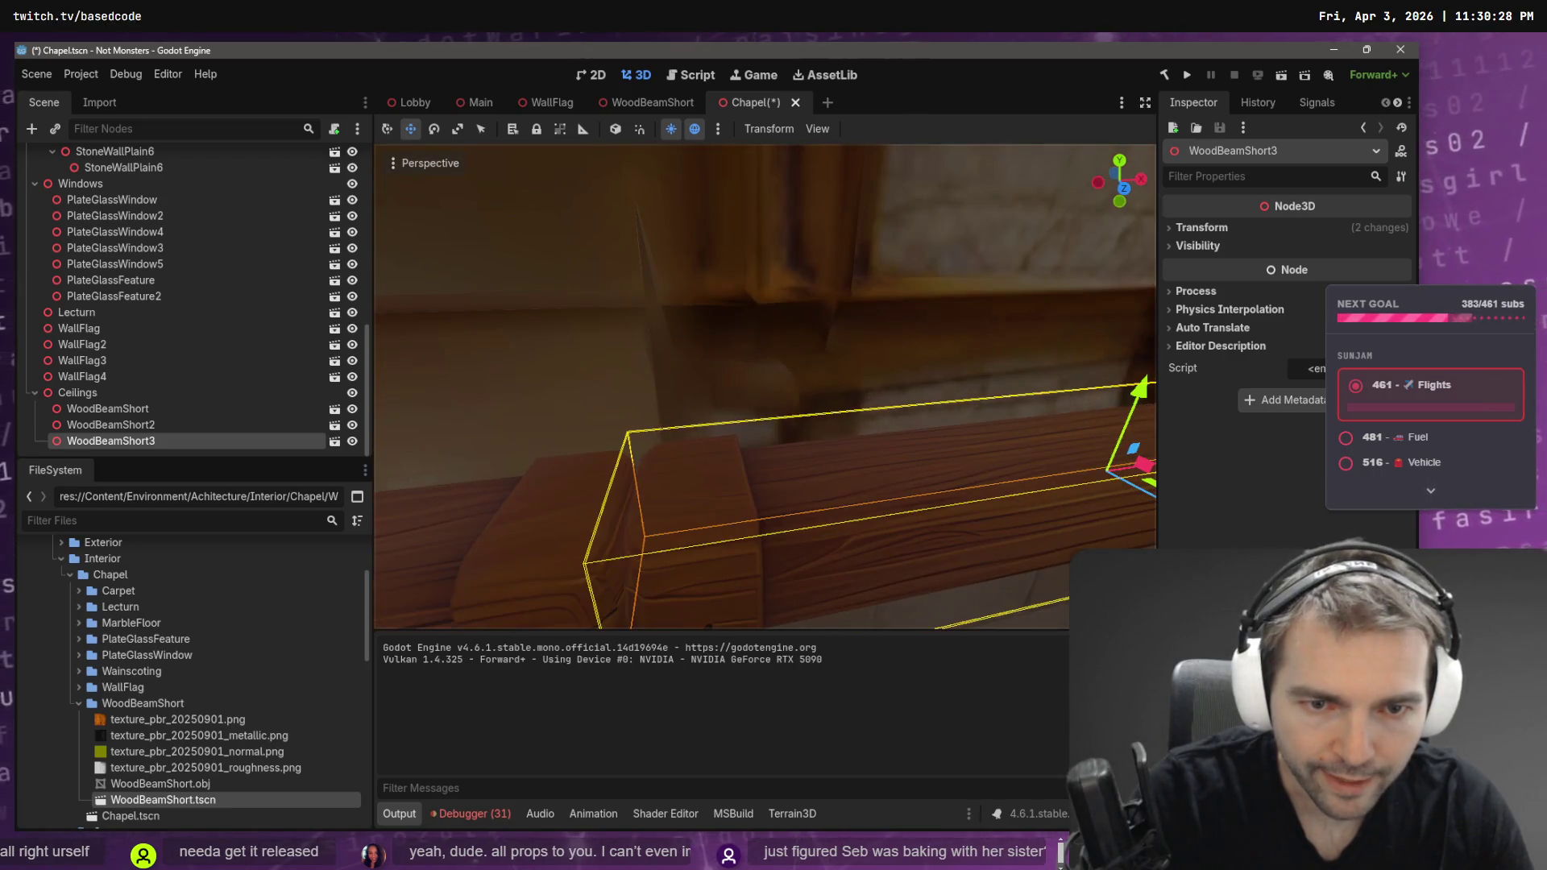
{"action": "scroll", "coordinate": [926, 409], "scroll_direction": "down", "scroll_amount": 5}
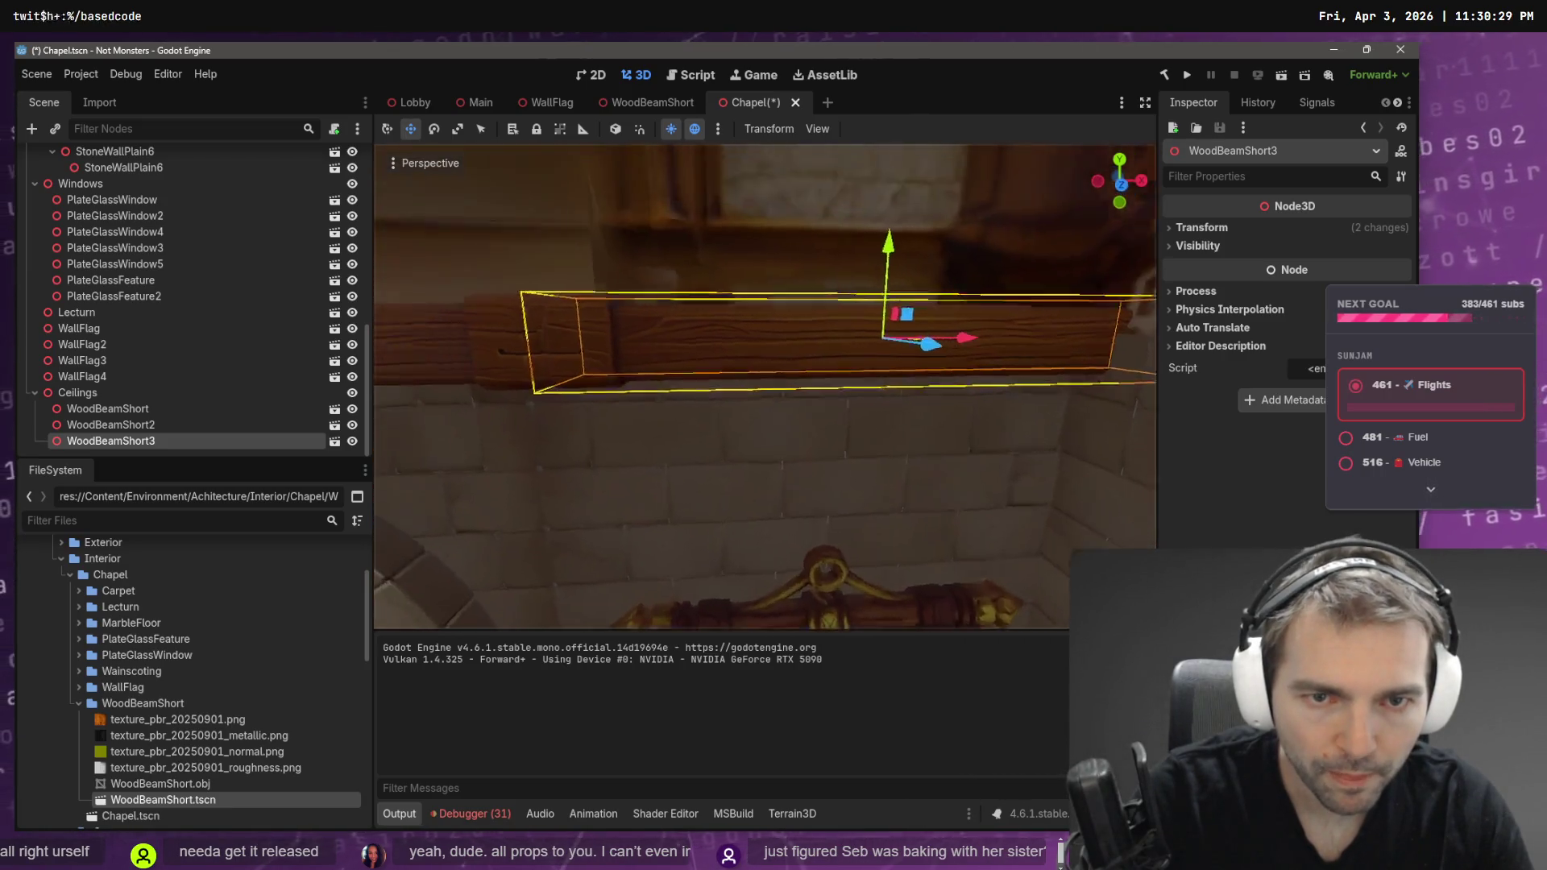
{"action": "key", "text": "a"}
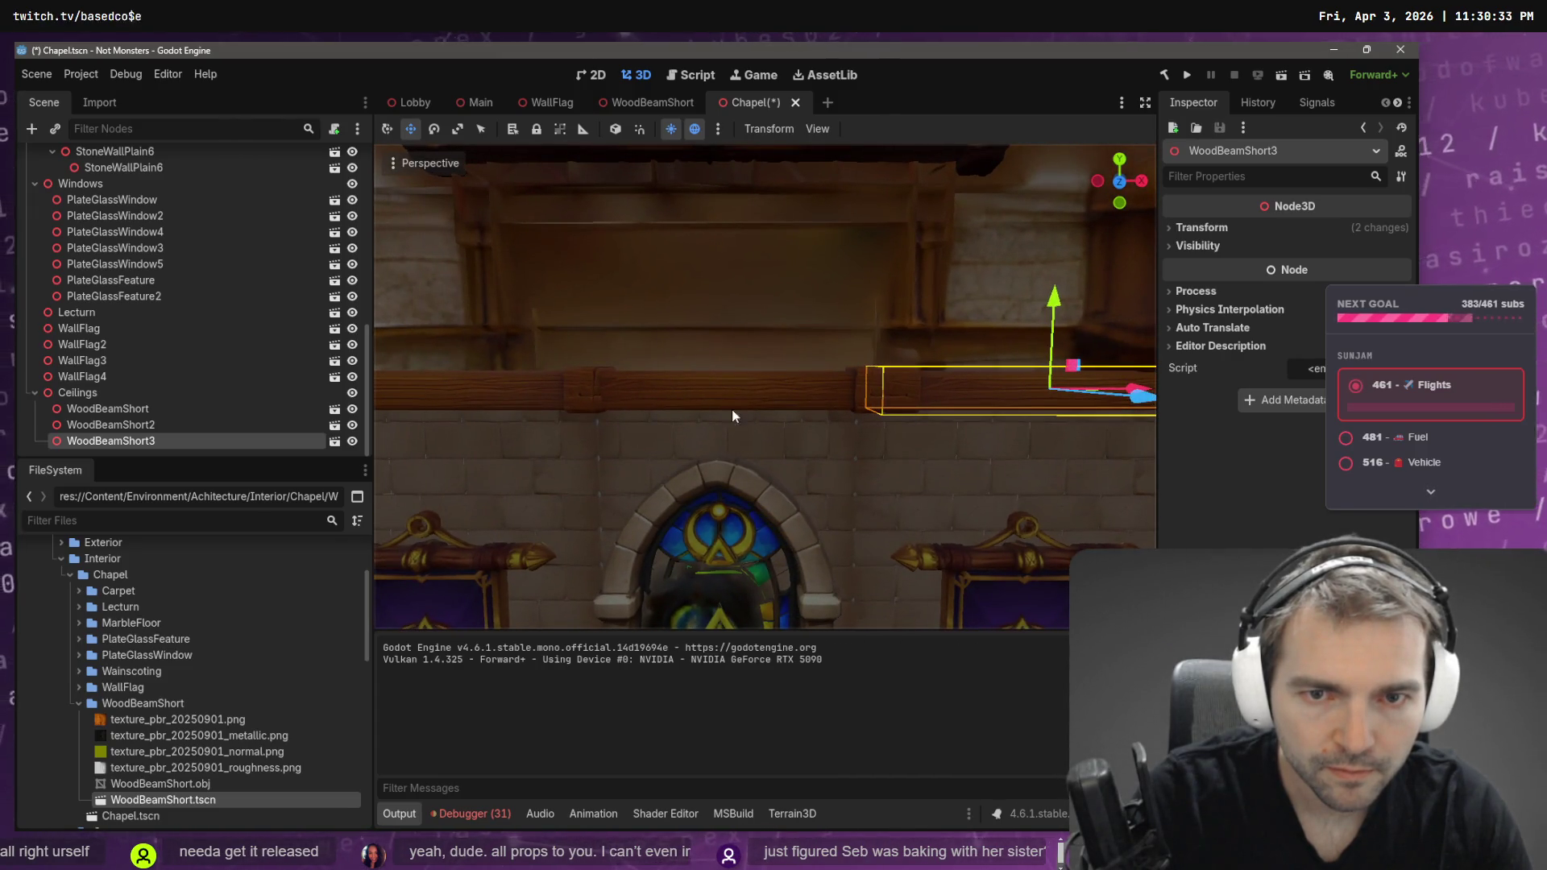
- Slide WoodBeamShort2 left and shorten its length
{"action": "left_click", "coordinate": [866, 443]}
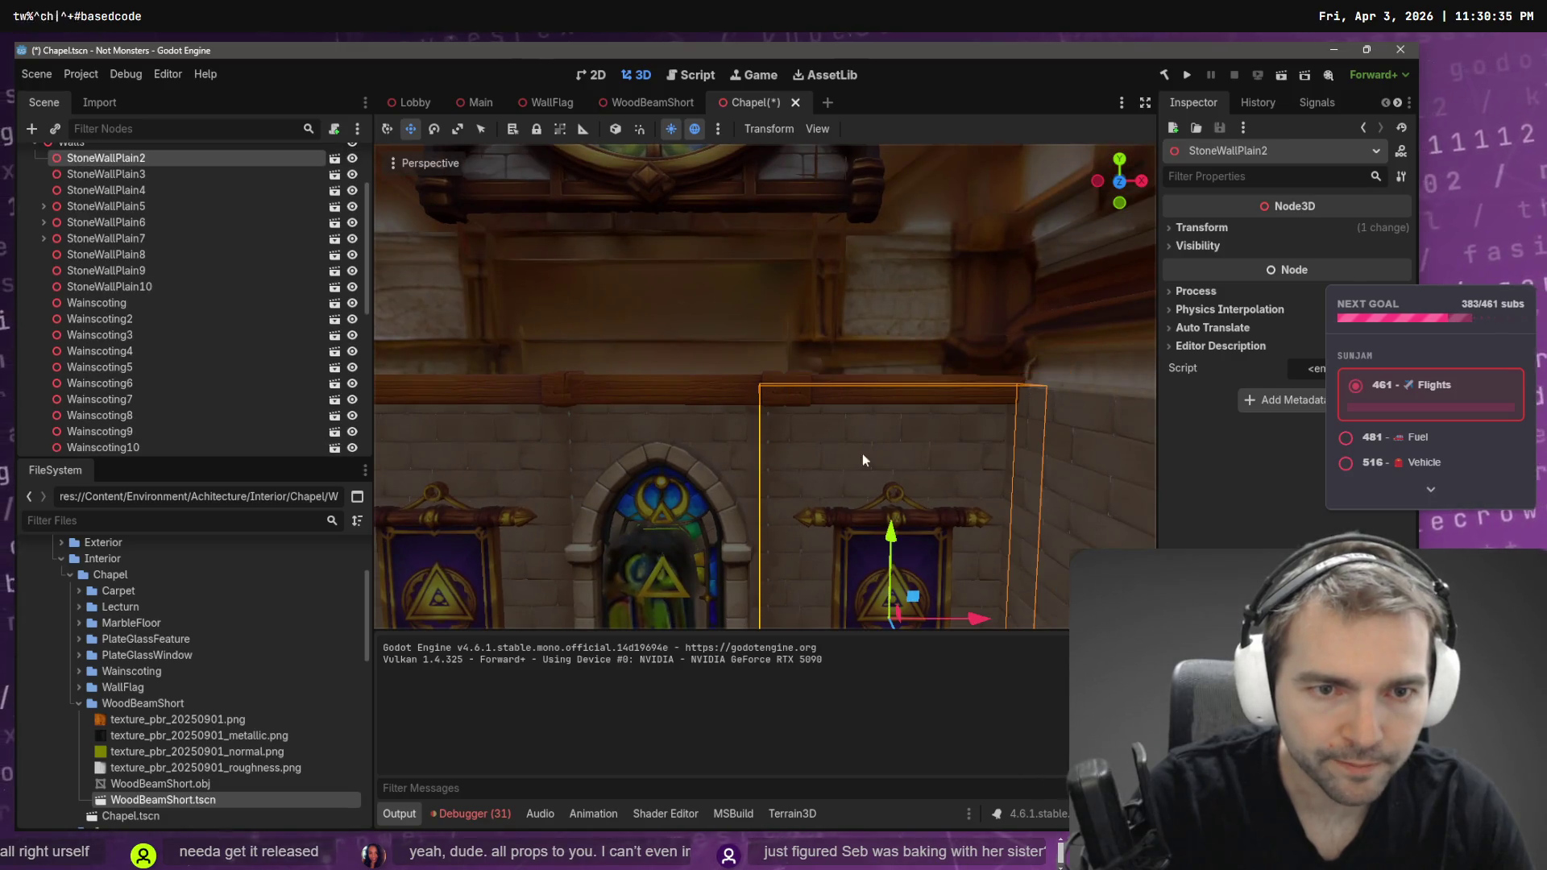
{"action": "left_click", "coordinate": [919, 258]}
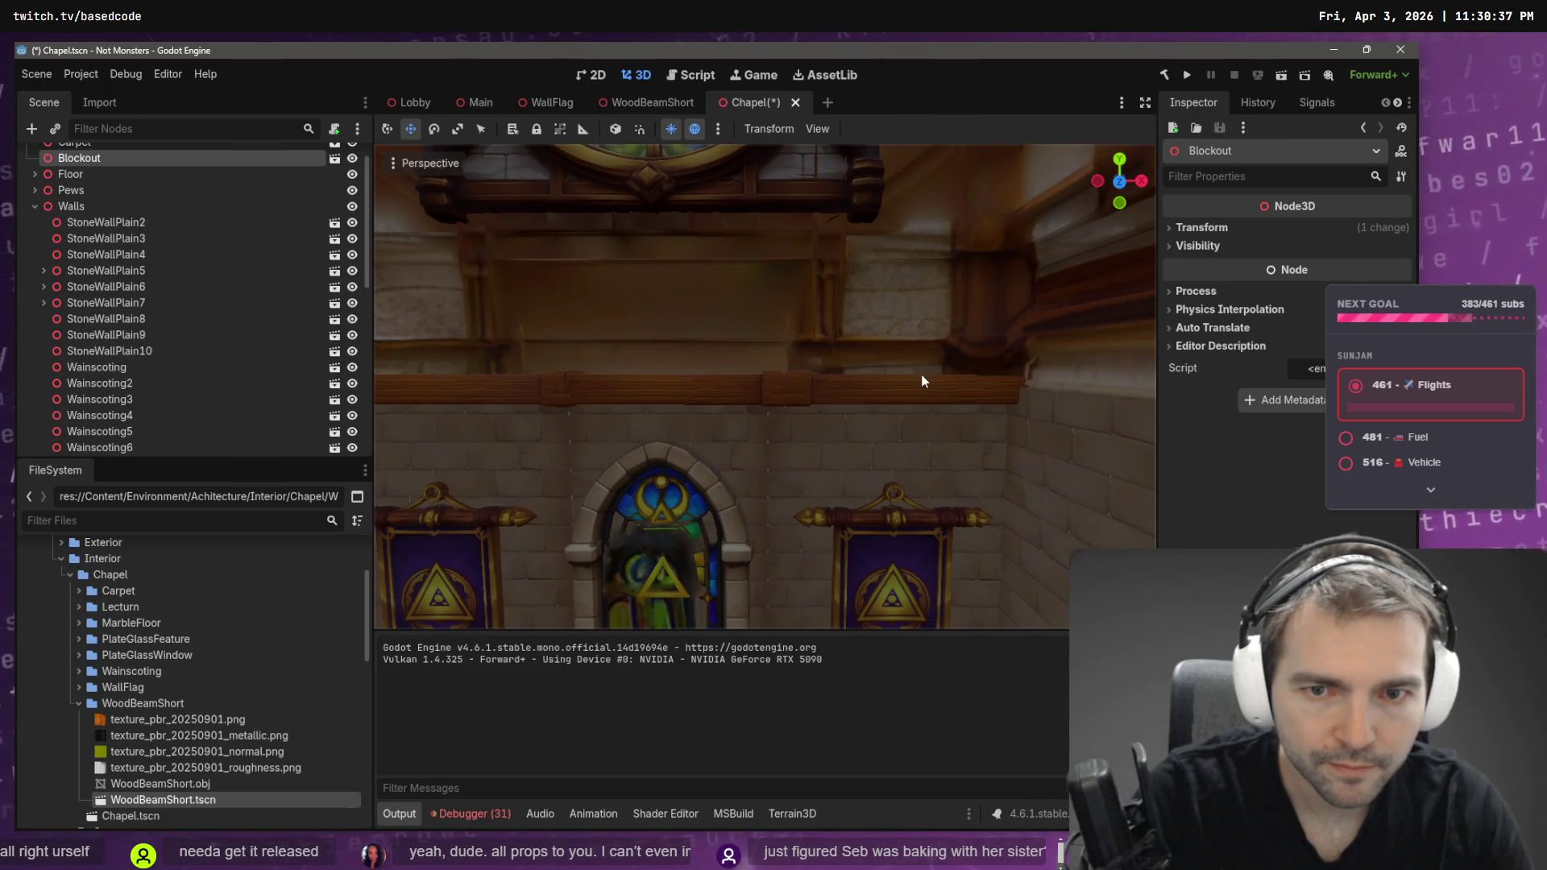
{"action": "left_click", "coordinate": [533, 402]}
{"action": "left_click_drag", "start_coordinate": [532, 393], "coordinate": [500, 398]}
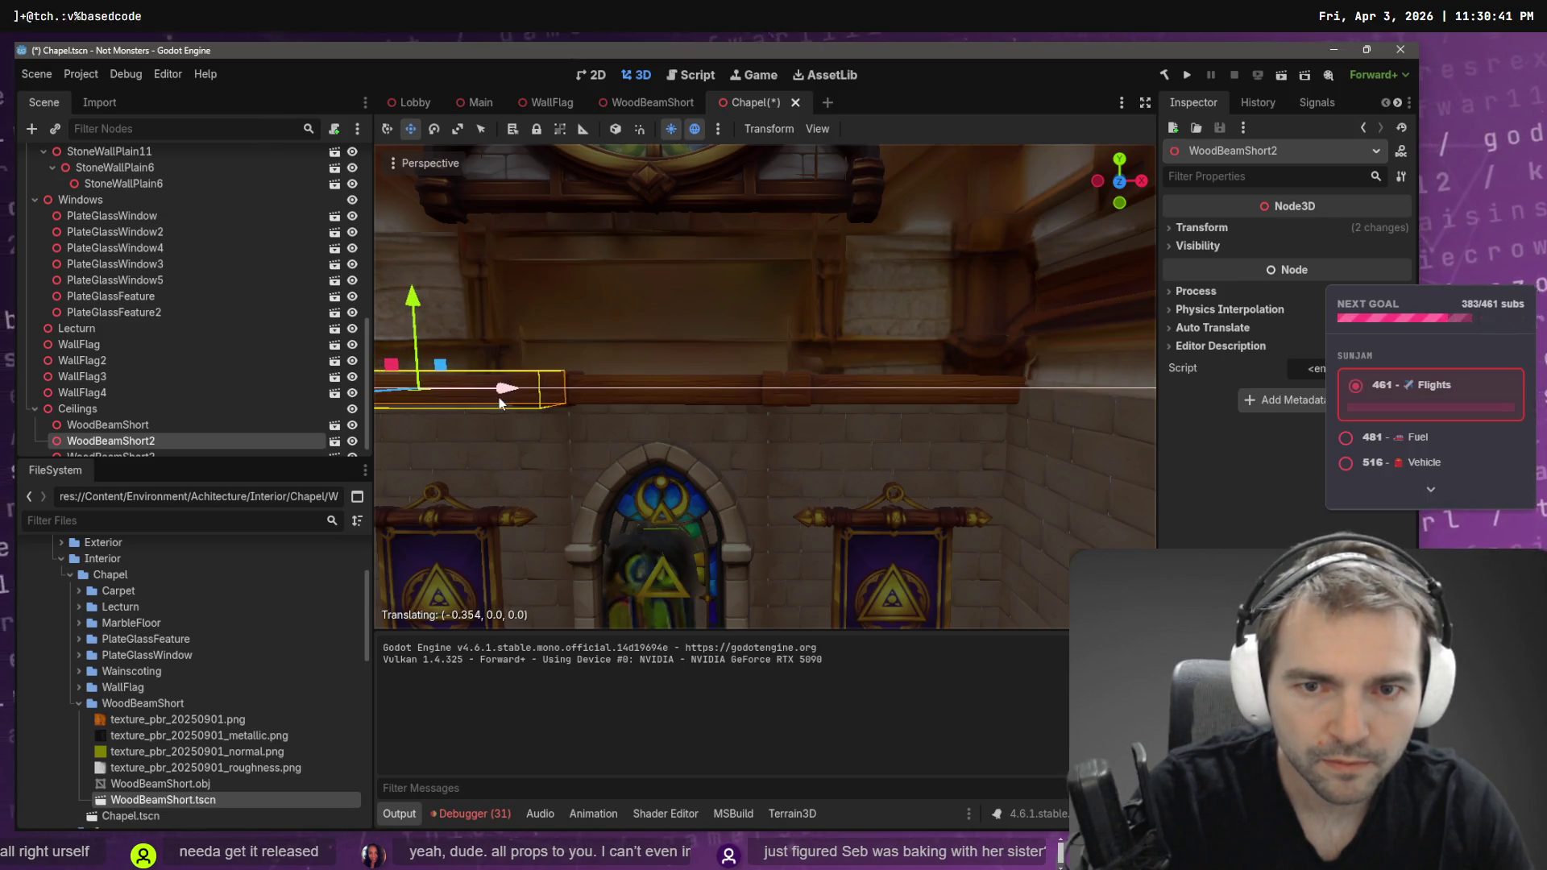
{"action": "left_click_drag", "start_coordinate": [729, 390], "coordinate": [702, 390]}
{"action": "scroll", "coordinate": [725, 393], "scroll_direction": "up", "scroll_amount": 3}
{"action": "key", "text": "w"}
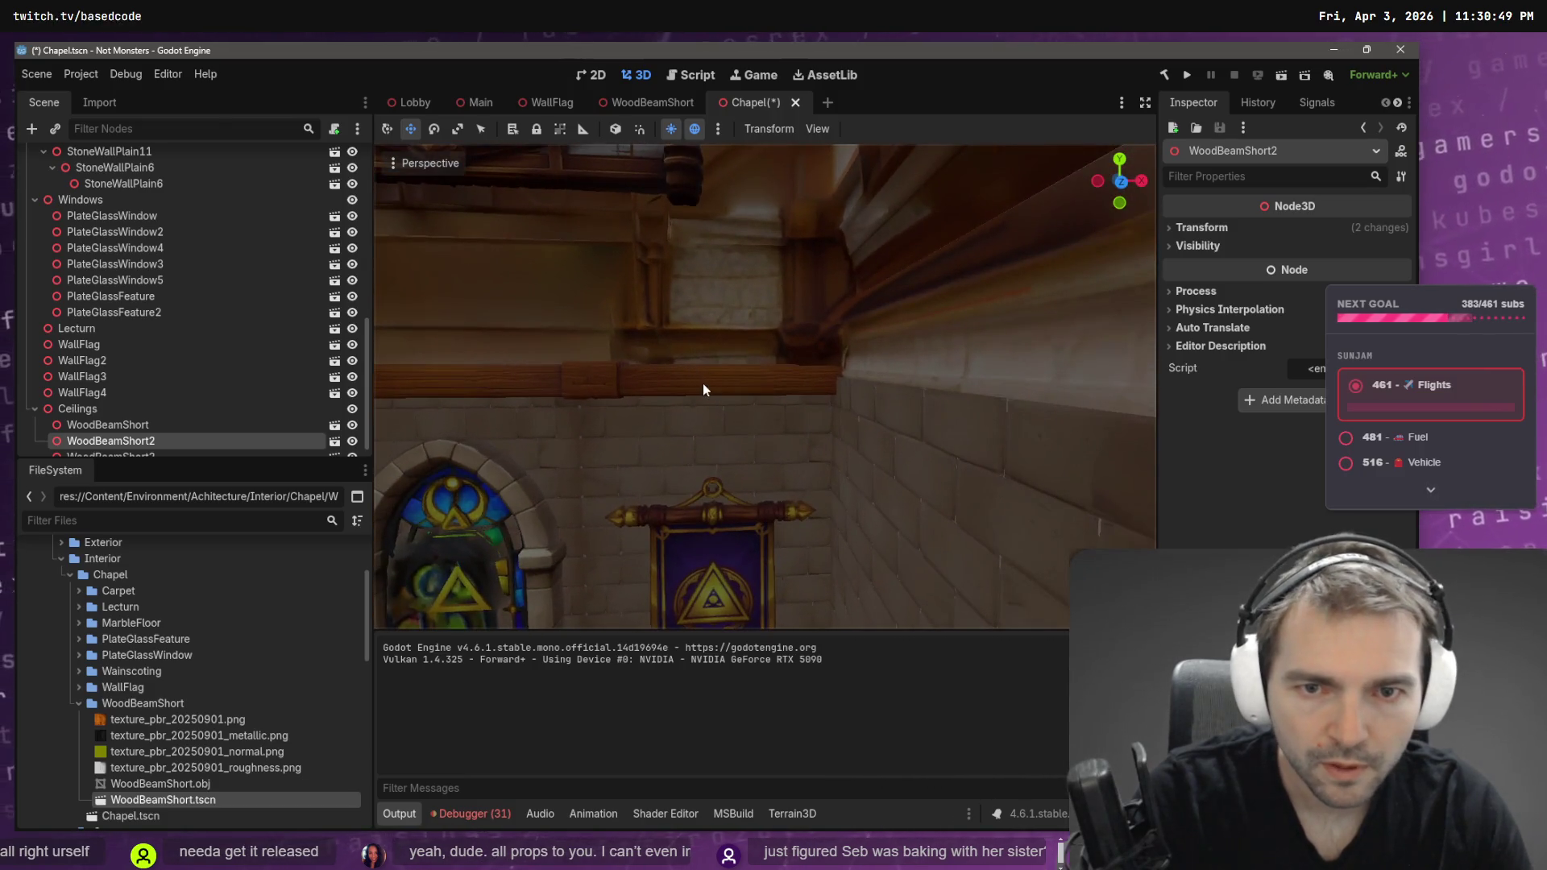
- Duplicate the beam into WoodBeamShort3 and shift it slightly left along the wall
{"action": "key", "text": "ctrl+d"}
{"action": "left_click_drag", "start_coordinate": [828, 388], "coordinate": [812, 381]}
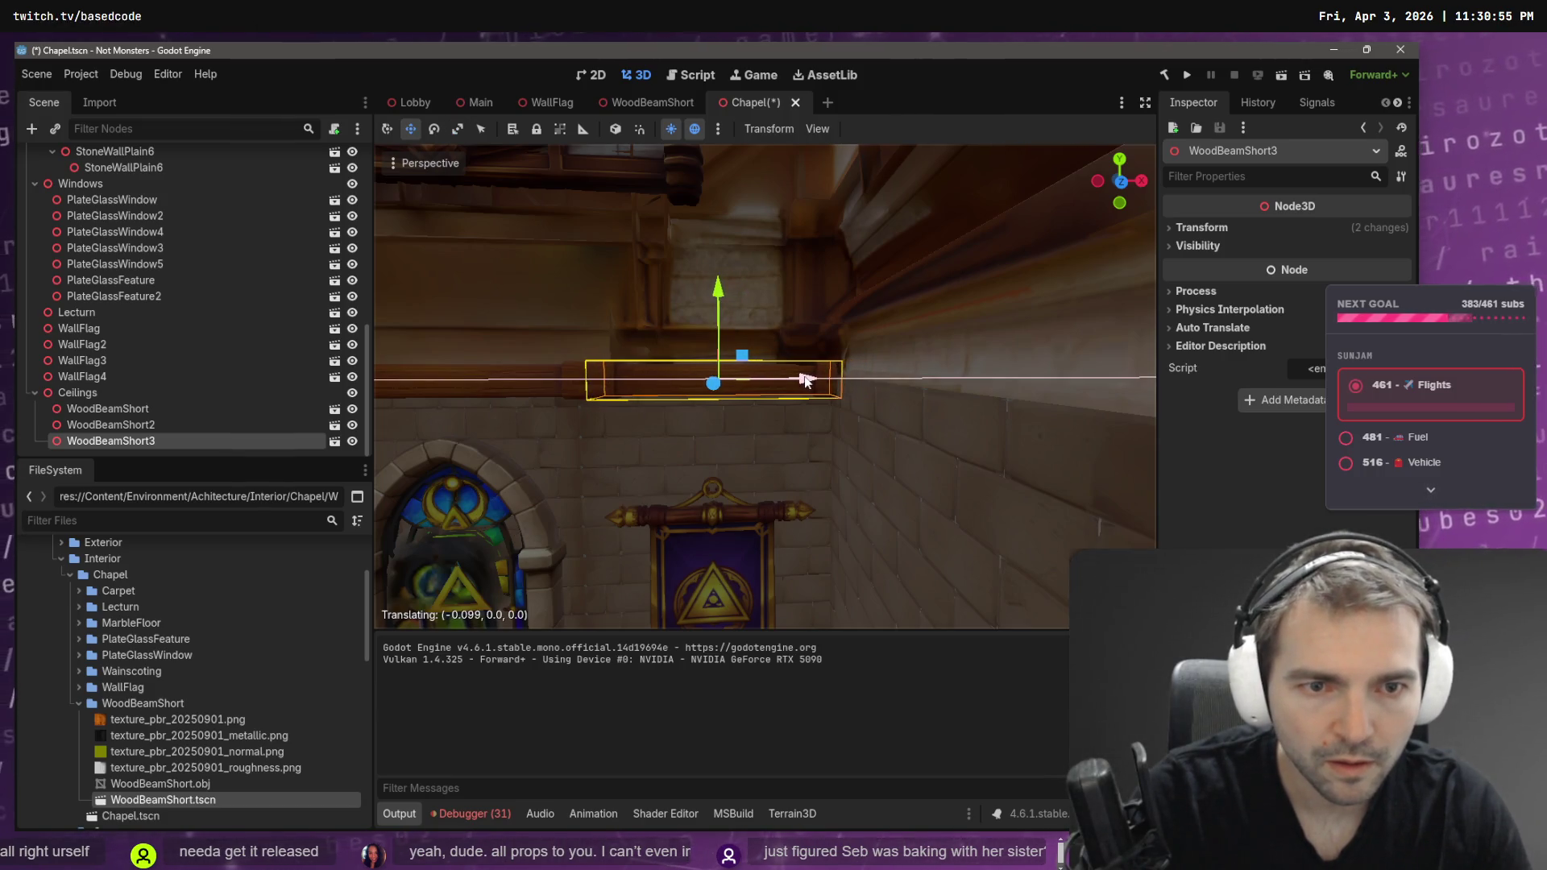
{"action": "scroll", "coordinate": [812, 382], "scroll_direction": "down", "scroll_amount": 3}
{"action": "scroll", "coordinate": [718, 445], "scroll_direction": "down", "scroll_amount": 3}
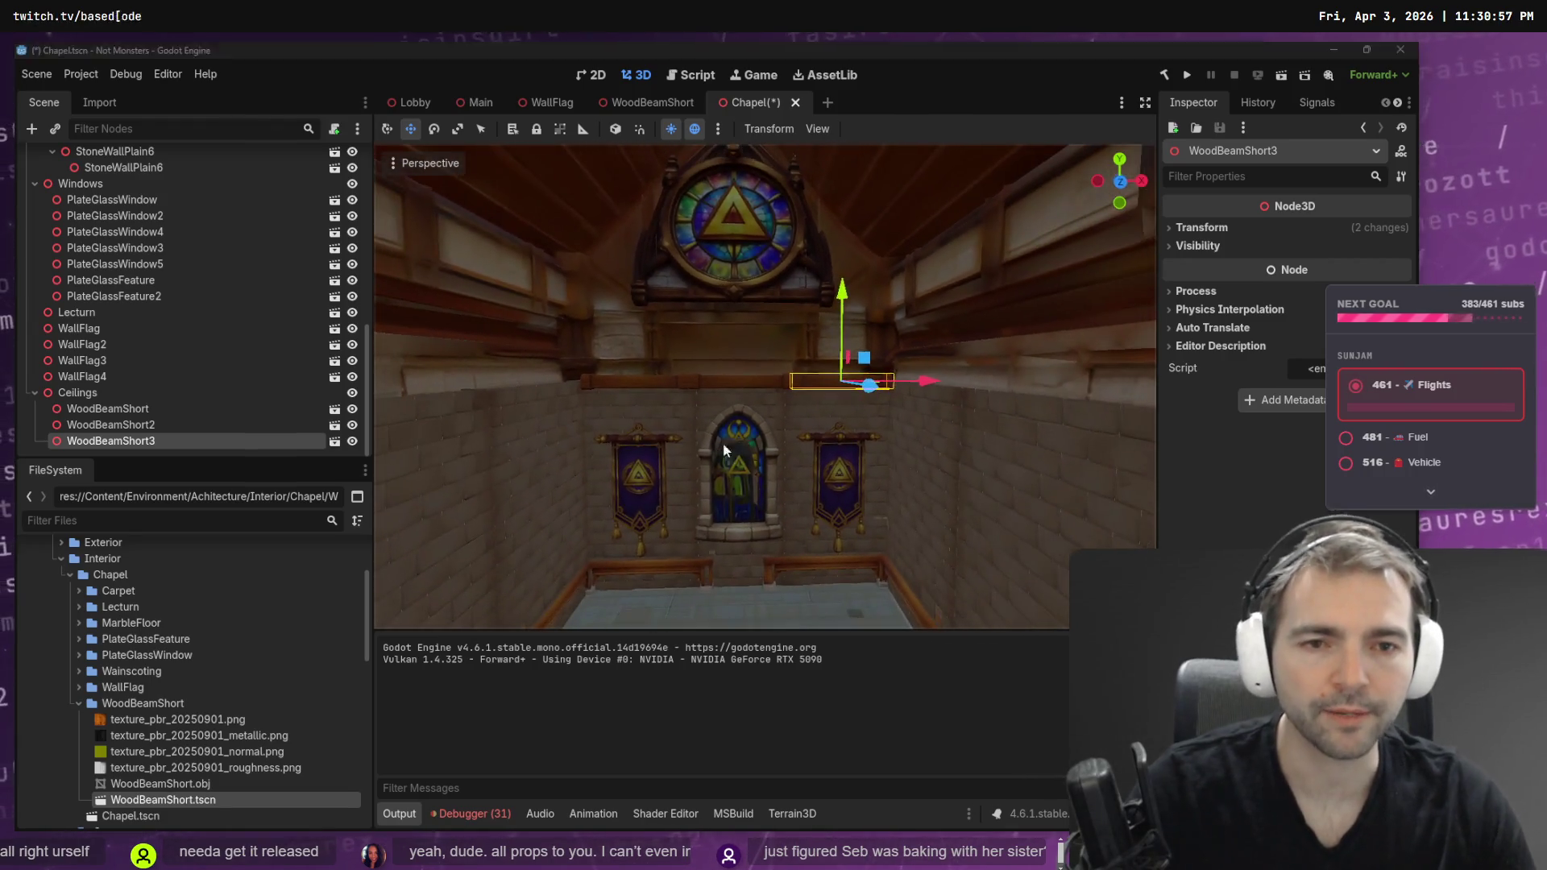
{"action": "key", "text": "alt+Tab"}
{"action": "key", "text": "alt+Tab"}
{"action": "key", "text": "alt+Tab"}
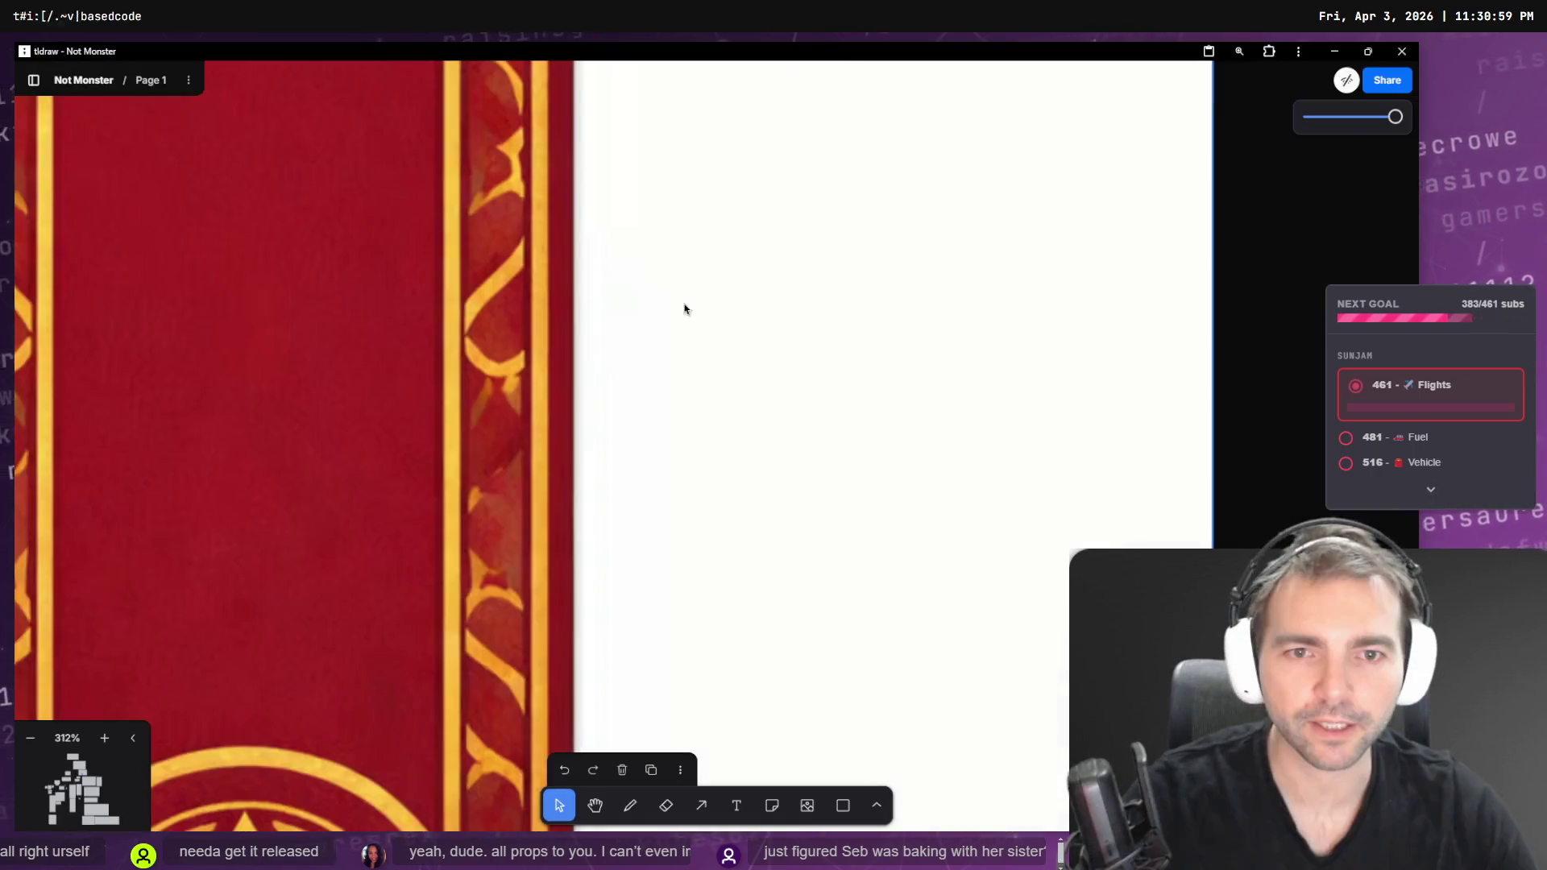
- Zoom the tldraw board out to 77% and select the left chapel interior reference
{"action": "scroll", "coordinate": [689, 558], "scroll_direction": "left", "scroll_amount": 5}
{"action": "scroll", "coordinate": [596, 307], "scroll_direction": "down", "scroll_amount": 5}
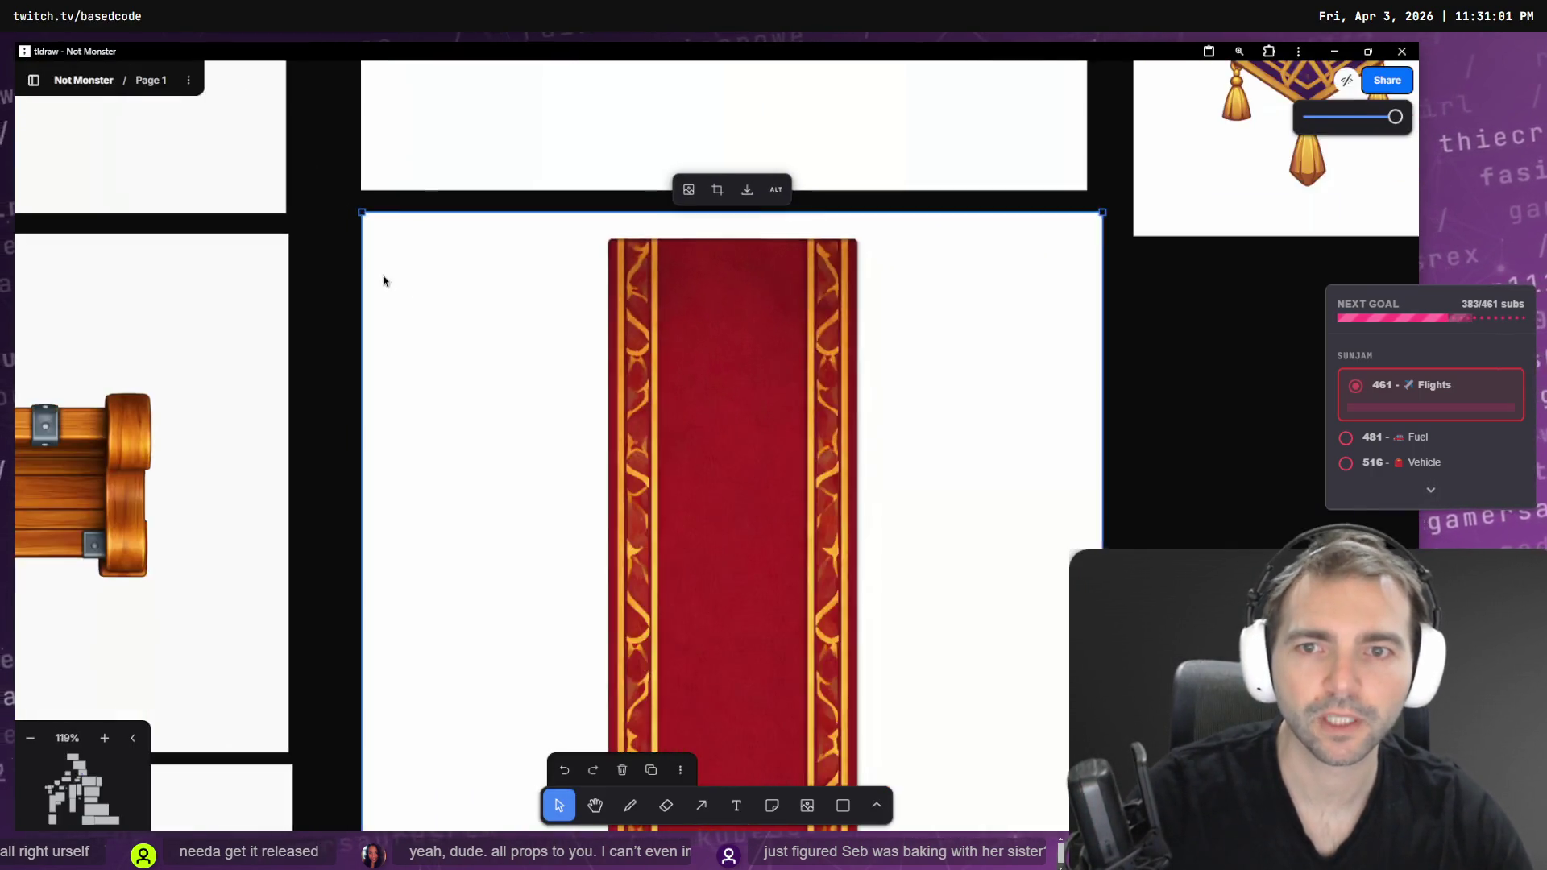
{"action": "scroll", "coordinate": [597, 451], "scroll_direction": "up", "scroll_amount": 10}
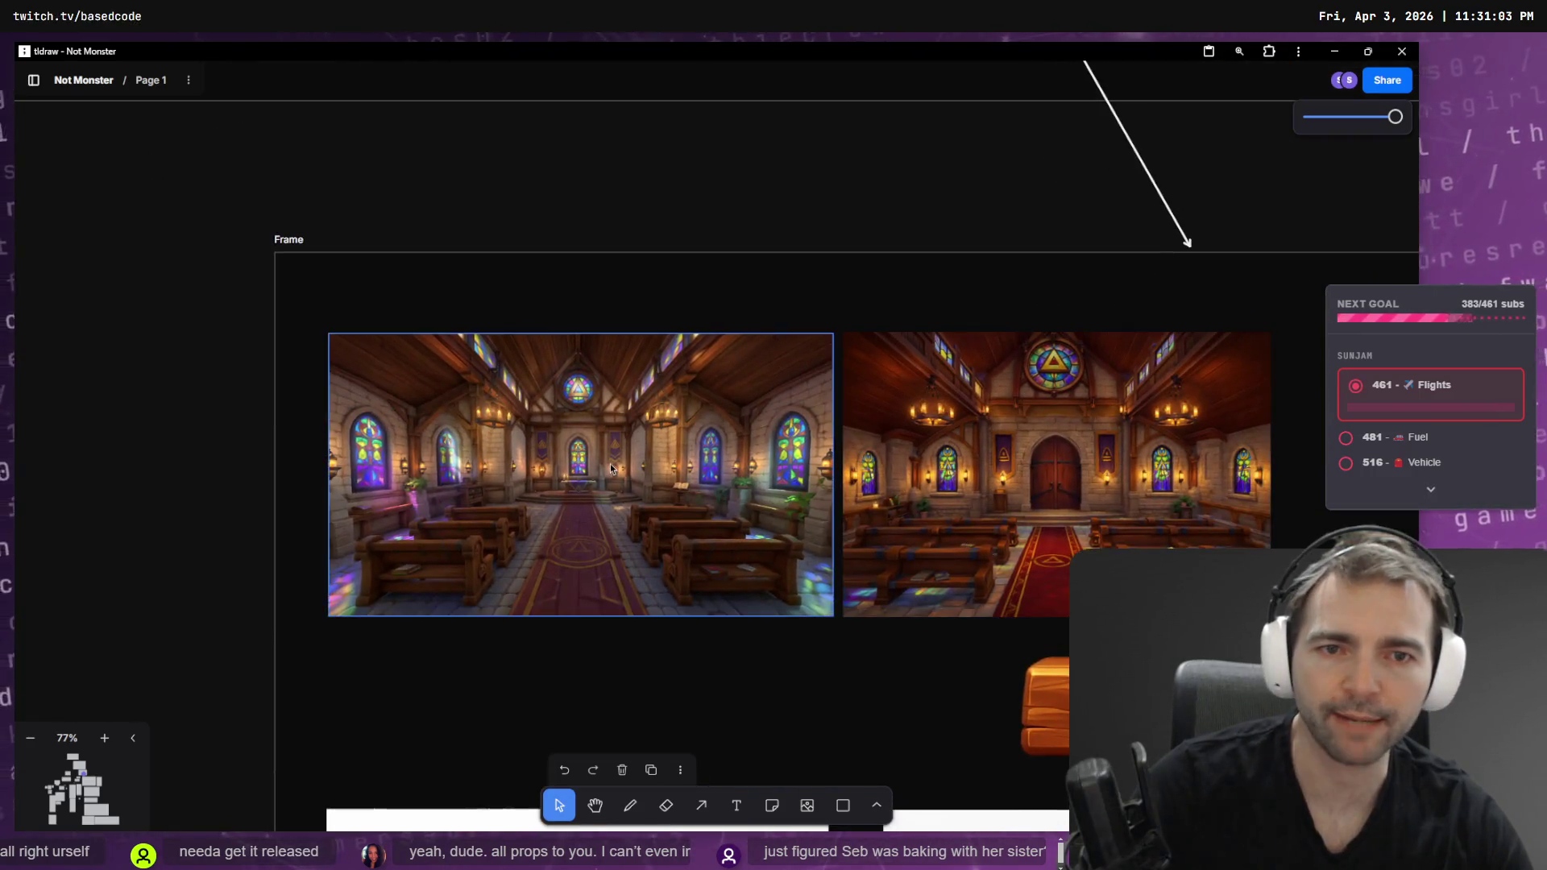
{"action": "left_click", "coordinate": [663, 460]}
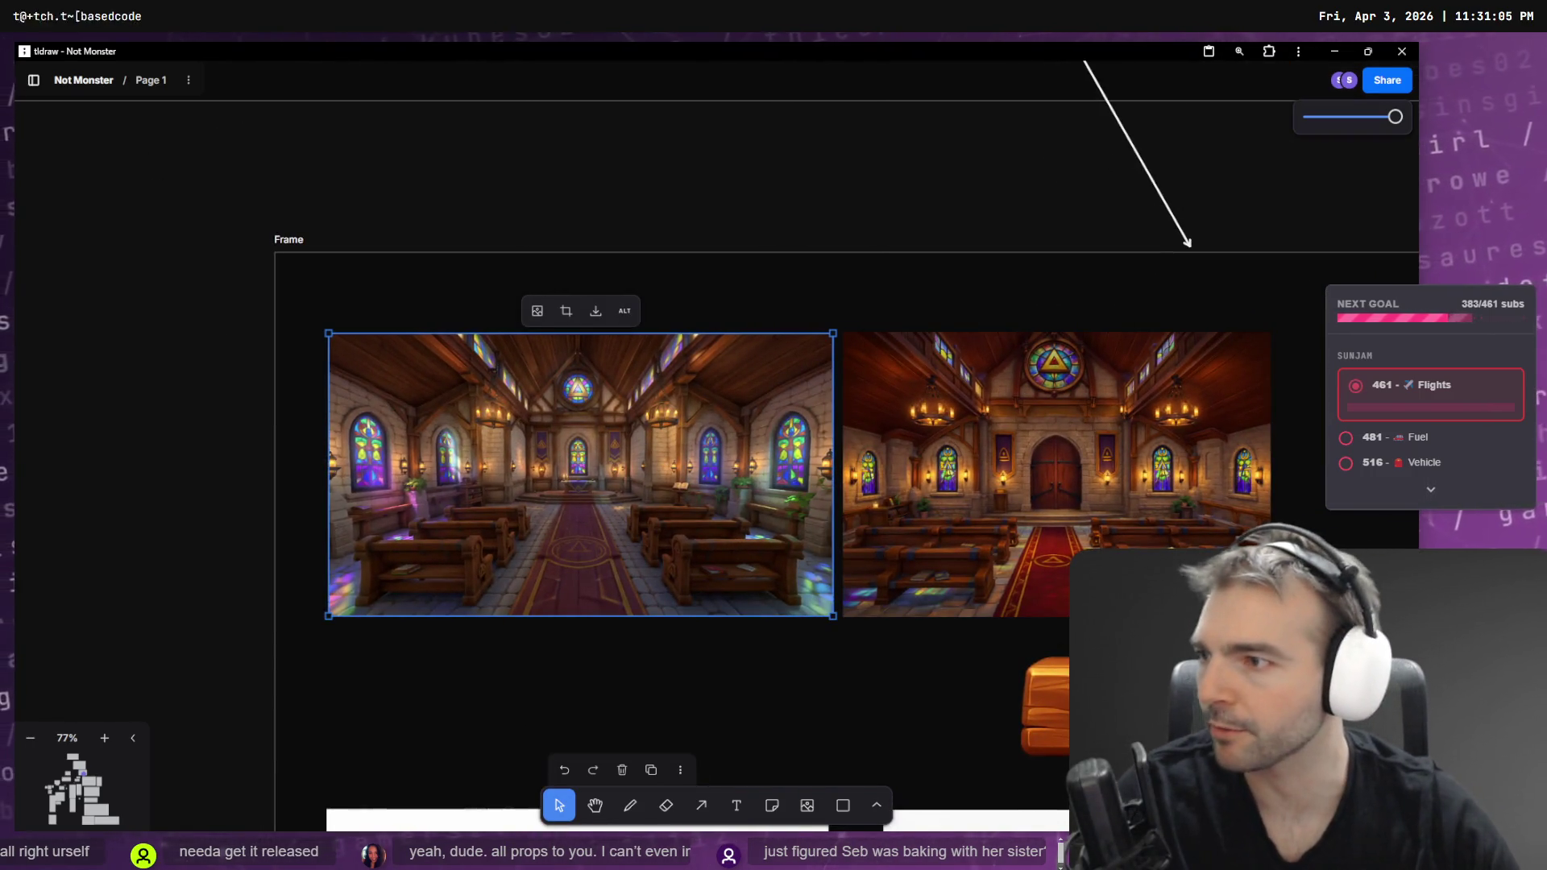
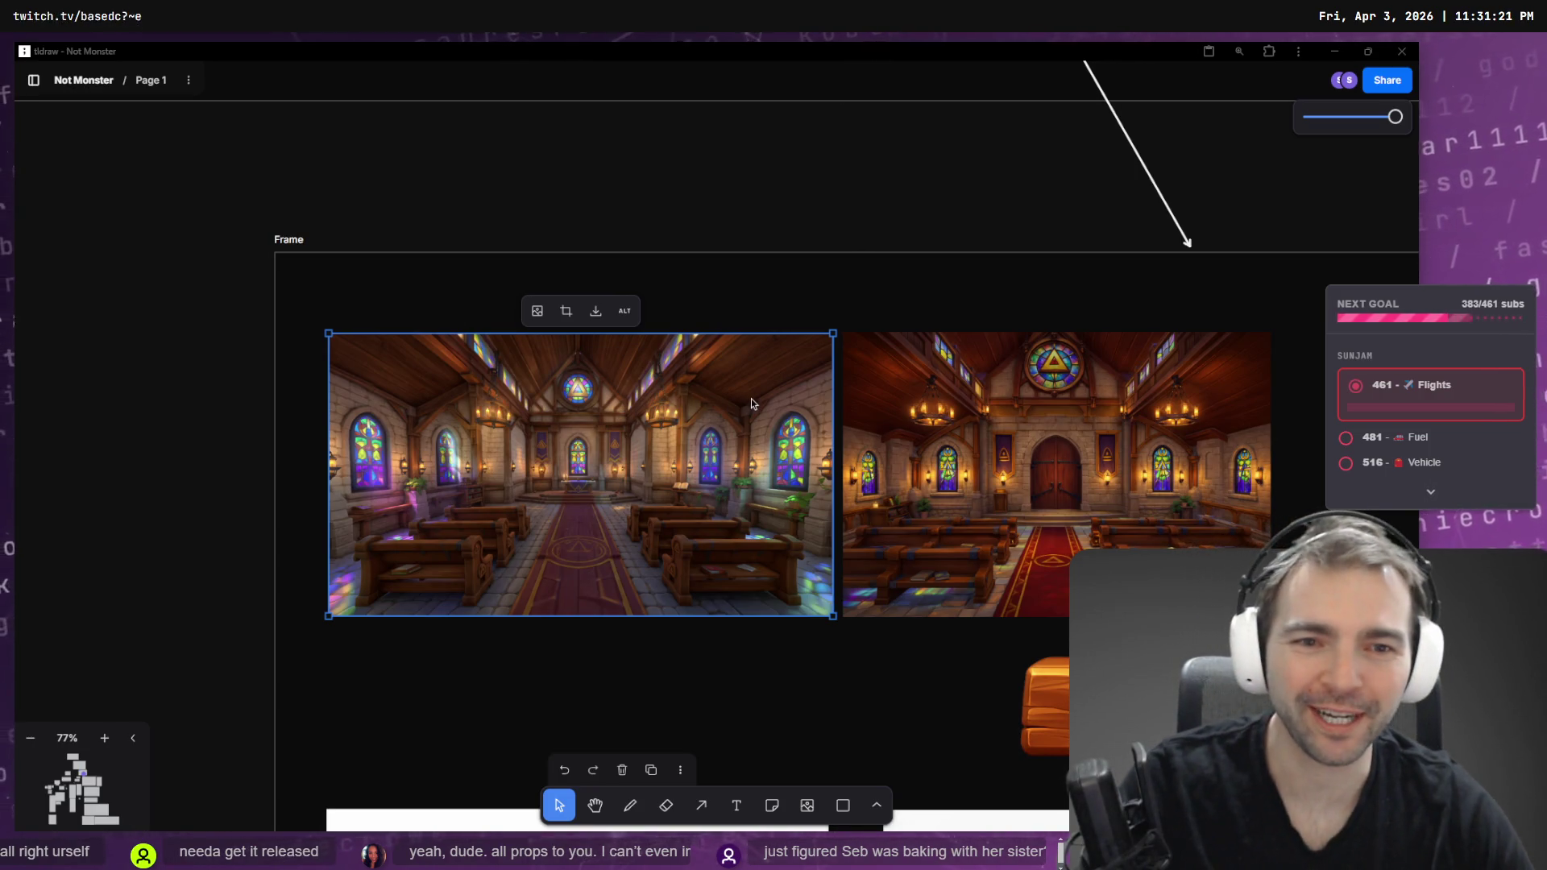
- Zoom into the chapel interior reference in tldraw, then return to Godot's Chapel scene
{"action": "scroll", "coordinate": [782, 423], "scroll_direction": "up", "scroll_amount": 5}
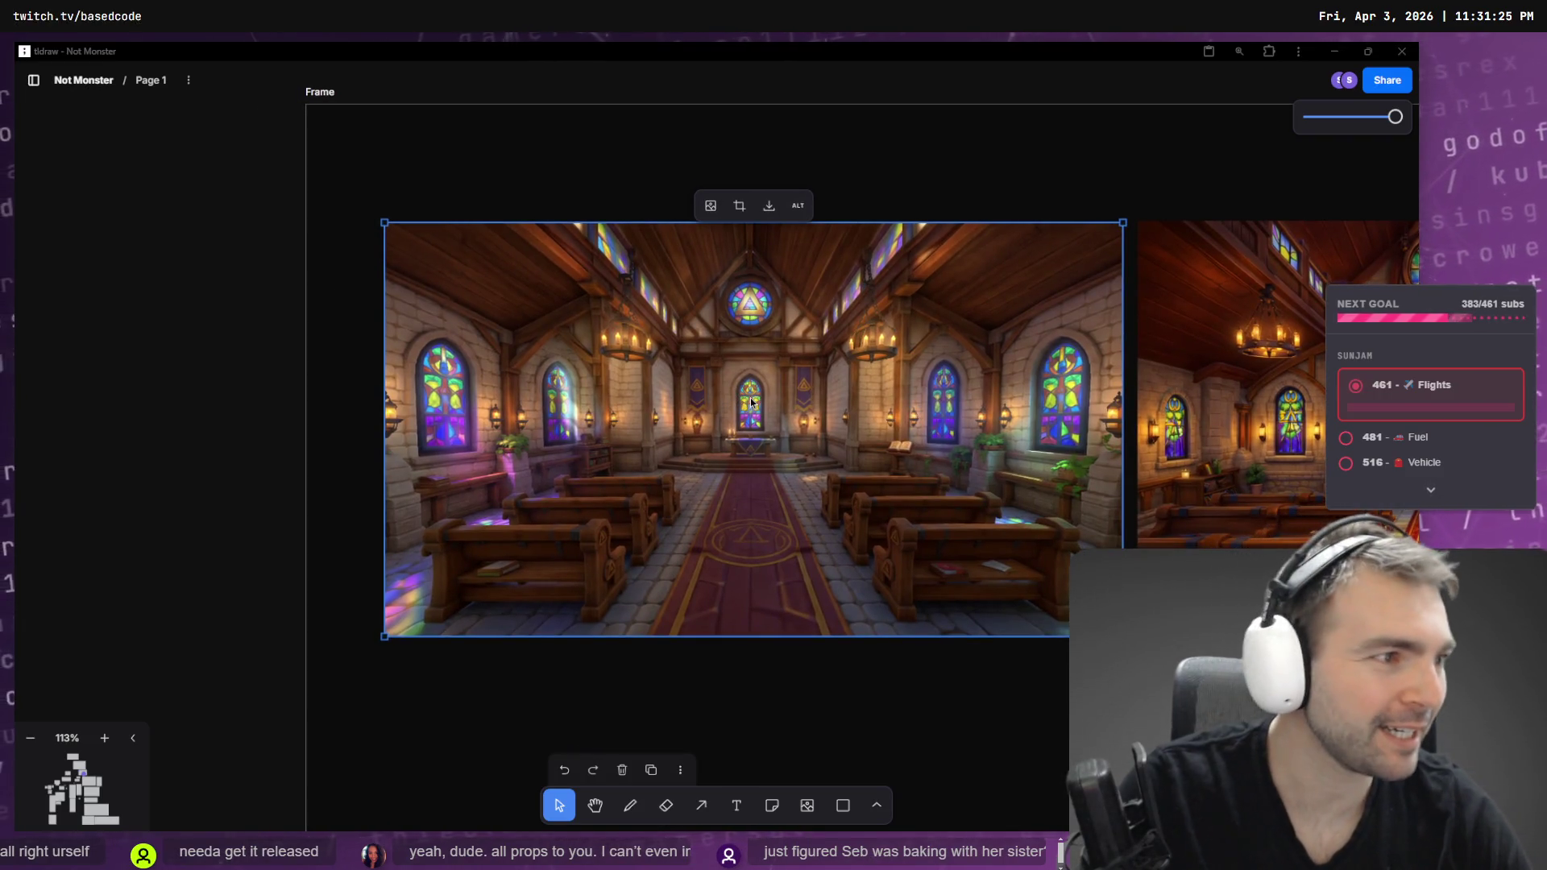
{"action": "key", "text": "alt+Tab"}
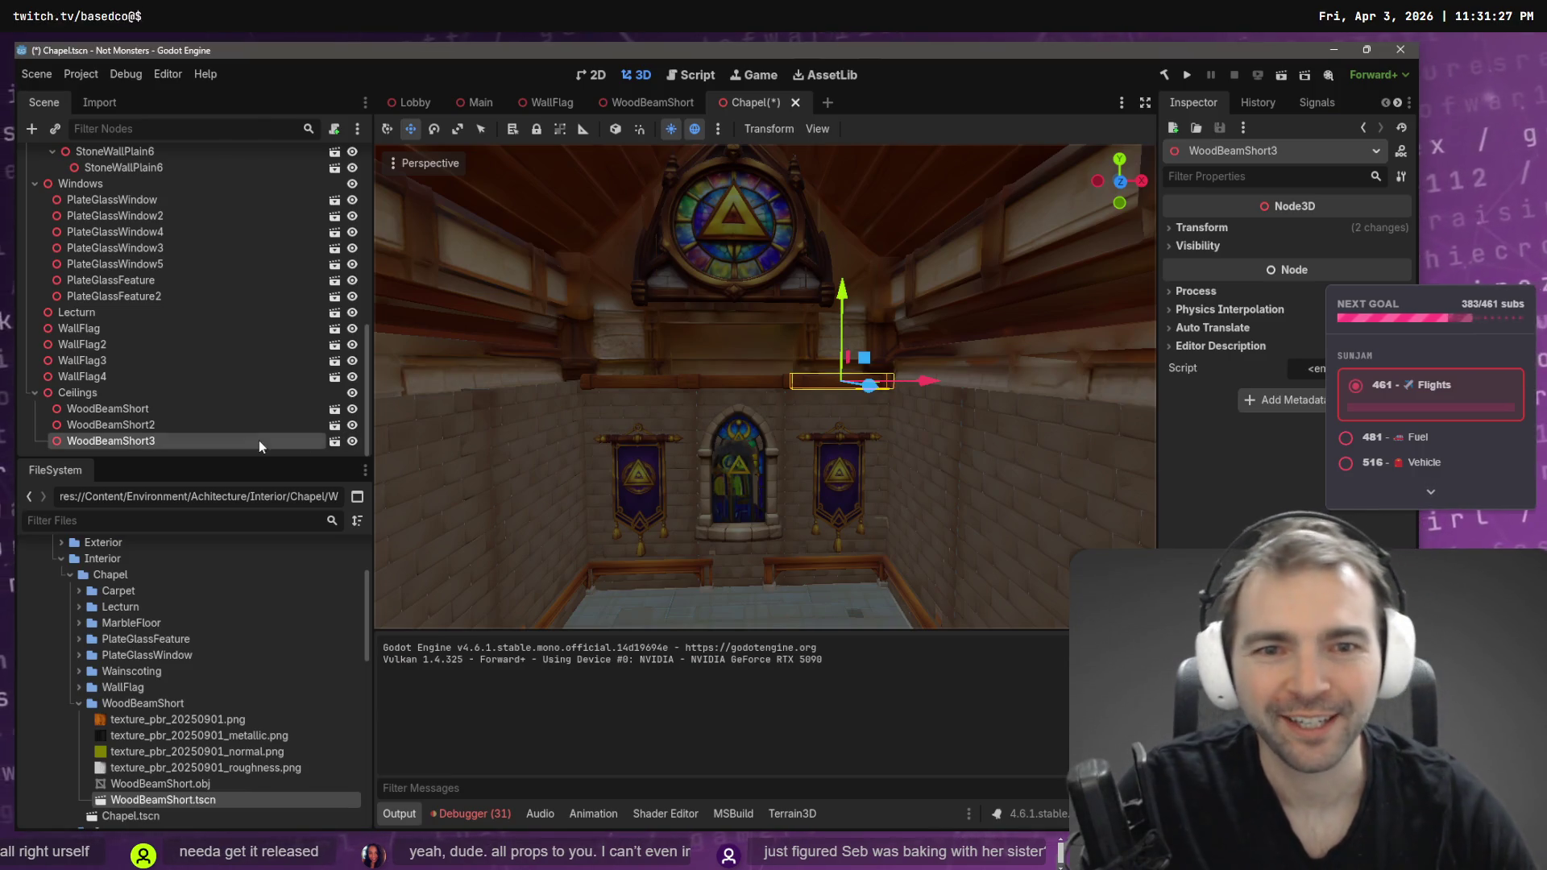
{"action": "left_click", "coordinate": [786, 428]}
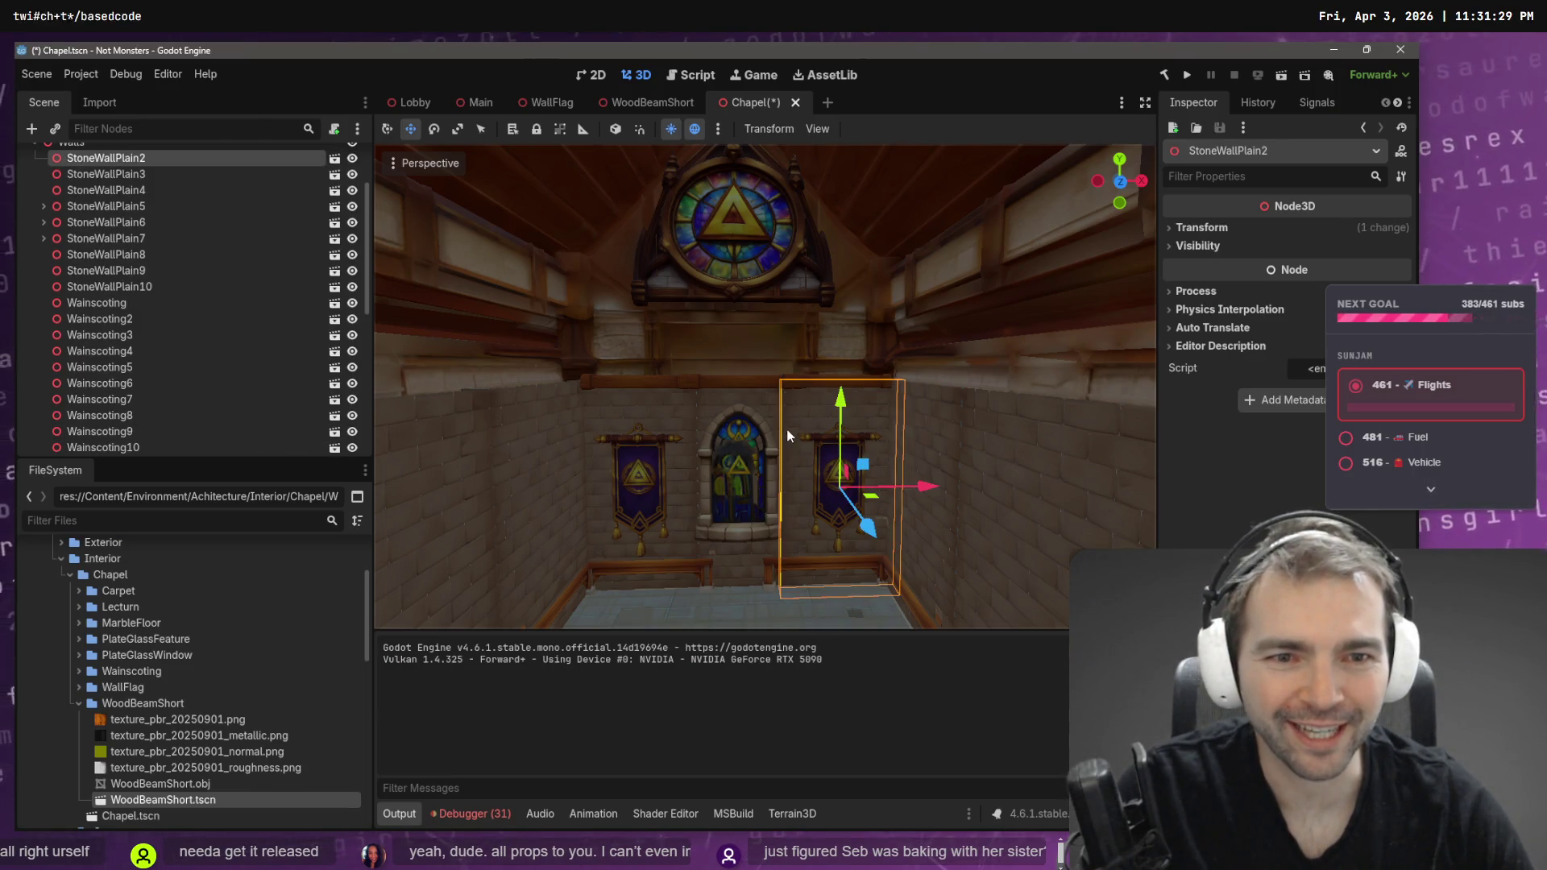
{"action": "left_click", "coordinate": [786, 429]}
{"action": "left_click_drag", "start_coordinate": [786, 428], "coordinate": [860, 373]}
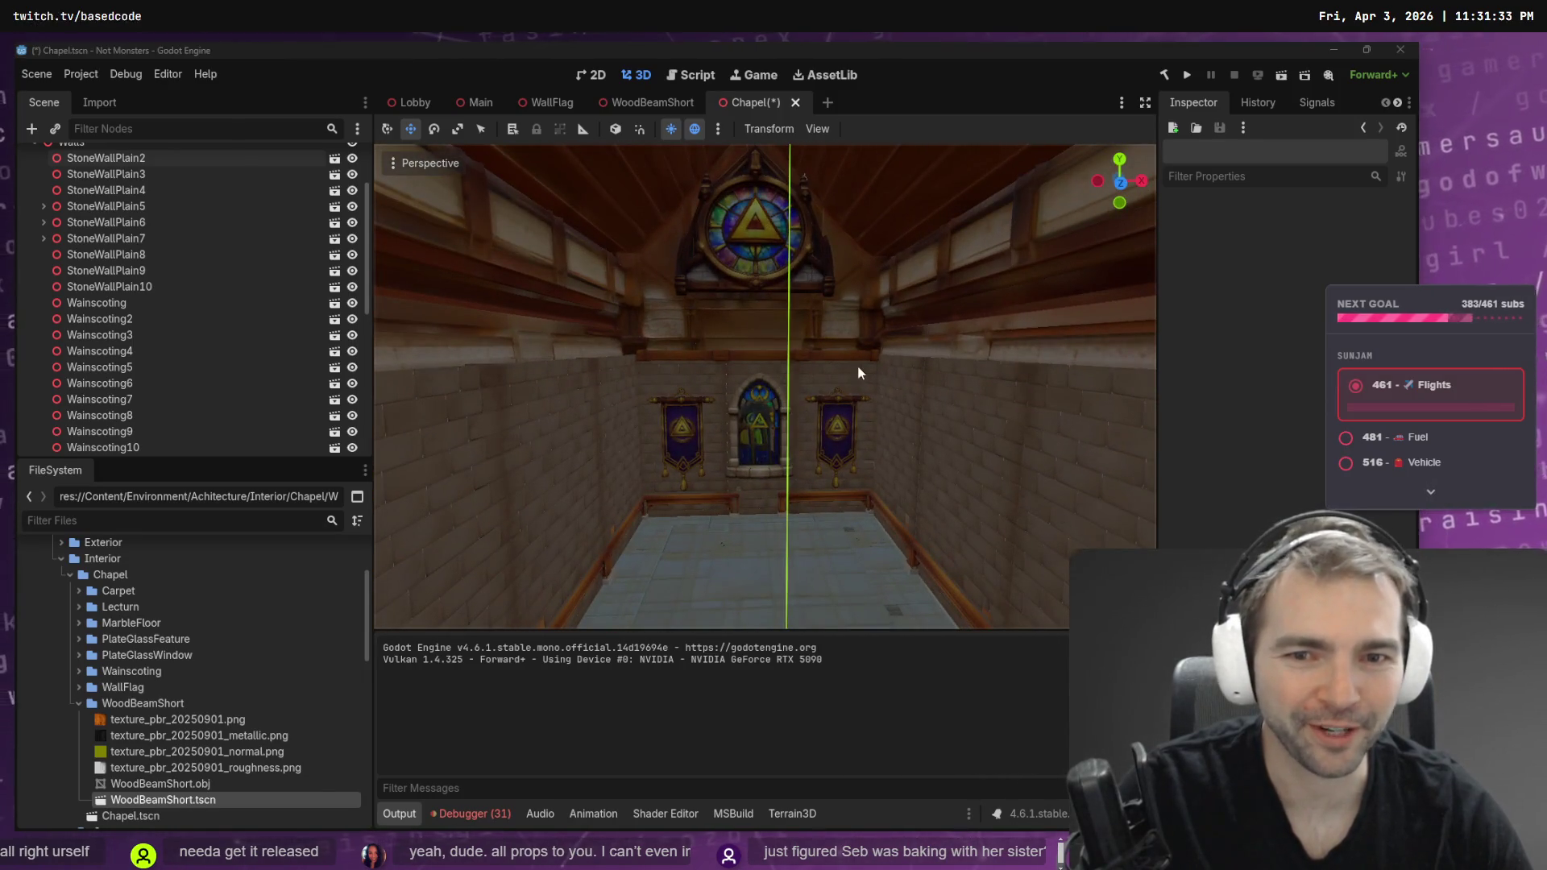
{"action": "key", "text": "alt+Tab"}
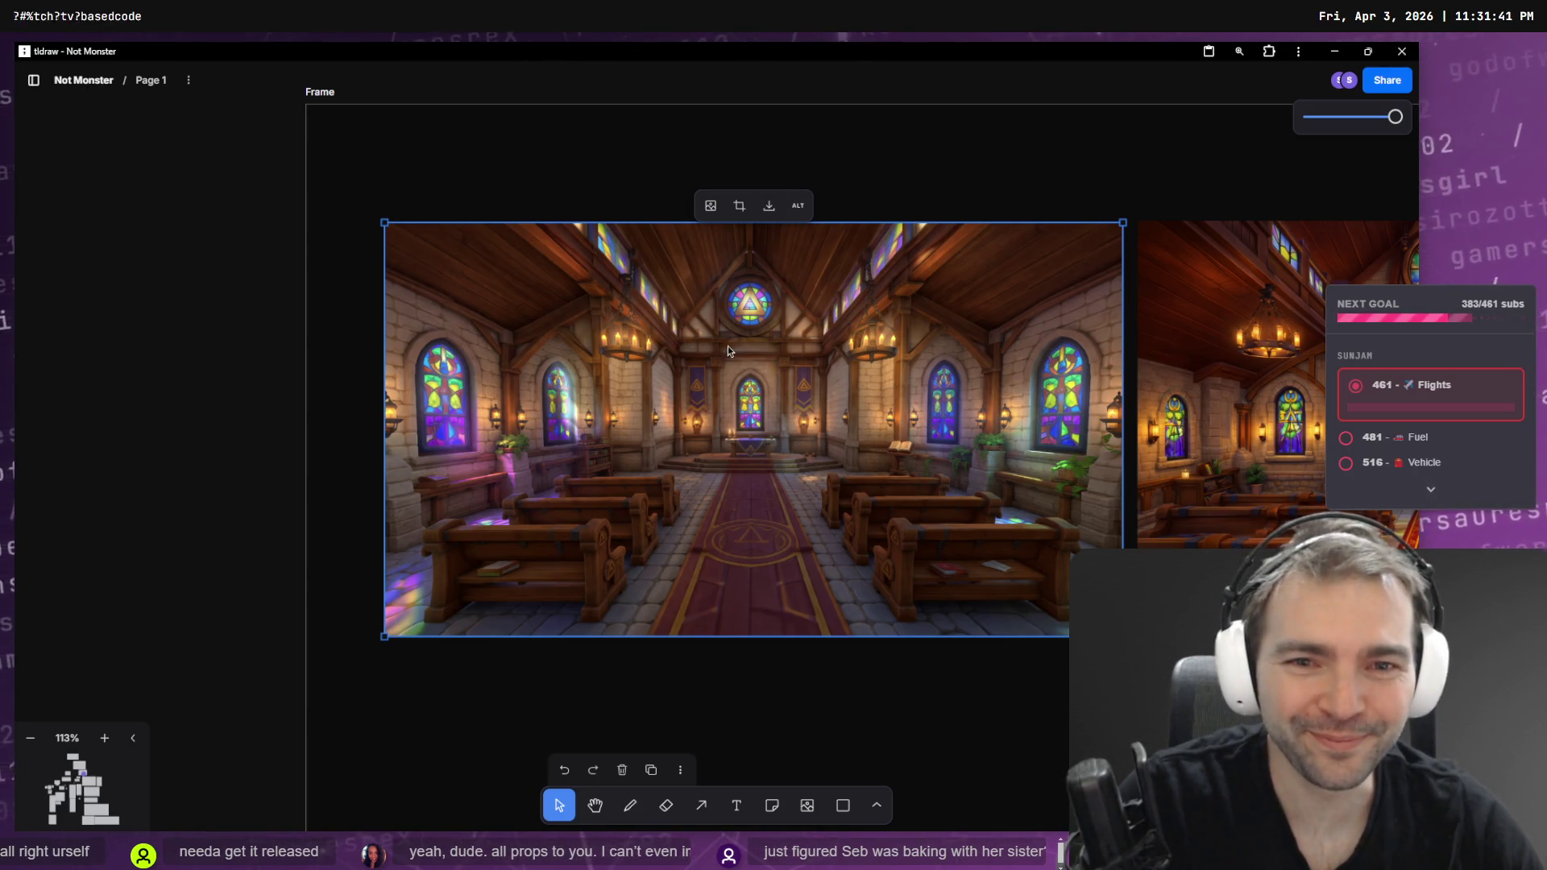
{"action": "right_click", "coordinate": [693, 347]}
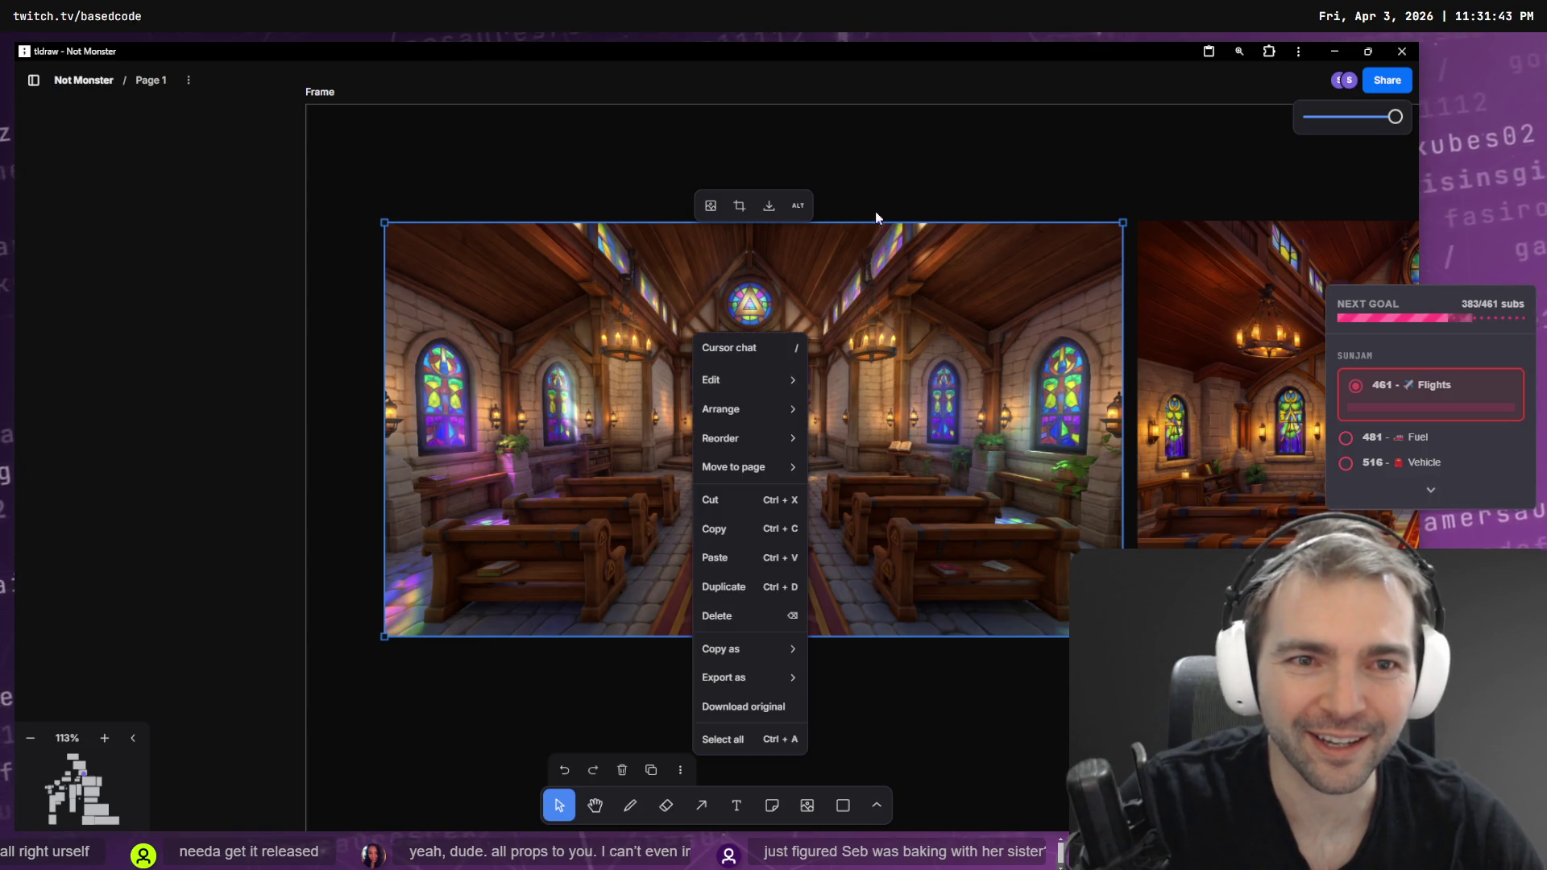
{"action": "left_click", "coordinate": [941, 179]}
{"action": "key", "text": "alt+Tab"}
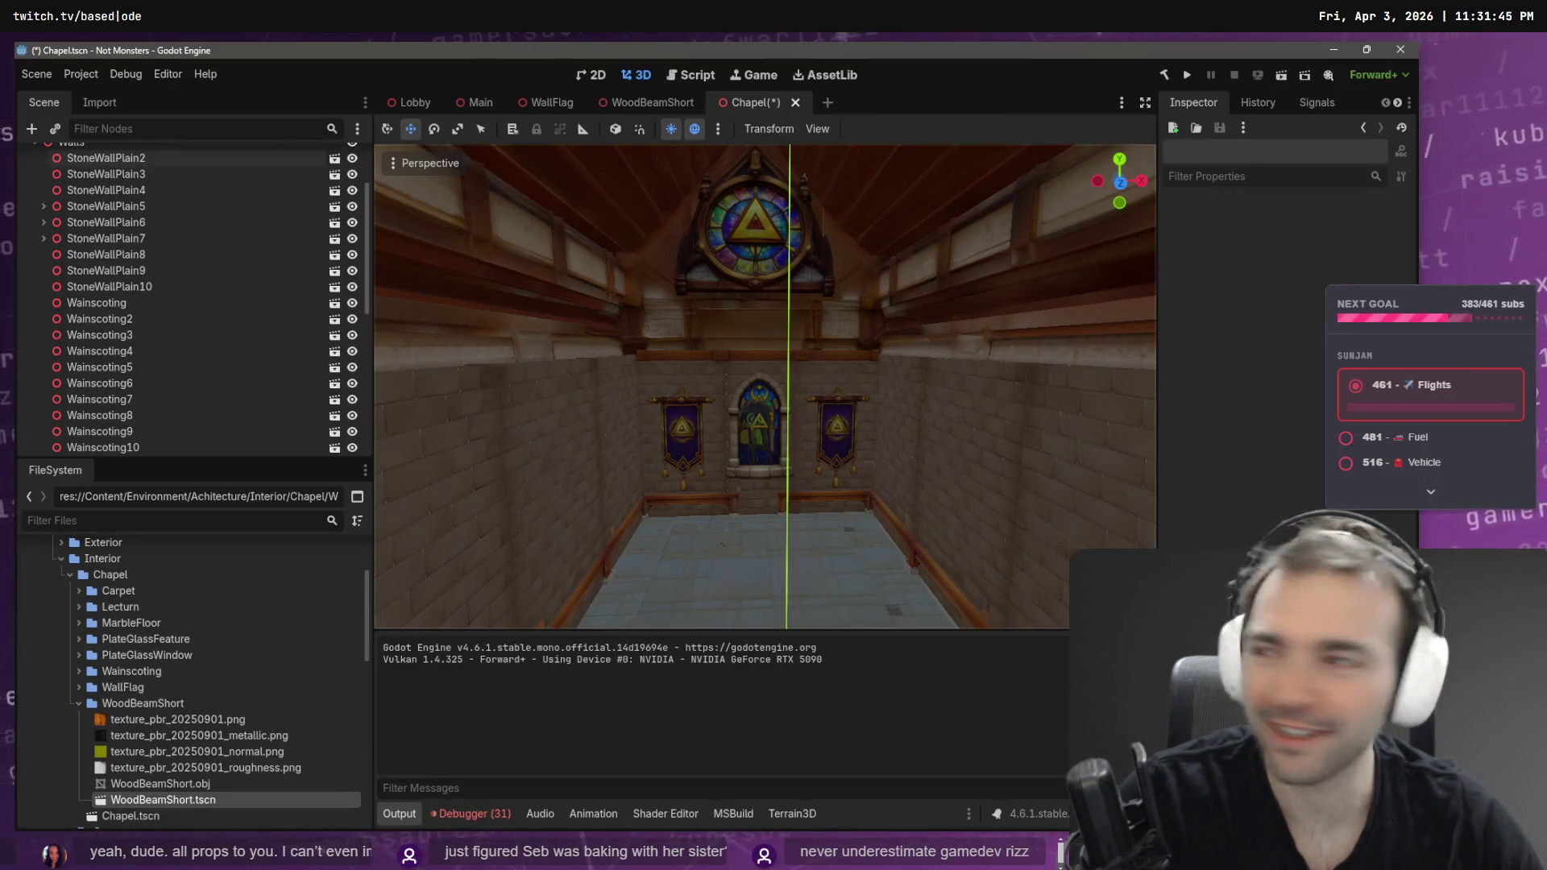
{"action": "key", "text": "w"}
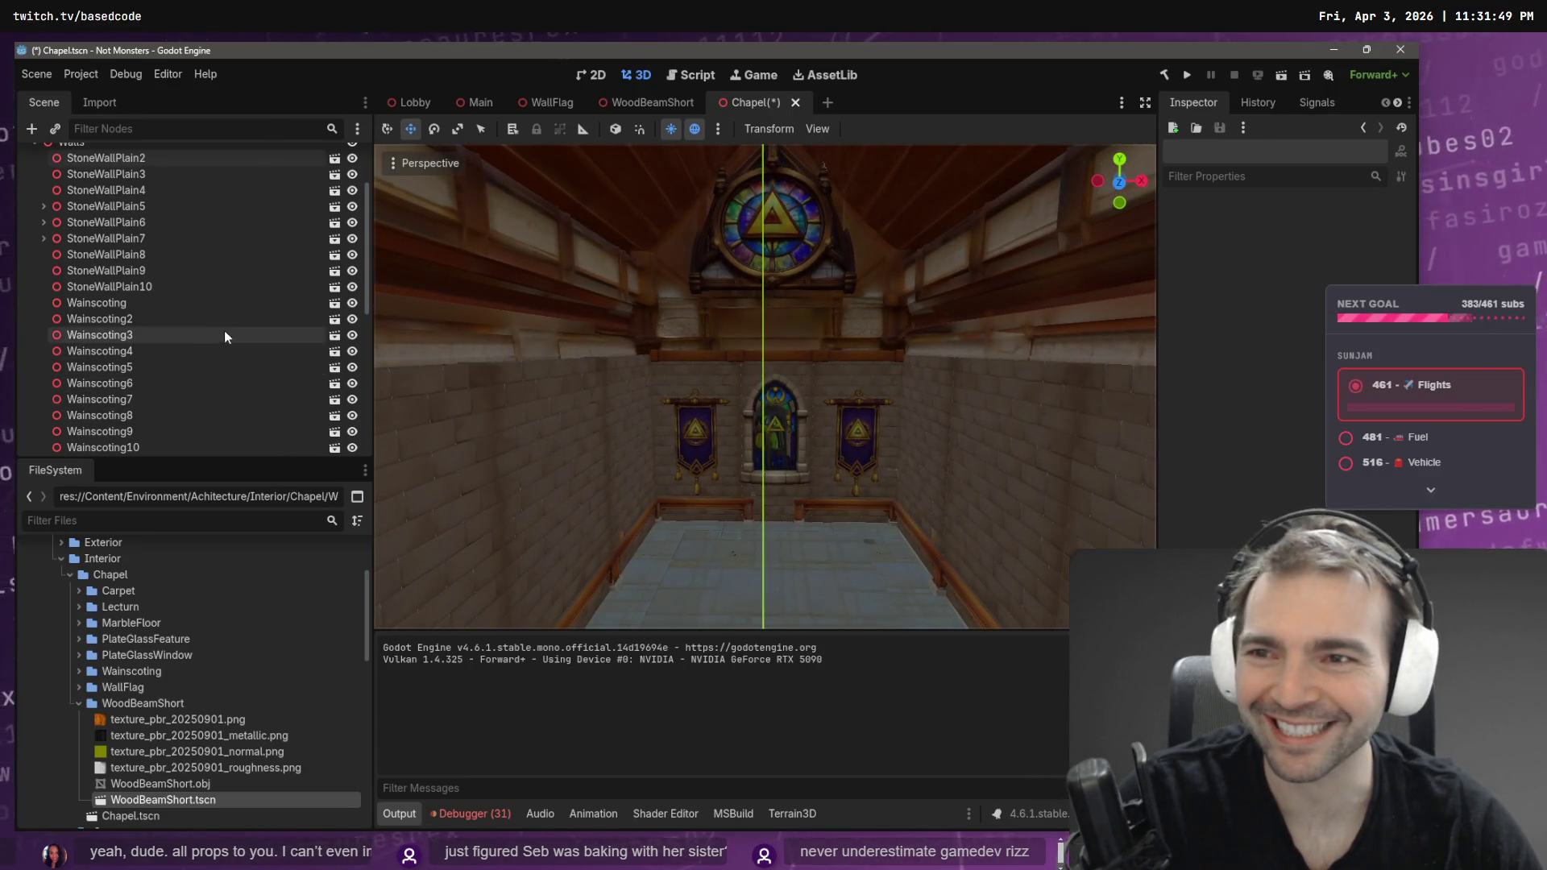
- Select the WoodBeamShort2 ceiling beam and nest it under WoodBeamShort
{"action": "left_click", "coordinate": [693, 357]}
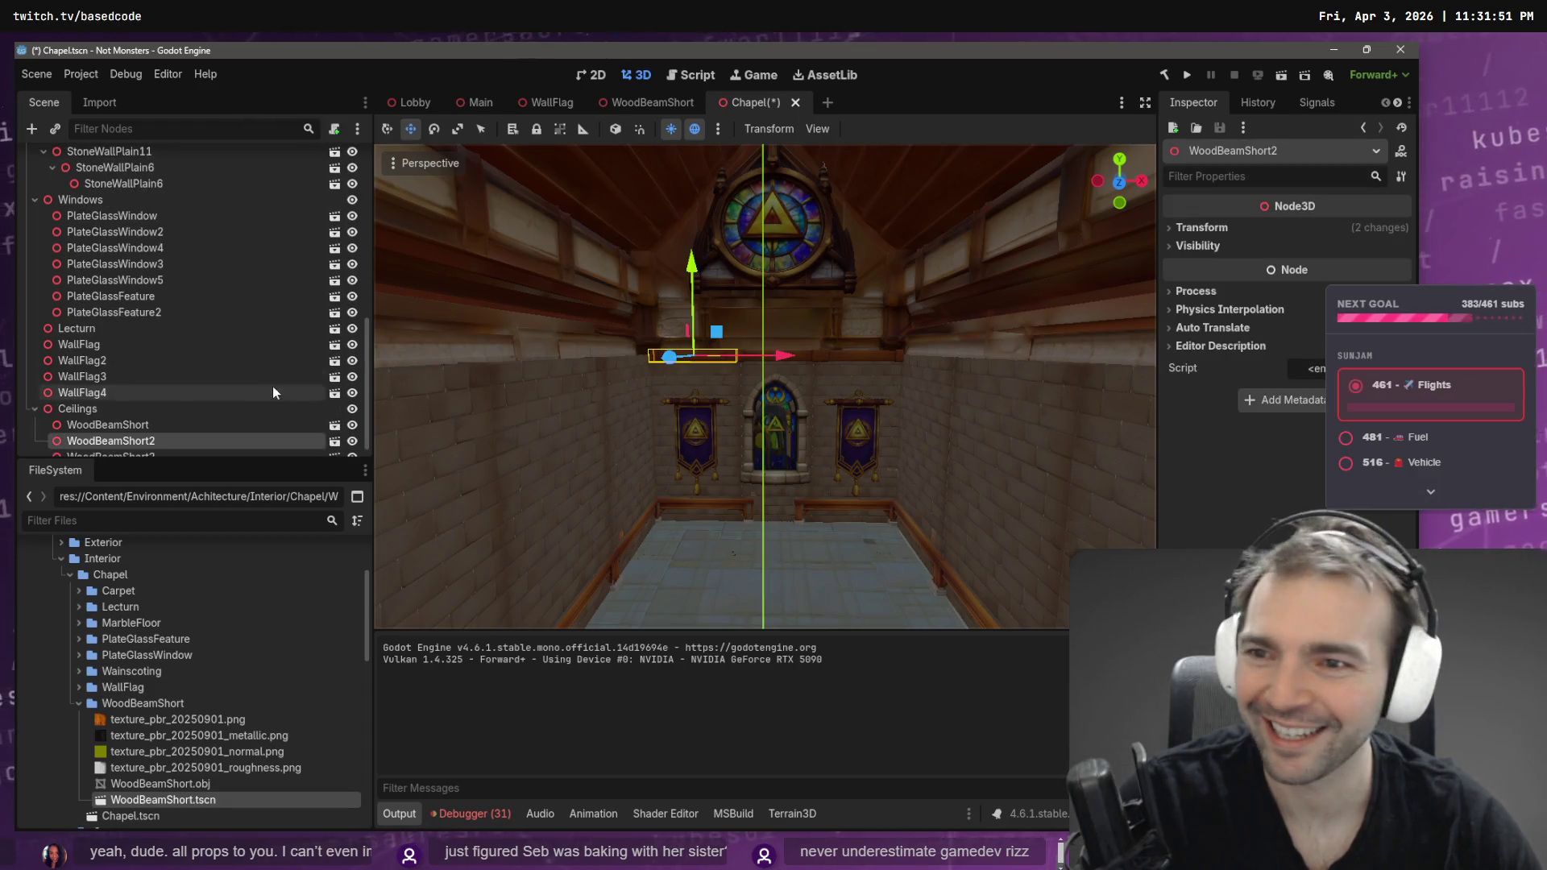
{"action": "left_click", "coordinate": [1201, 230]}
{"action": "left_click", "coordinate": [1303, 308]}
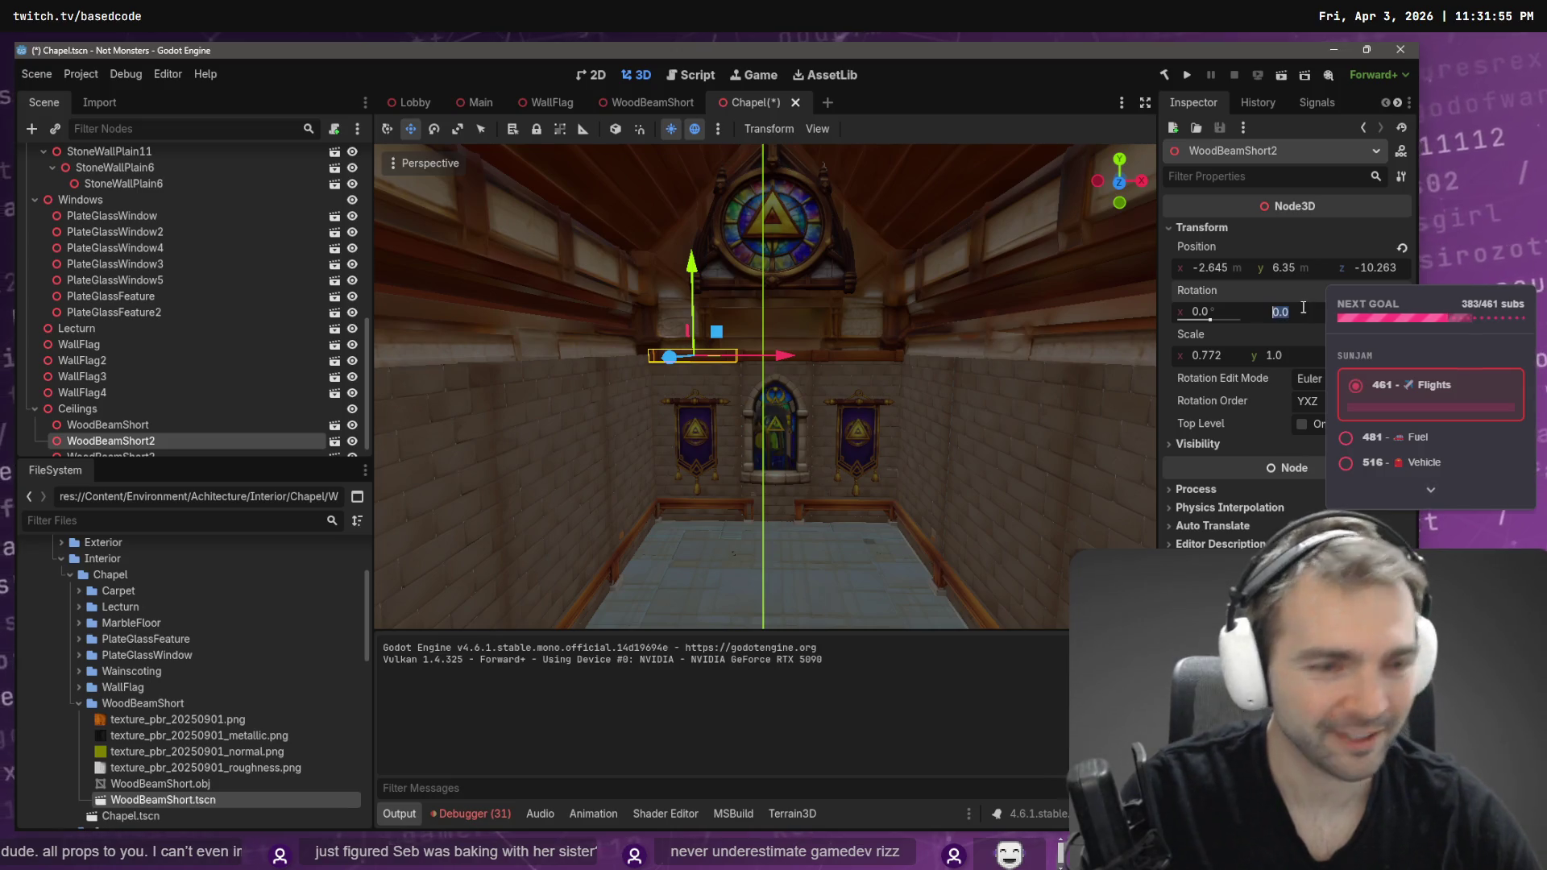
{"action": "key", "text": "Escape"}
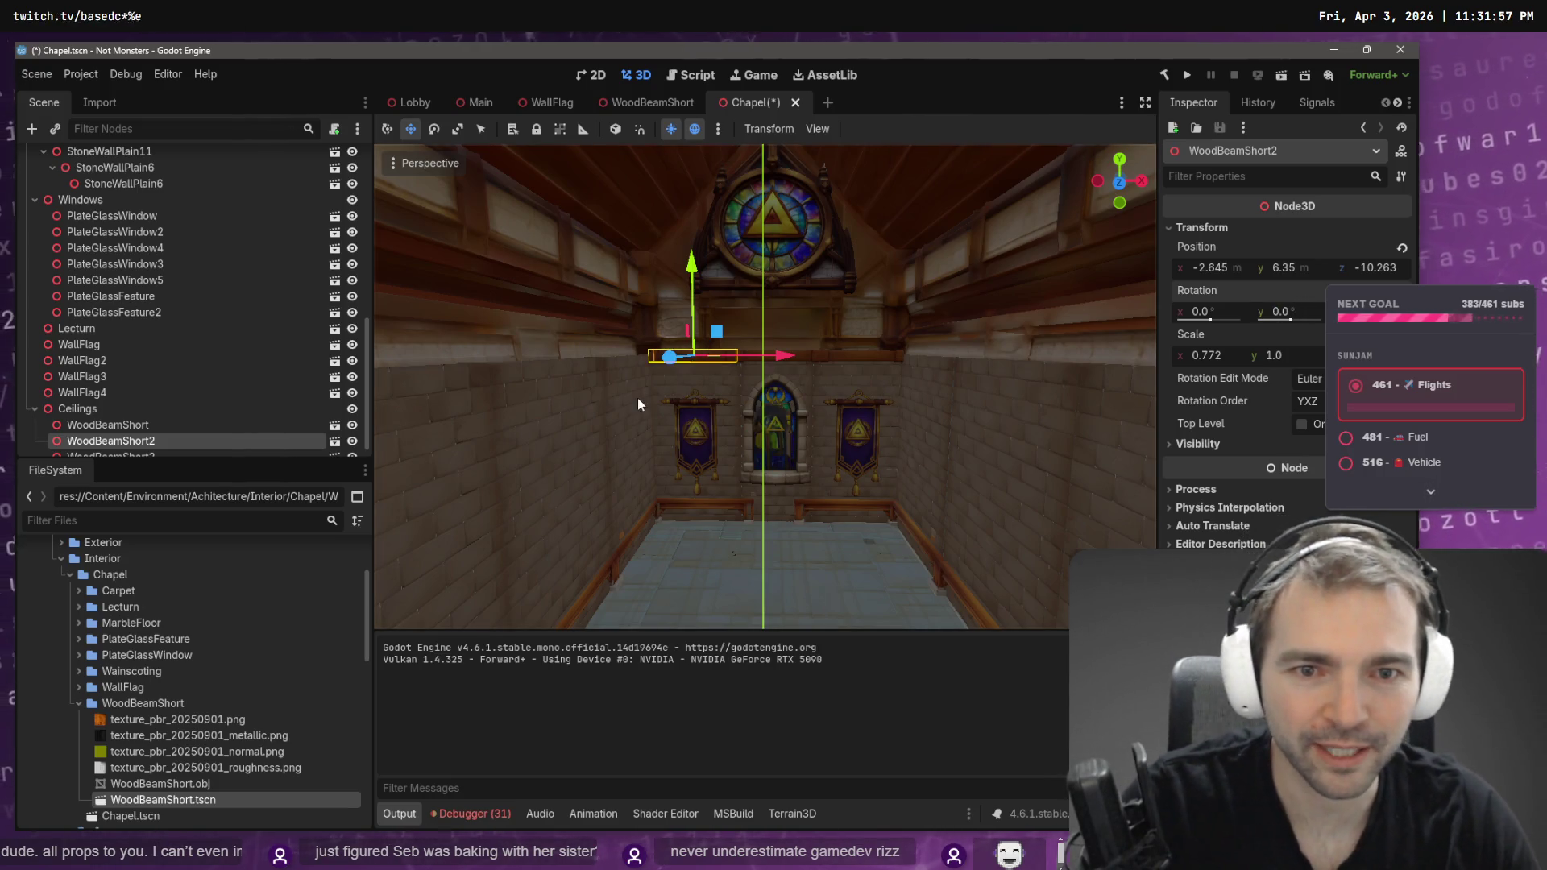
{"action": "left_click_drag", "start_coordinate": [121, 441], "coordinate": [157, 419]}
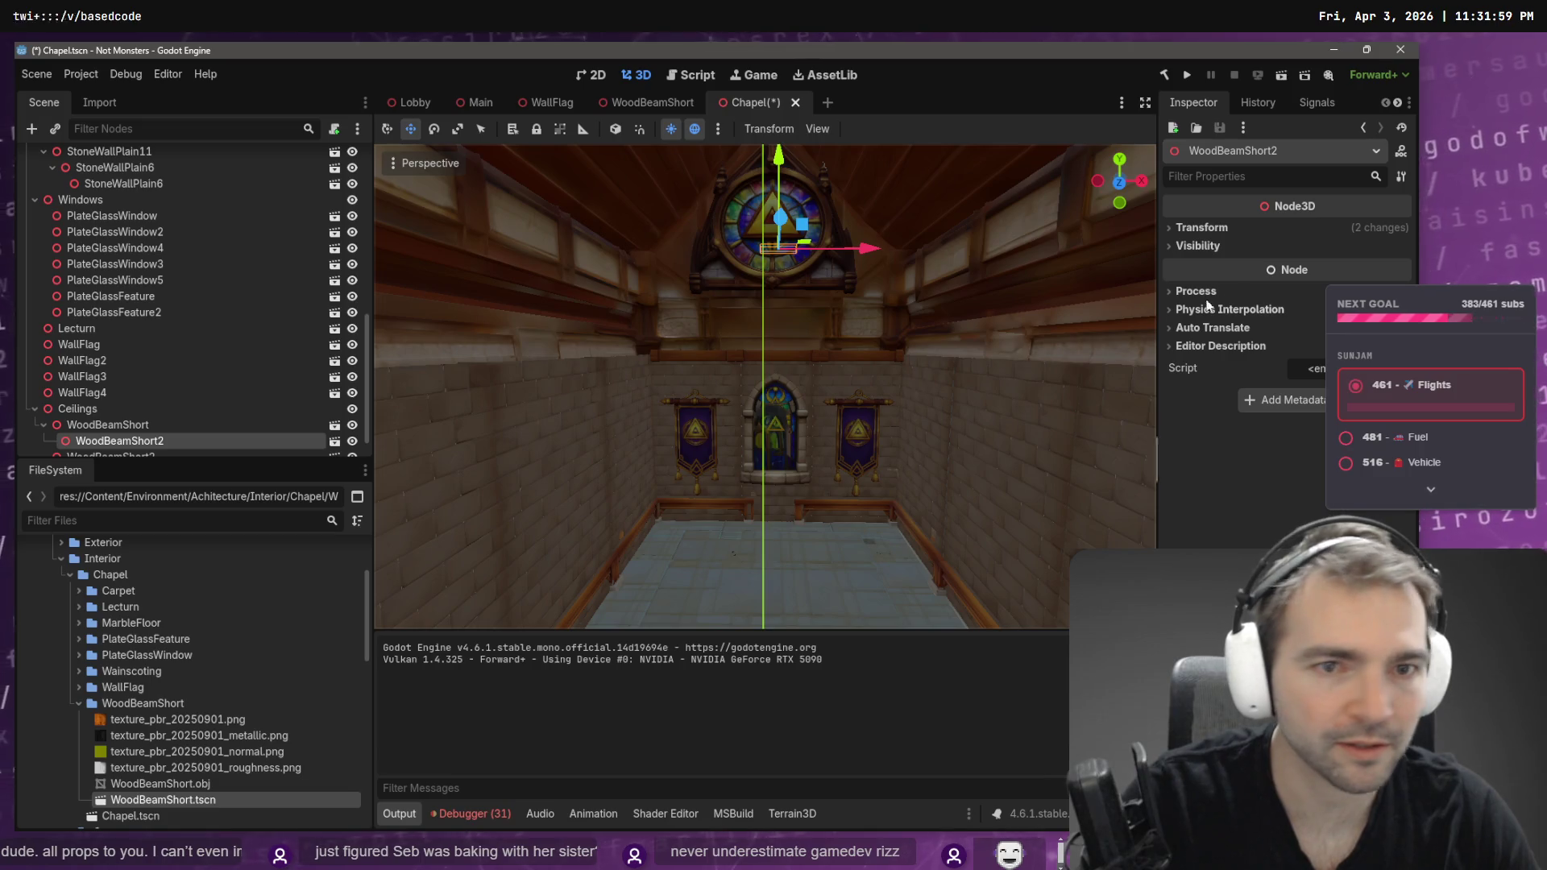
- Zero the beam's position values and set its Y rotation to 90 degrees
{"action": "left_click", "coordinate": [1209, 229]}
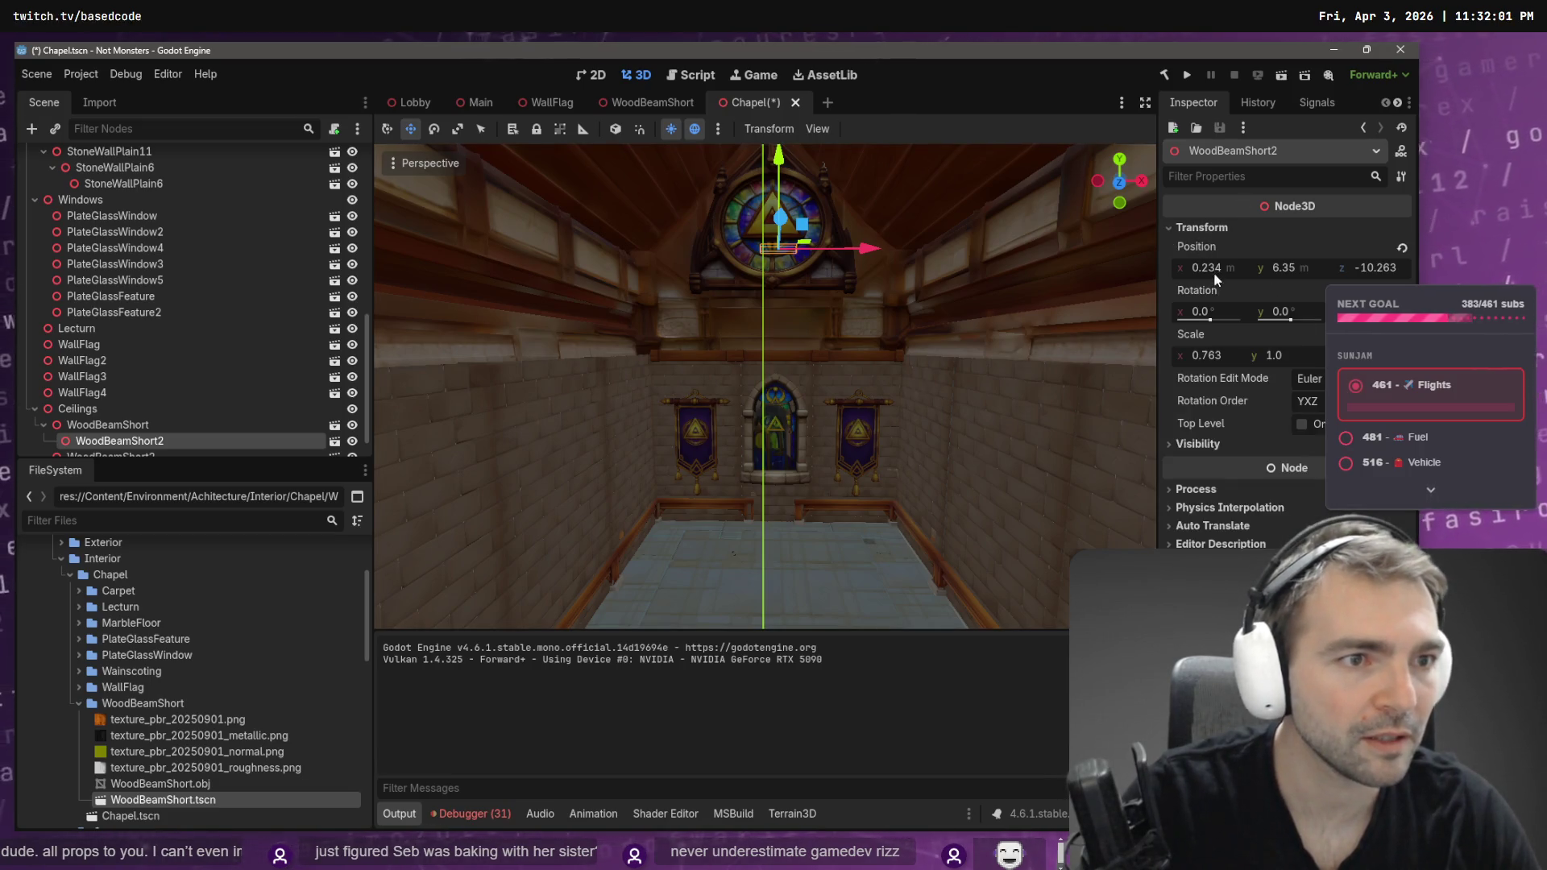
{"action": "left_click", "coordinate": [1216, 272]}
{"action": "type", "text": "0"}
{"action": "key", "text": "Tab"}
{"action": "type", "text": "0"}
{"action": "key", "text": "Tab"}
{"action": "type", "text": "0"}
{"action": "key", "text": "Return"}
{"action": "left_click", "coordinate": [1288, 311]}
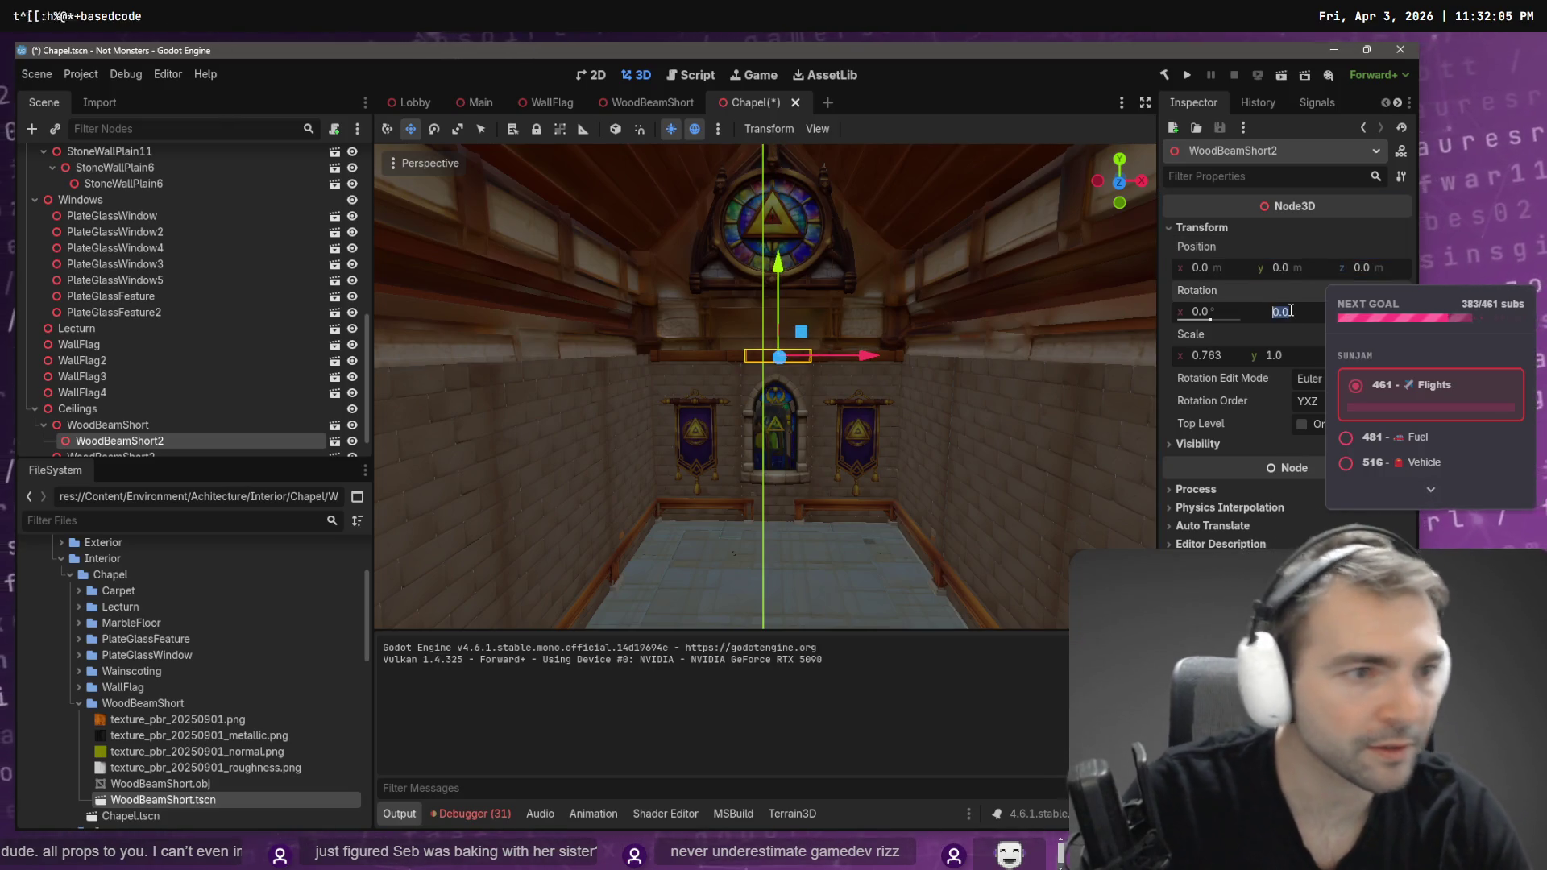
{"action": "type", "text": "90"}
{"action": "key", "text": "Return"}
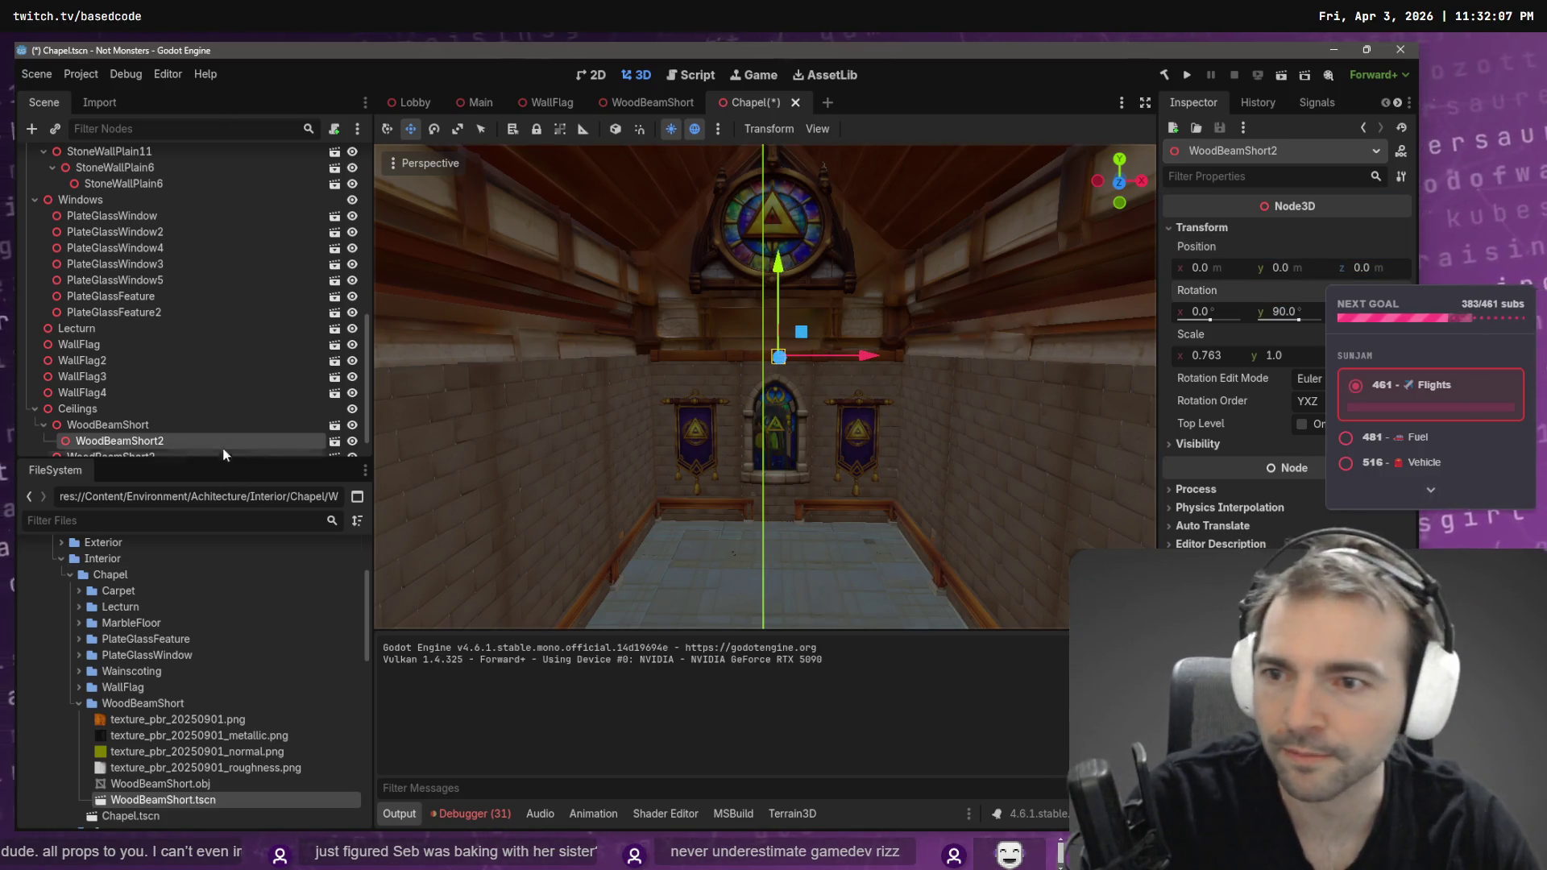
- Move the rotated beam back under Ceilings as WoodBeamShort4 and slide it along the side wall
{"action": "left_click_drag", "start_coordinate": [140, 436], "coordinate": [190, 426]}
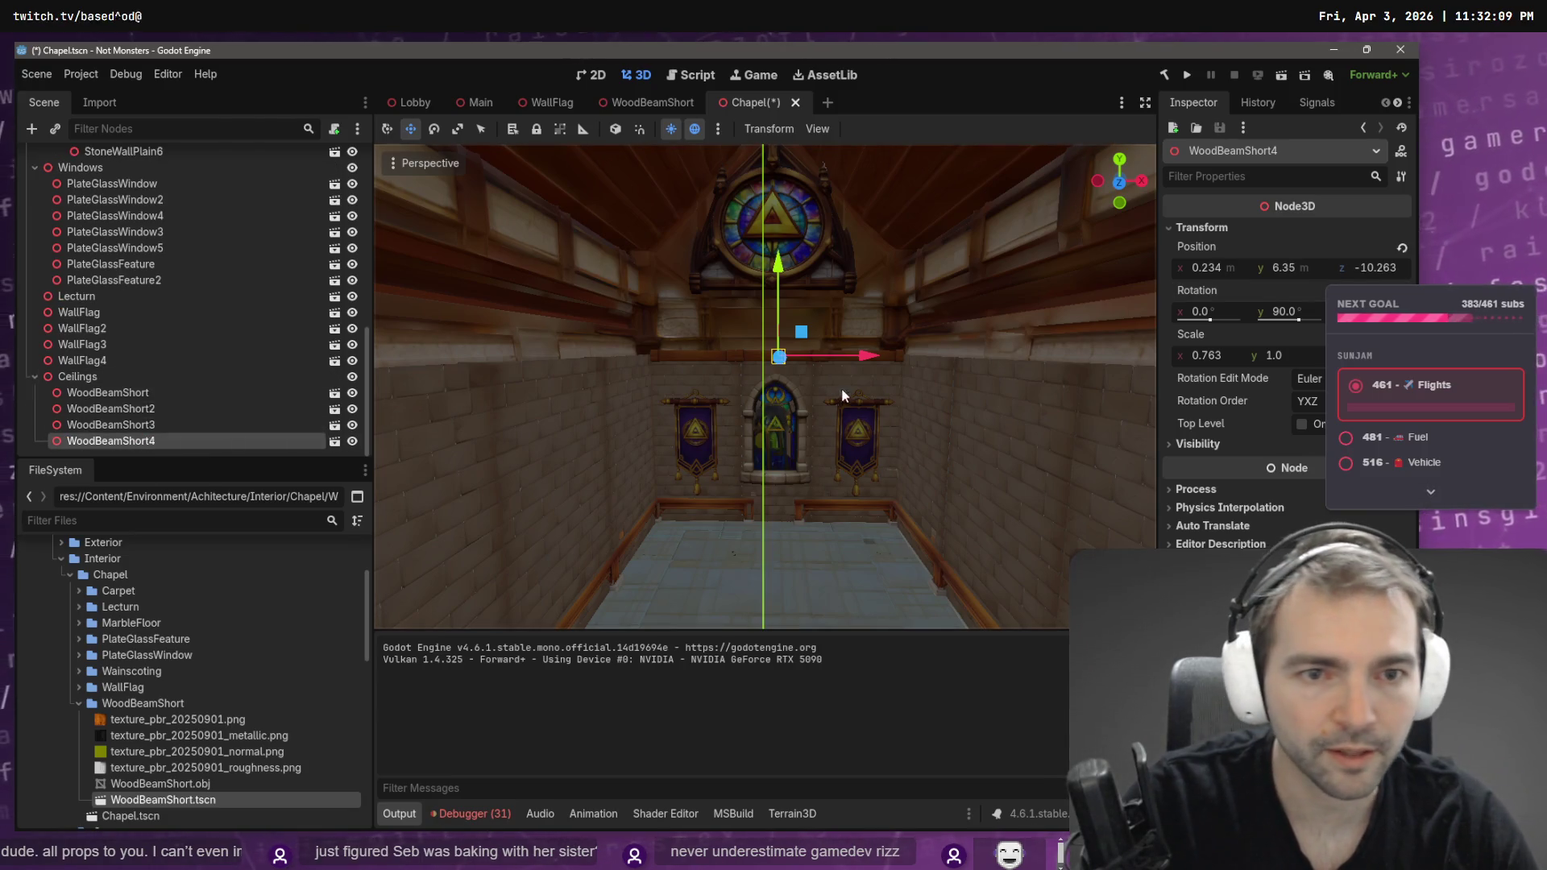
{"action": "left_click_drag", "start_coordinate": [869, 360], "coordinate": [726, 355]}
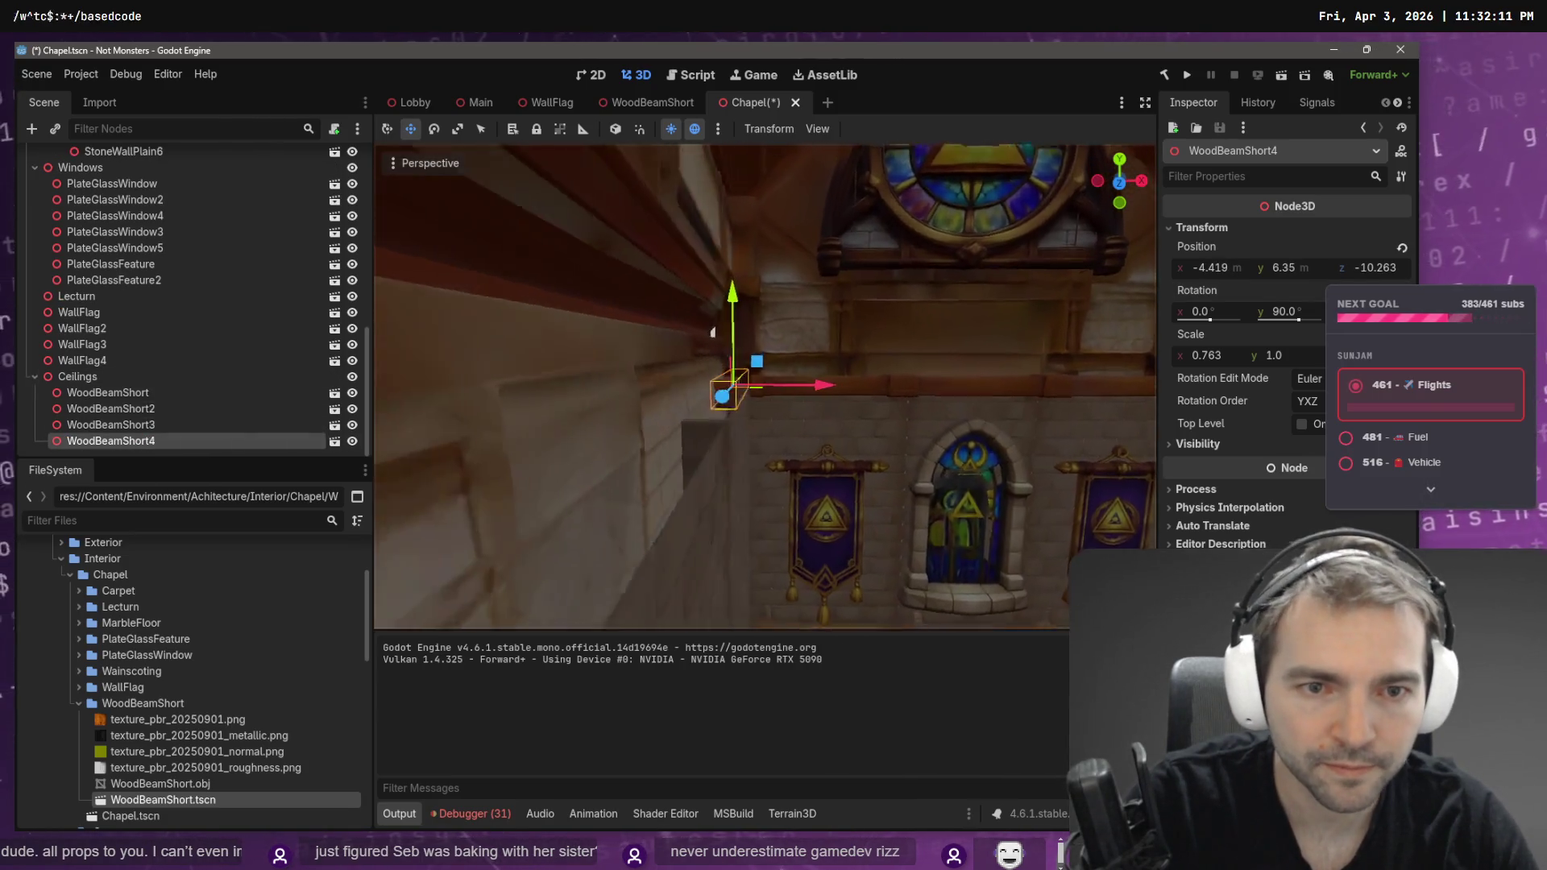
{"action": "left_click_drag", "start_coordinate": [890, 423], "coordinate": [928, 450]}
{"action": "mouse_move", "coordinate": [780, 421]}
{"action": "left_mouse_down"}
{"action": "mouse_move", "coordinate": [567, 444]}
{"action": "mouse_move", "coordinate": [597, 440]}
{"action": "left_mouse_up"}
- Compare against the tldraw reference, try stretching and sliding the beam, then undo both changes
{"action": "key", "text": "alt+Tab"}
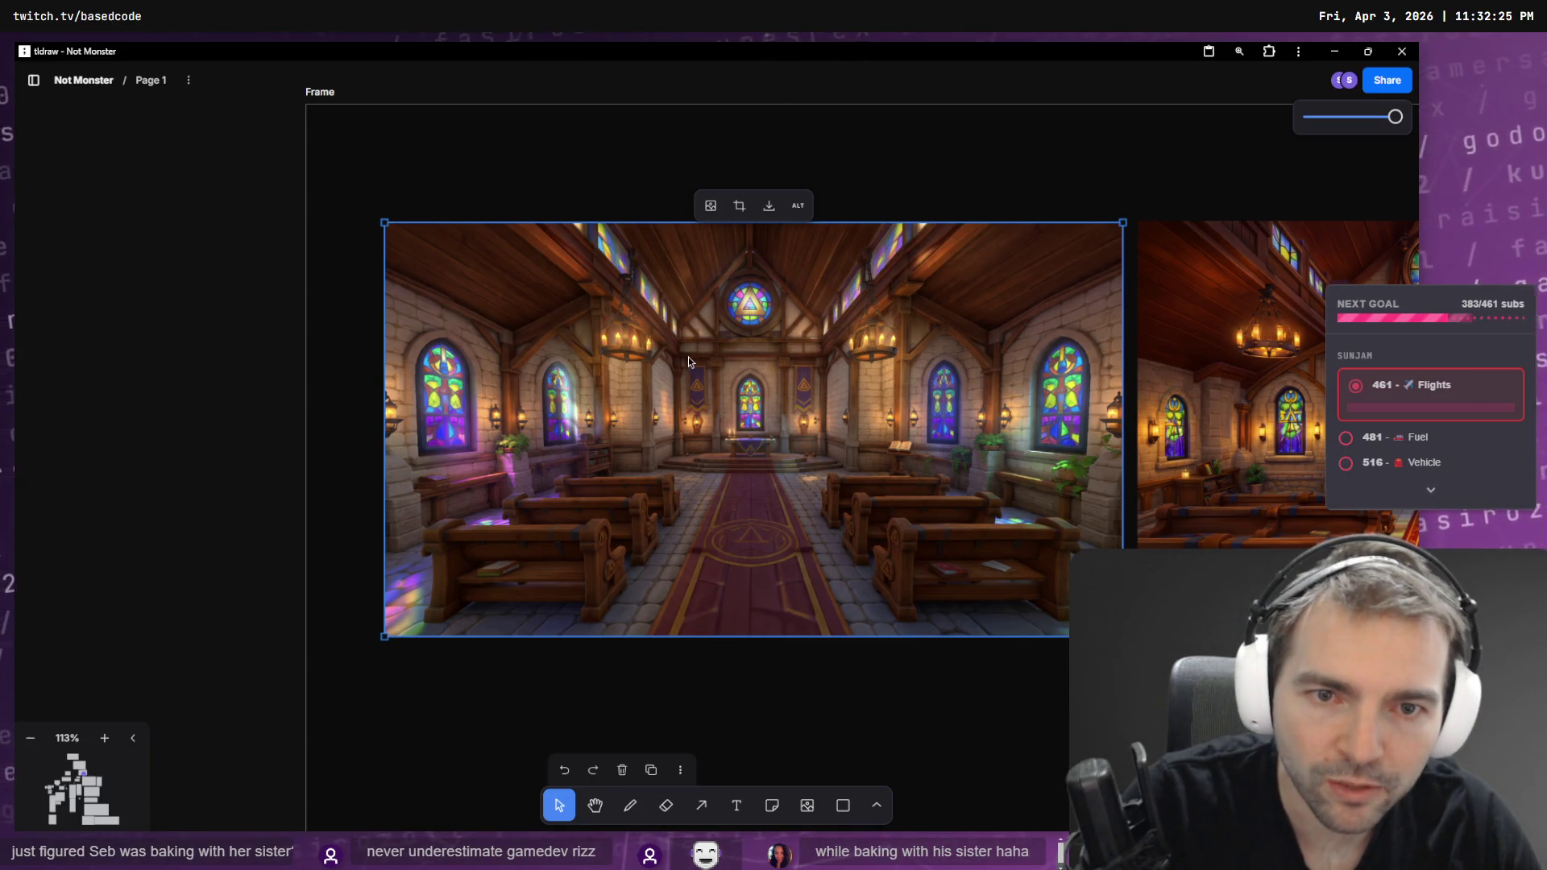
{"action": "key", "text": "alt+Tab"}
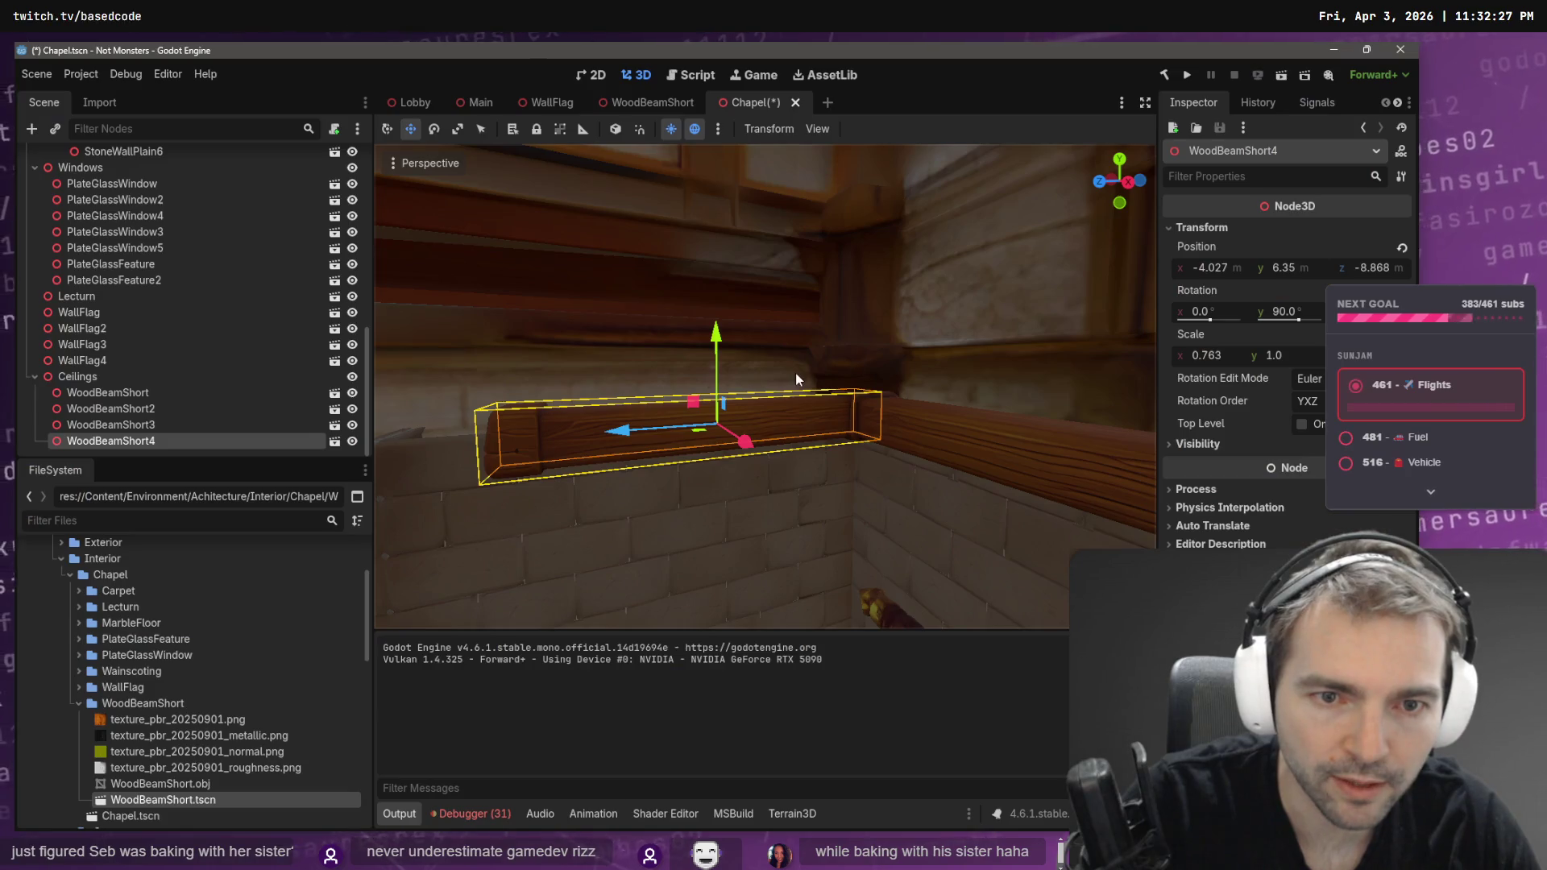
{"action": "key", "text": "r"}
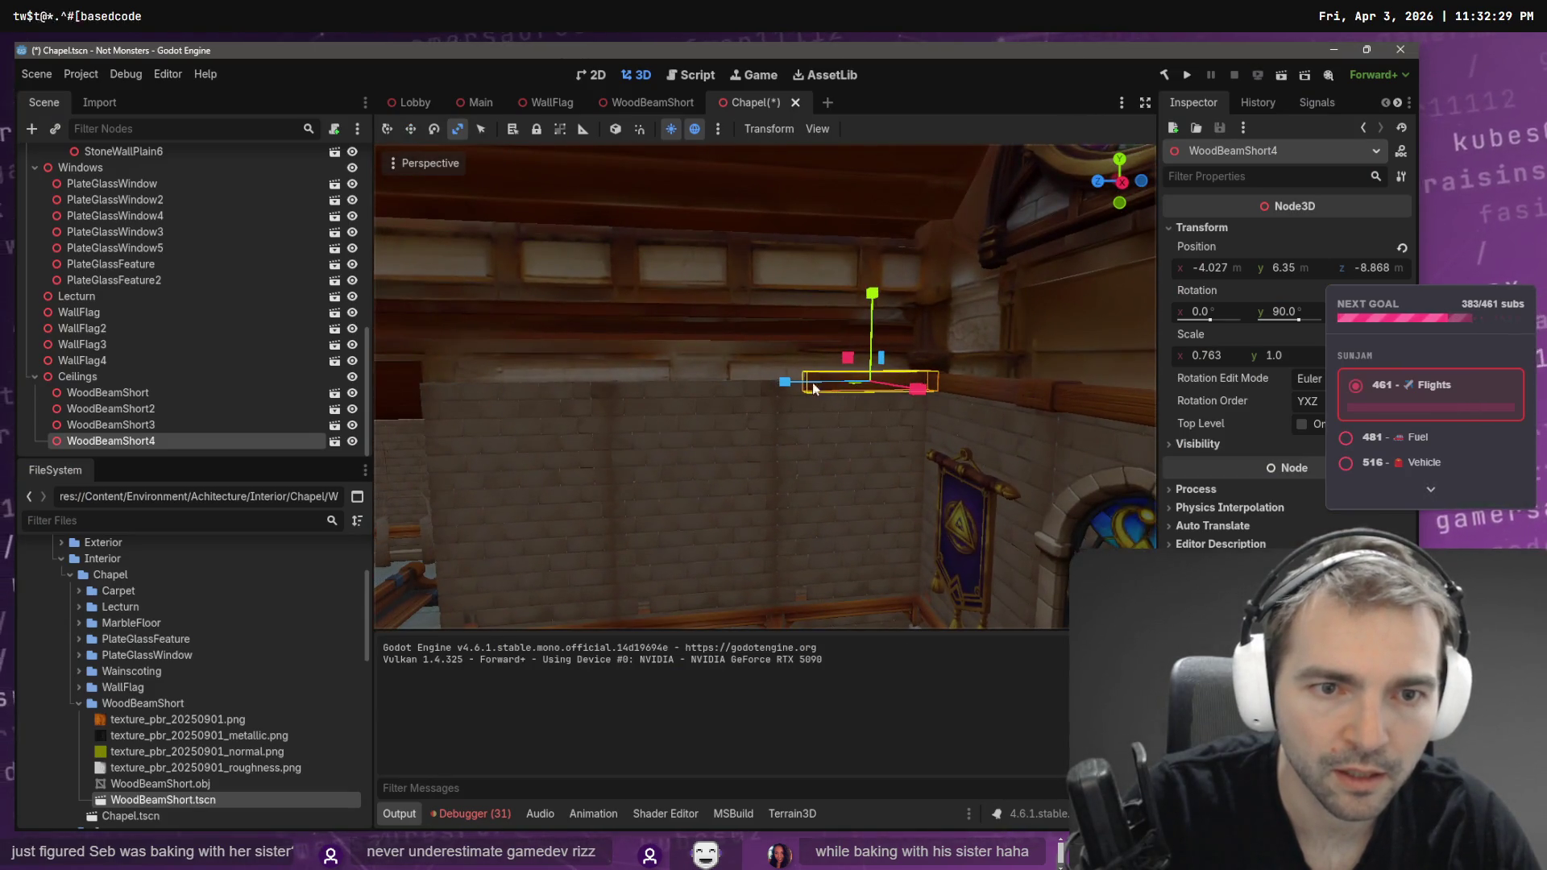
{"action": "left_click_drag", "start_coordinate": [786, 384], "coordinate": [666, 381]}
{"action": "key", "text": "w"}
{"action": "left_click_drag", "start_coordinate": [776, 384], "coordinate": [616, 385]}
{"action": "scroll", "coordinate": [613, 393], "scroll_direction": "up", "scroll_amount": 2}
{"action": "scroll", "coordinate": [612, 394], "scroll_direction": "up", "scroll_amount": 2}
{"action": "key", "text": "ctrl+z"}
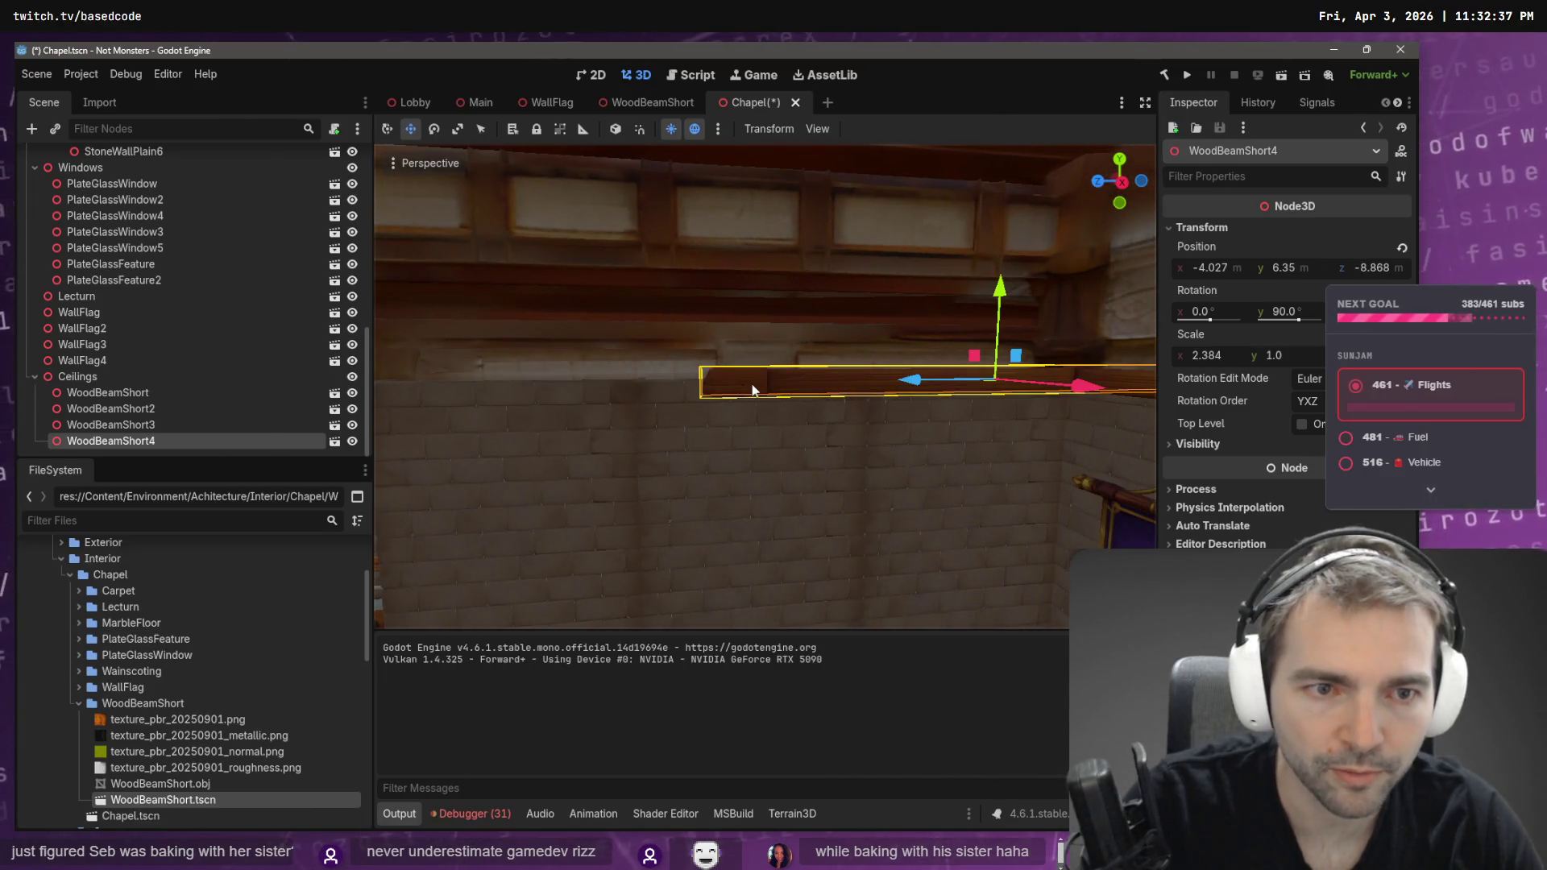
{"action": "key", "text": "ctrl+z"}
- Re-stretch WoodBeamShort4 to an X scale of 1.242, undoing a failed attempt along the way
{"action": "key", "text": "r"}
{"action": "mouse_move", "coordinate": [917, 386]}
{"action": "left_mouse_down"}
{"action": "mouse_move", "coordinate": [806, 384]}
{"action": "mouse_move", "coordinate": [885, 384]}
{"action": "mouse_move", "coordinate": [826, 379]}
{"action": "mouse_move", "coordinate": [916, 379]}
{"action": "mouse_move", "coordinate": [733, 402]}
{"action": "mouse_move", "coordinate": [771, 399]}
{"action": "left_mouse_up"}
{"action": "key", "text": "w"}
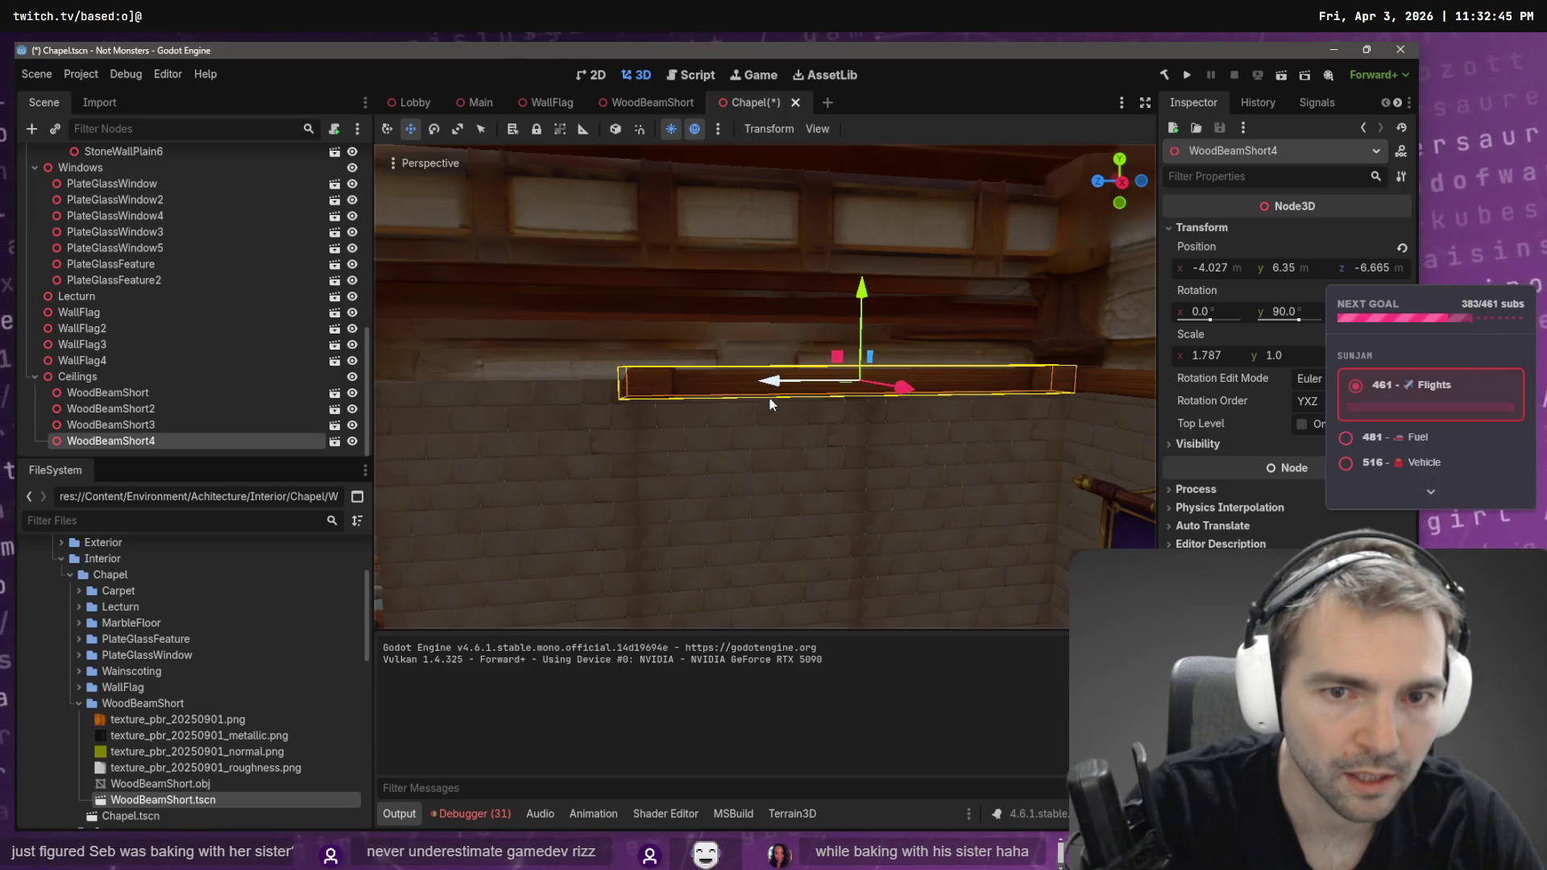
{"action": "scroll", "coordinate": [771, 399], "scroll_direction": "down", "scroll_amount": 5}
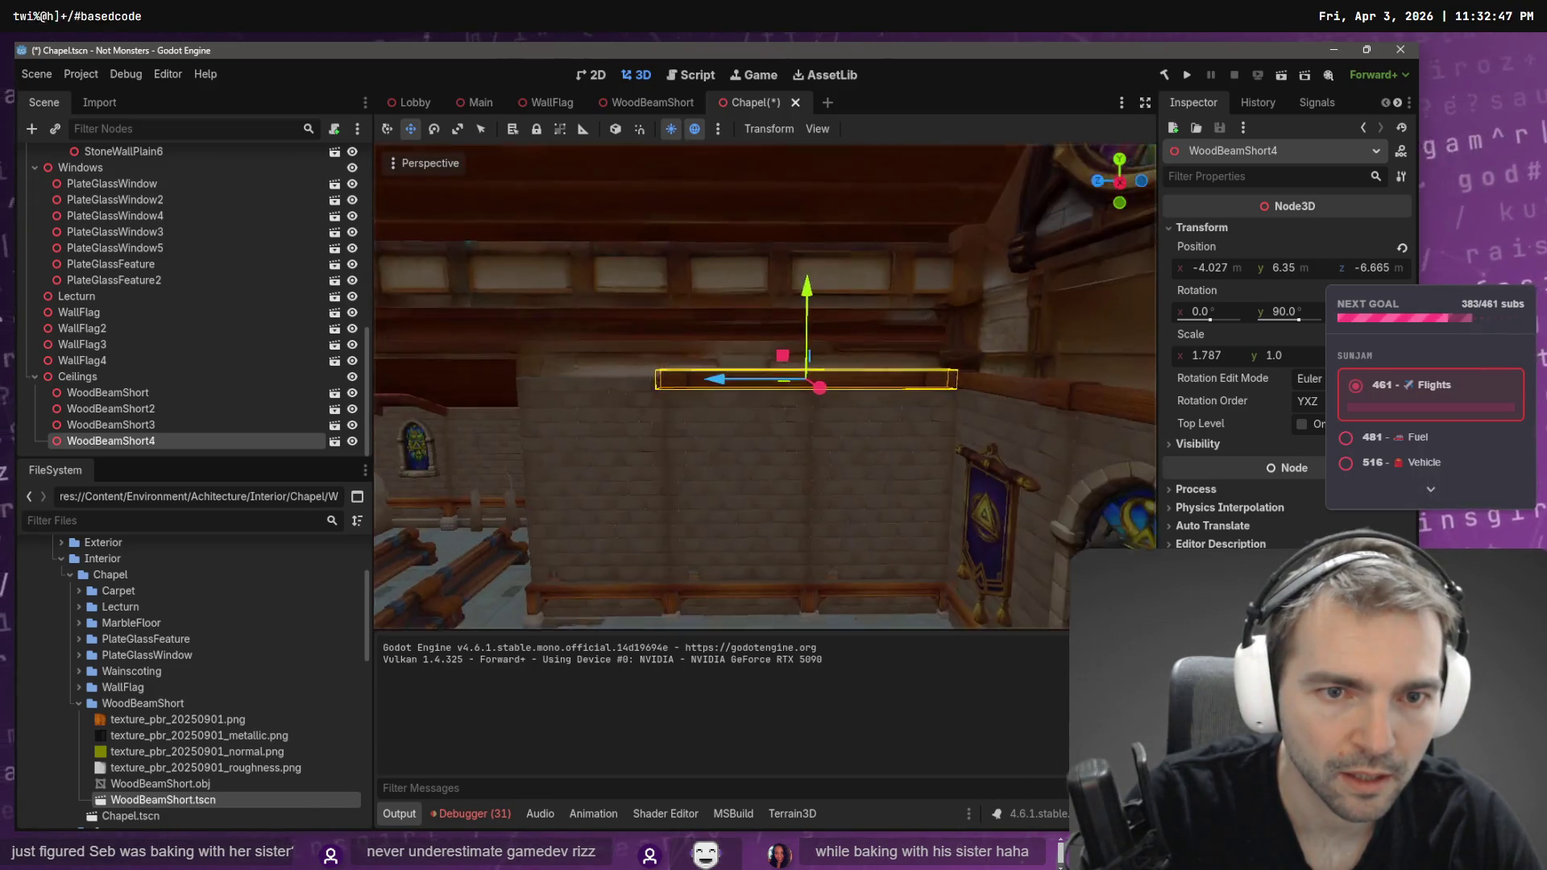
{"action": "key", "text": "ctrl+z"}
{"action": "key", "text": "ctrl+z"}
{"action": "key", "text": "r"}
{"action": "mouse_move", "coordinate": [825, 379]}
{"action": "left_mouse_down"}
{"action": "mouse_move", "coordinate": [838, 374]}
{"action": "mouse_move", "coordinate": [798, 380]}
{"action": "mouse_move", "coordinate": [801, 392]}
{"action": "left_mouse_up"}
{"action": "key", "text": "w"}
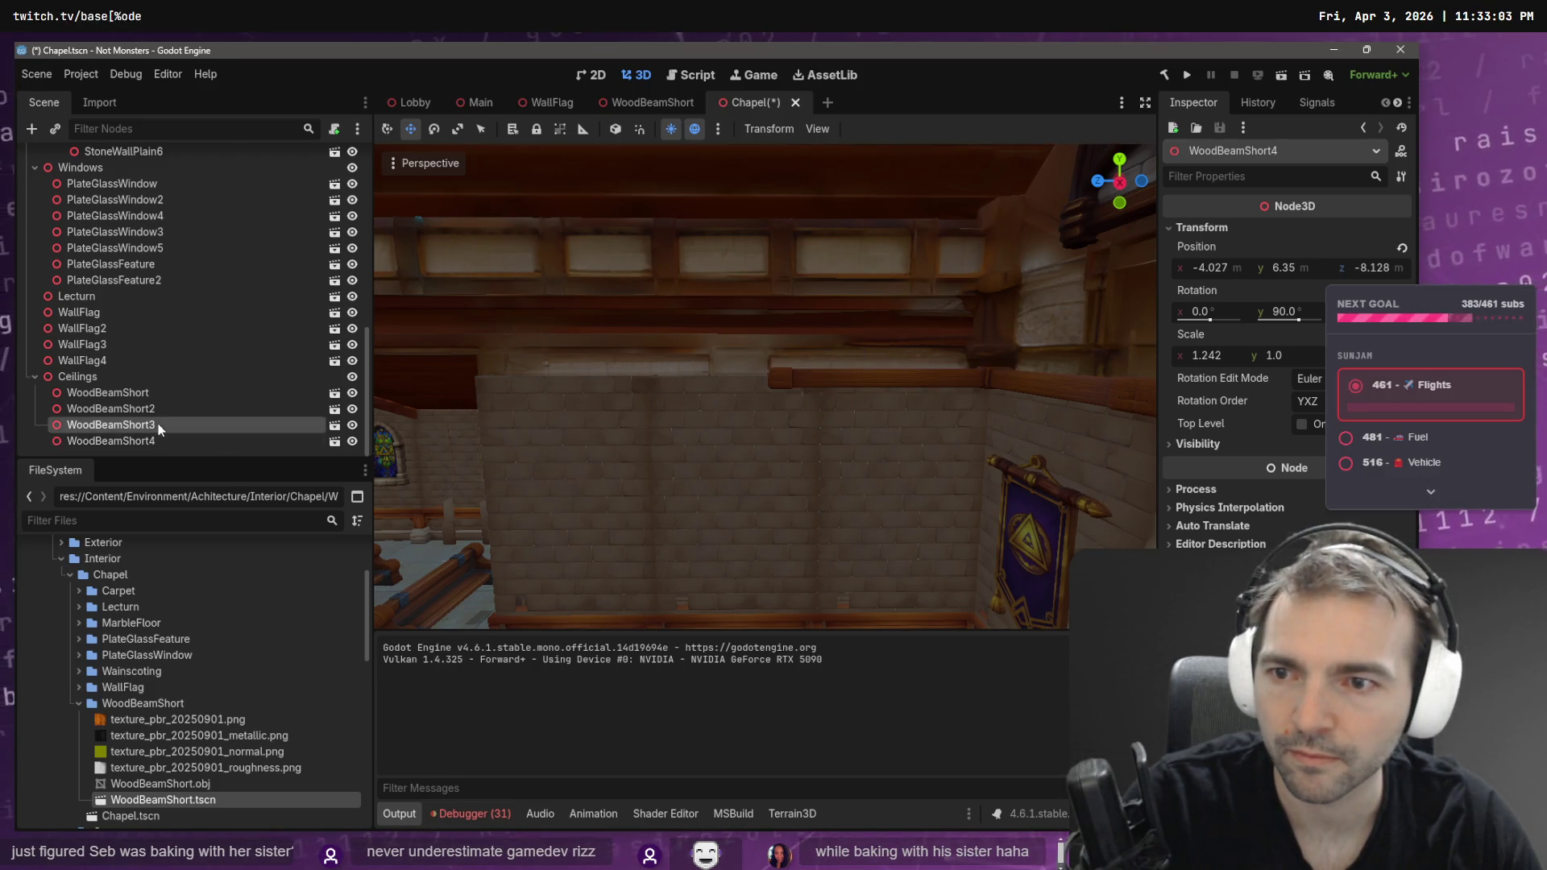
- Make a trial beam copy, lengthen WoodBeamShort4 slightly, then delete the trial copy
{"action": "left_click", "coordinate": [122, 378]}
{"action": "key", "text": "ctrl+d"}
{"action": "mouse_move", "coordinate": [764, 380]}
{"action": "left_mouse_down"}
{"action": "mouse_move", "coordinate": [538, 384]}
{"action": "mouse_move", "coordinate": [569, 385]}
{"action": "left_mouse_up"}
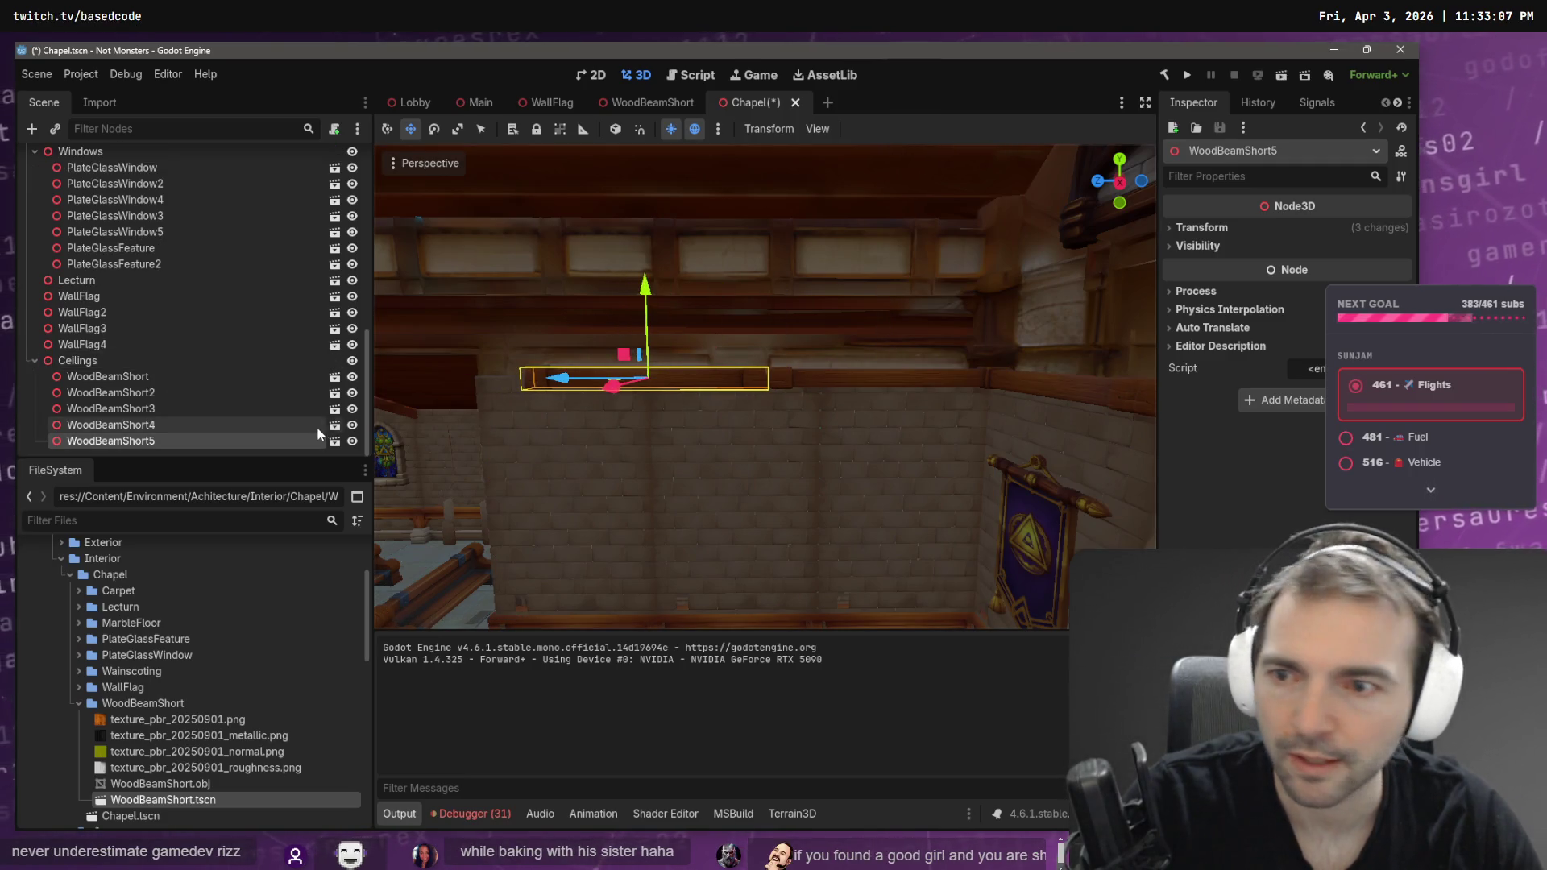
{"action": "left_click", "coordinate": [192, 425]}
{"action": "key", "text": "r"}
{"action": "left_click_drag", "start_coordinate": [801, 379], "coordinate": [792, 383]}
{"action": "key", "text": "w"}
{"action": "left_click", "coordinate": [697, 372]}
{"action": "key", "text": "Delete"}
{"action": "left_click", "coordinate": [673, 450]}
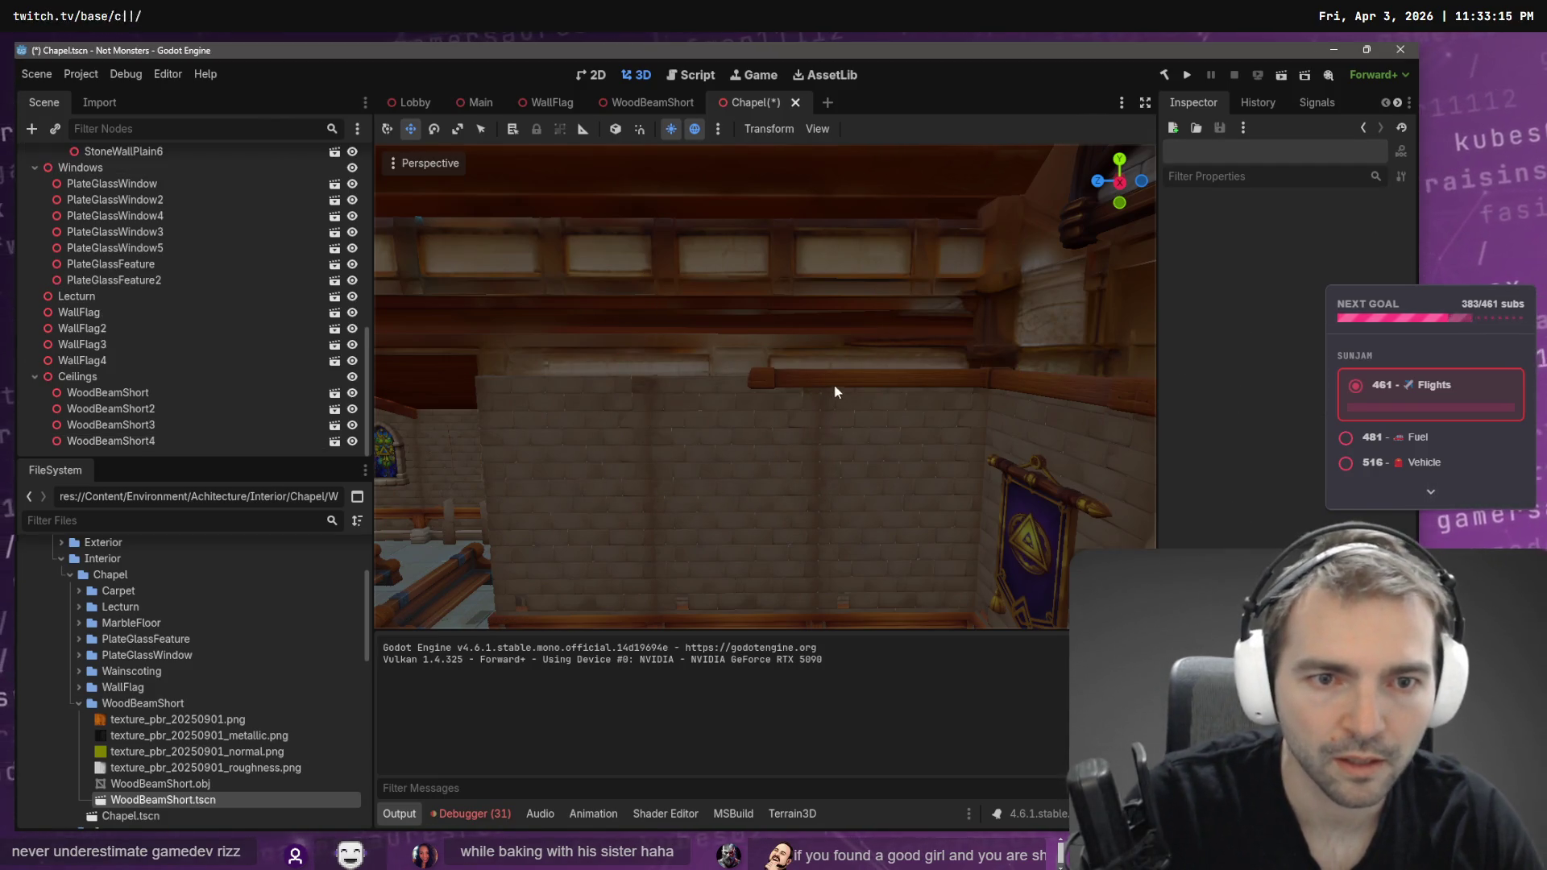
- Duplicate the beam again, slide the copy along the wall, then delete it
{"action": "left_click", "coordinate": [836, 377]}
{"action": "double_click", "coordinate": [121, 374]}
{"action": "key", "text": "ctrl+d"}
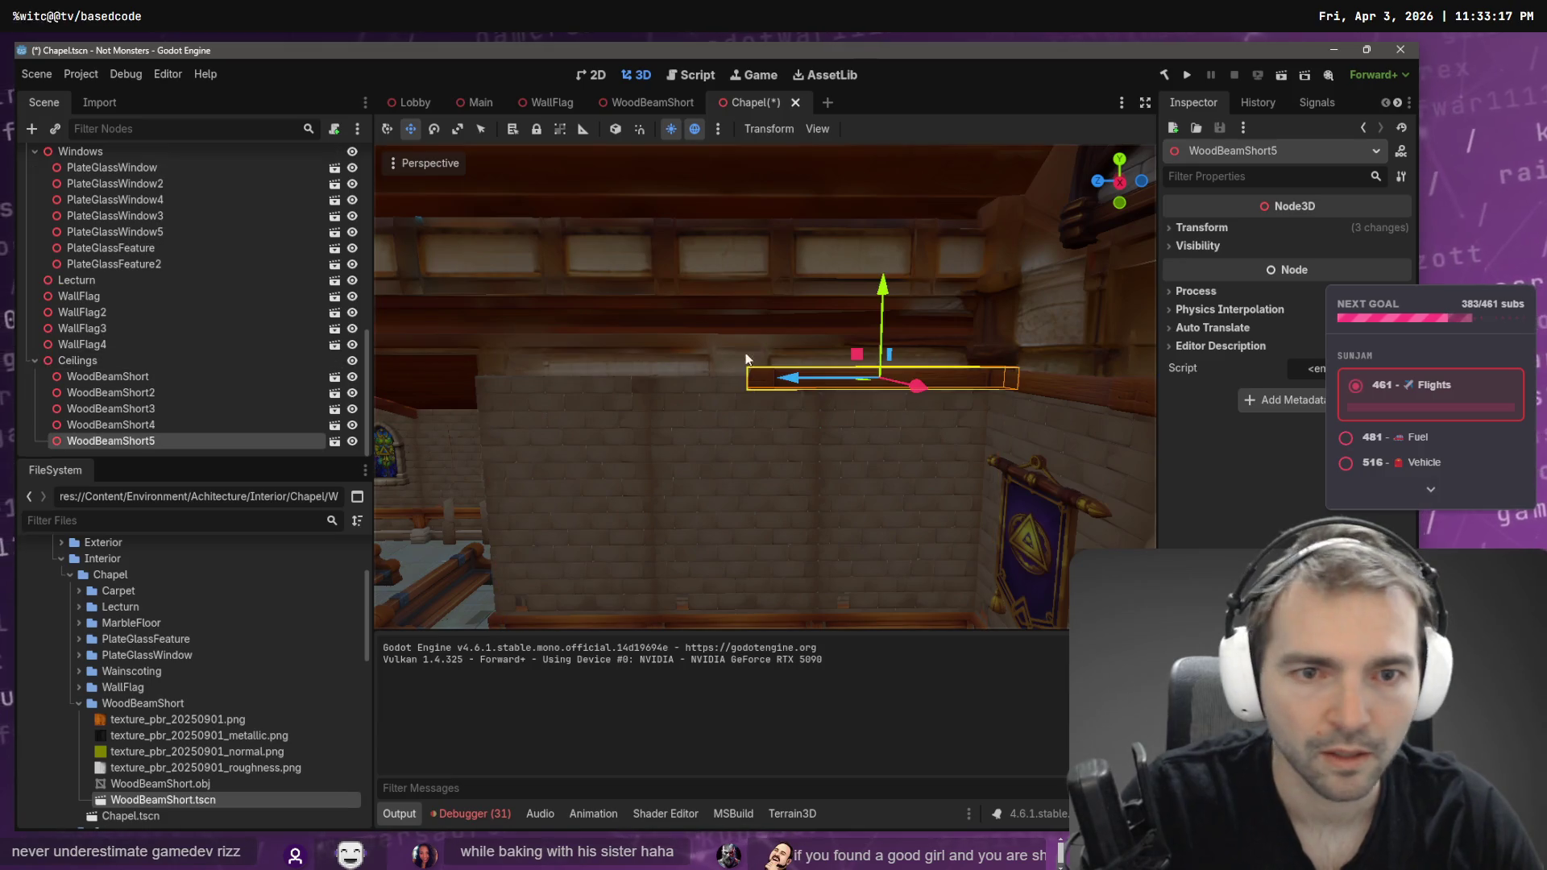
{"action": "left_click_drag", "start_coordinate": [782, 374], "coordinate": [537, 386]}
{"action": "key", "text": "r"}
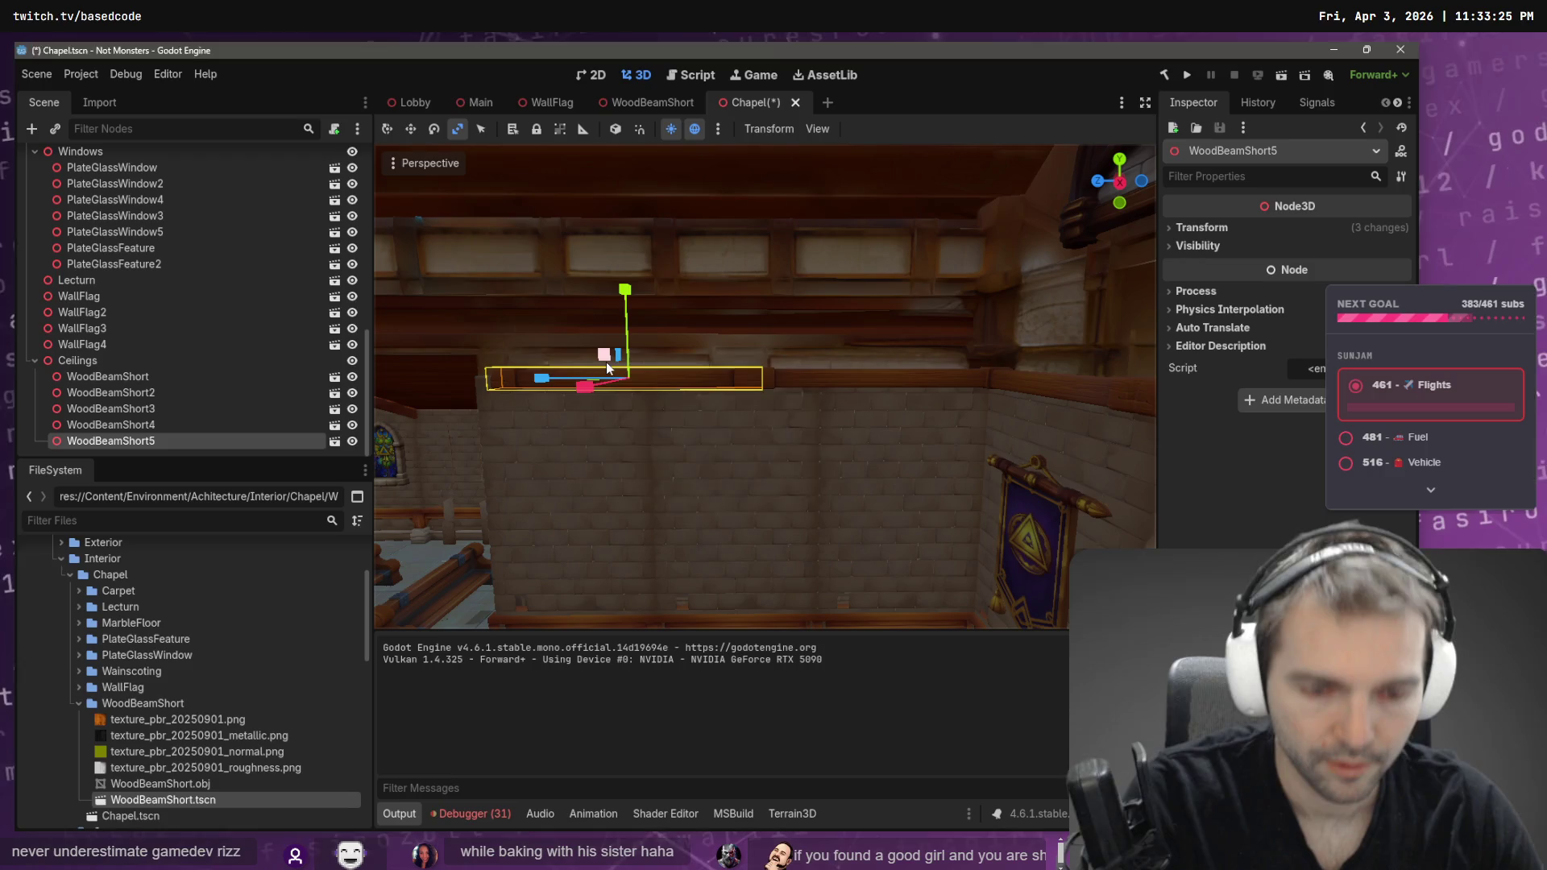
{"action": "key", "text": "Delete"}
{"action": "key", "text": "Return"}
- Lengthen WoodBeamShort4 to X scale 1.498 and duplicate it as WoodBeamShort5
{"action": "left_click", "coordinate": [802, 381]}
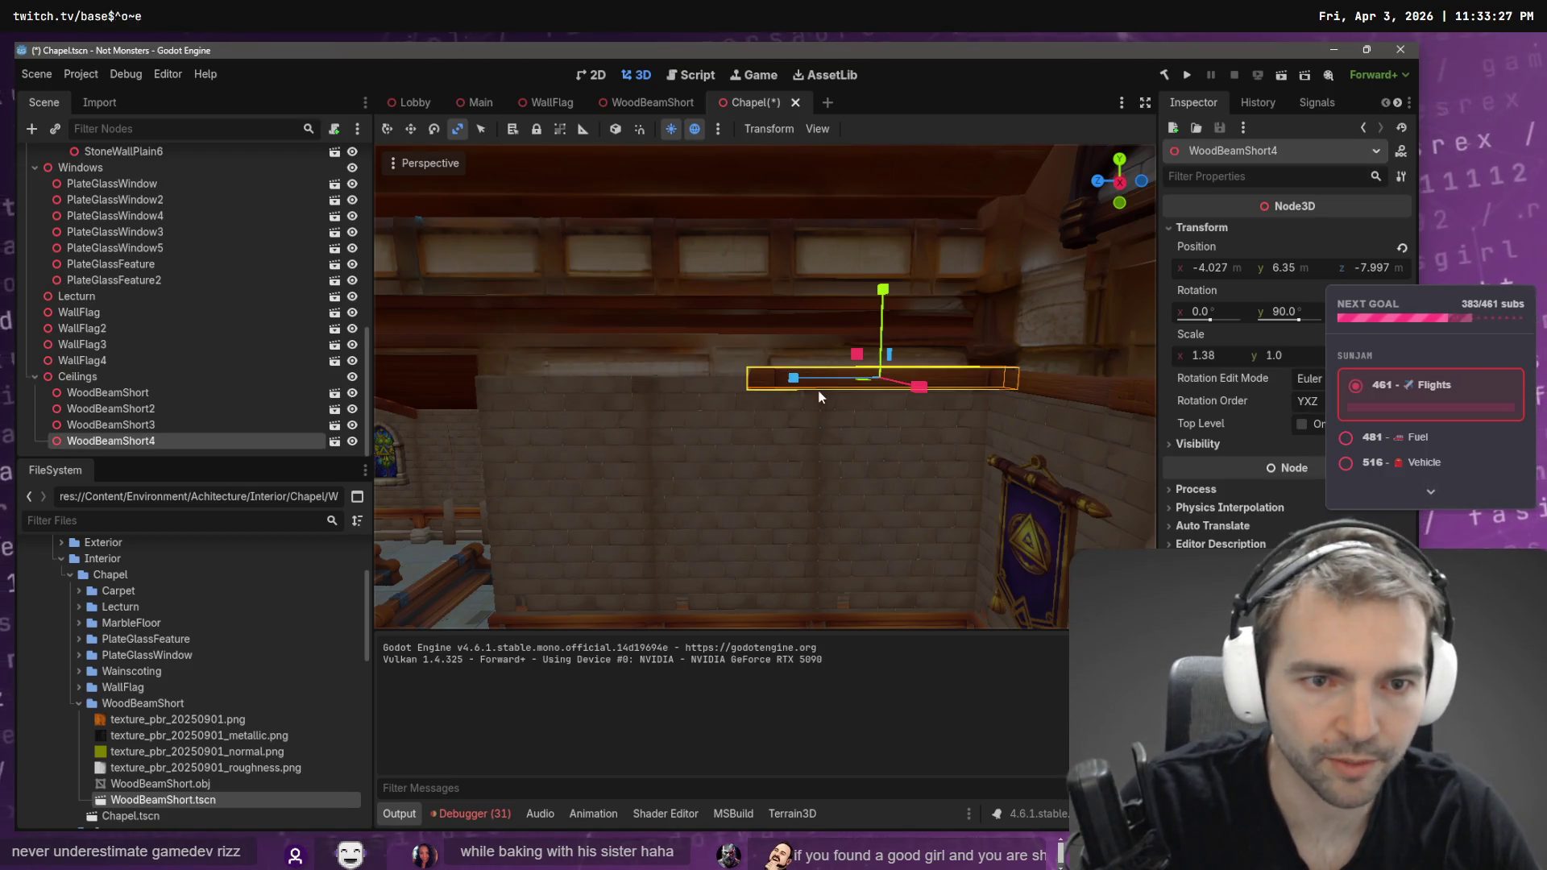
{"action": "left_click_drag", "start_coordinate": [795, 380], "coordinate": [536, 381]}
{"action": "key", "text": "w"}
{"action": "key", "text": "ctrl+d"}
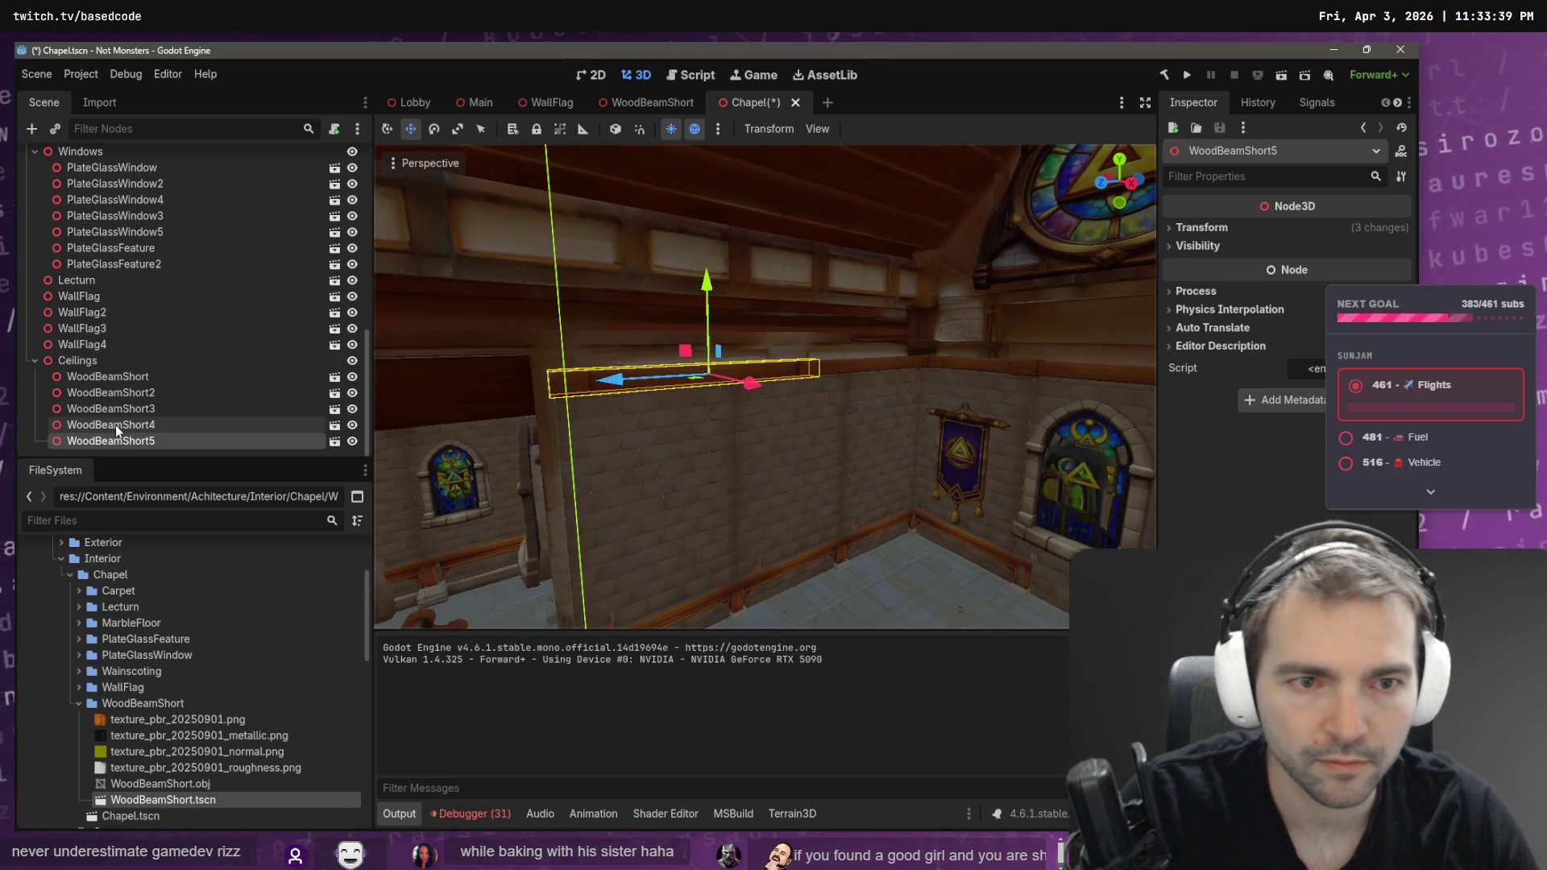
- Duplicate WoodBeamShort4 and 5 into WoodBeamShort6 and 7, placed further along the wall on X
{"action": "left_click", "coordinate": [114, 424]}
{"action": "left_click", "coordinate": [123, 439], "text": "ctrl"}
{"action": "key", "text": "ctrl+d"}
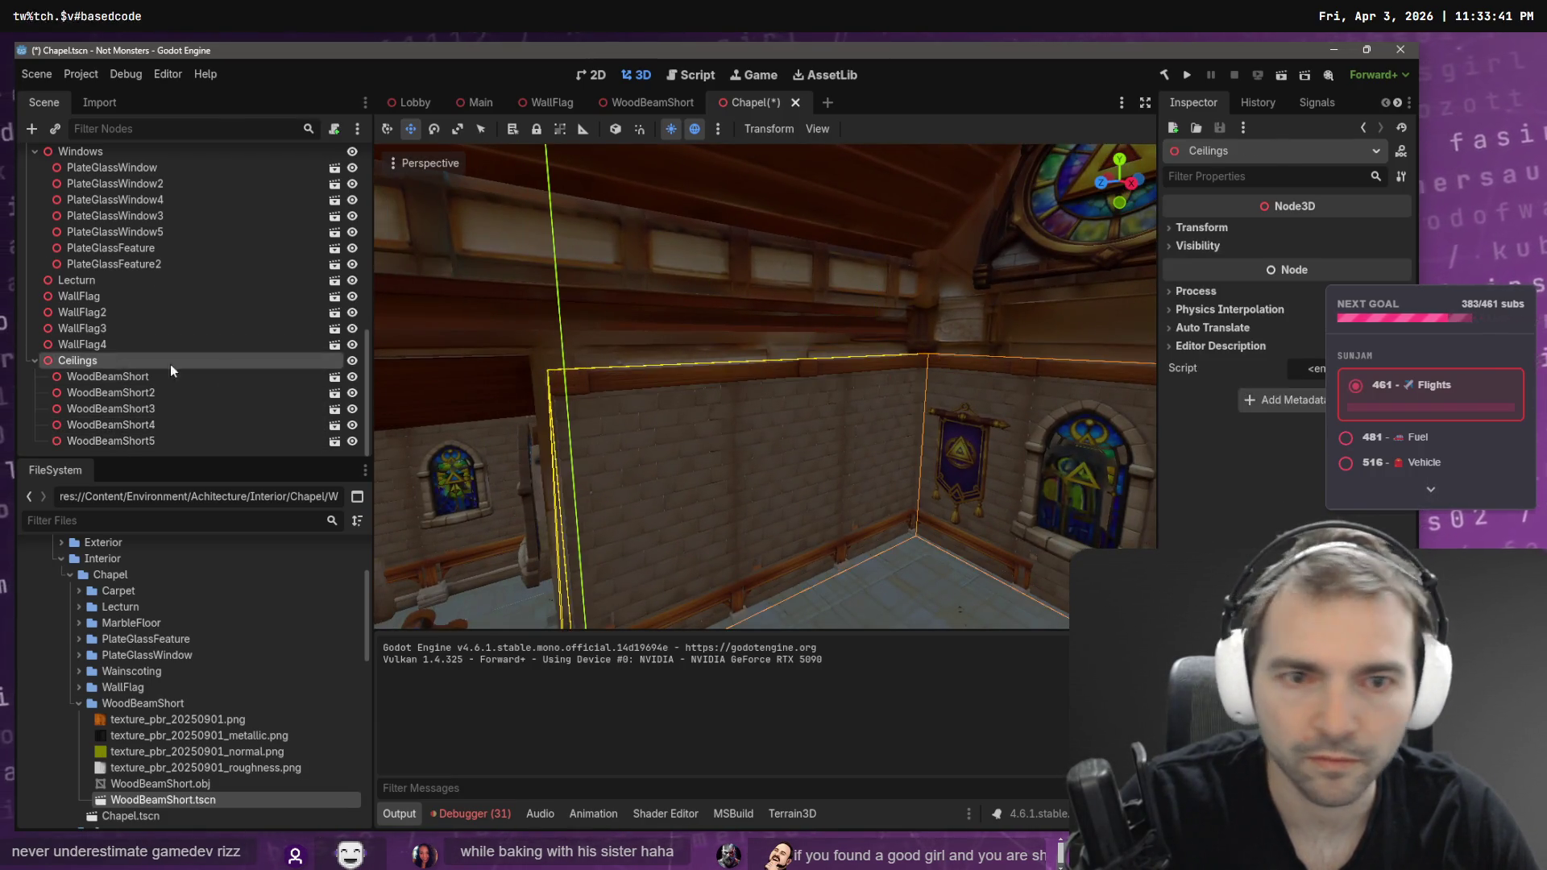
{"action": "left_click_drag", "start_coordinate": [644, 411], "coordinate": [939, 413]}
{"action": "key", "text": "f"}
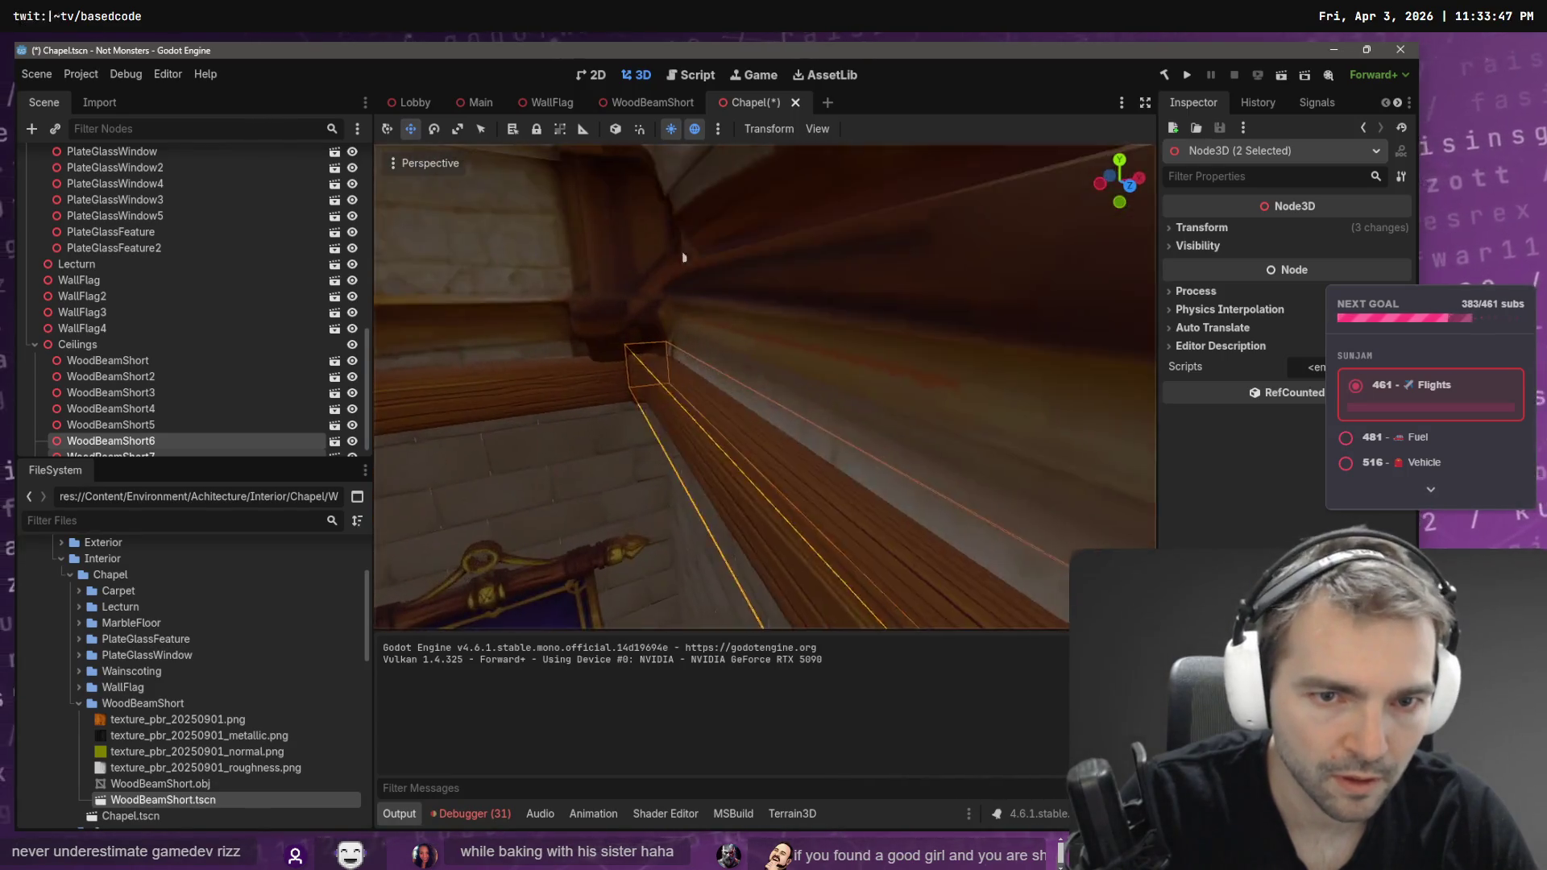
{"action": "scroll", "coordinate": [1122, 422], "scroll_direction": "down", "scroll_amount": 5}
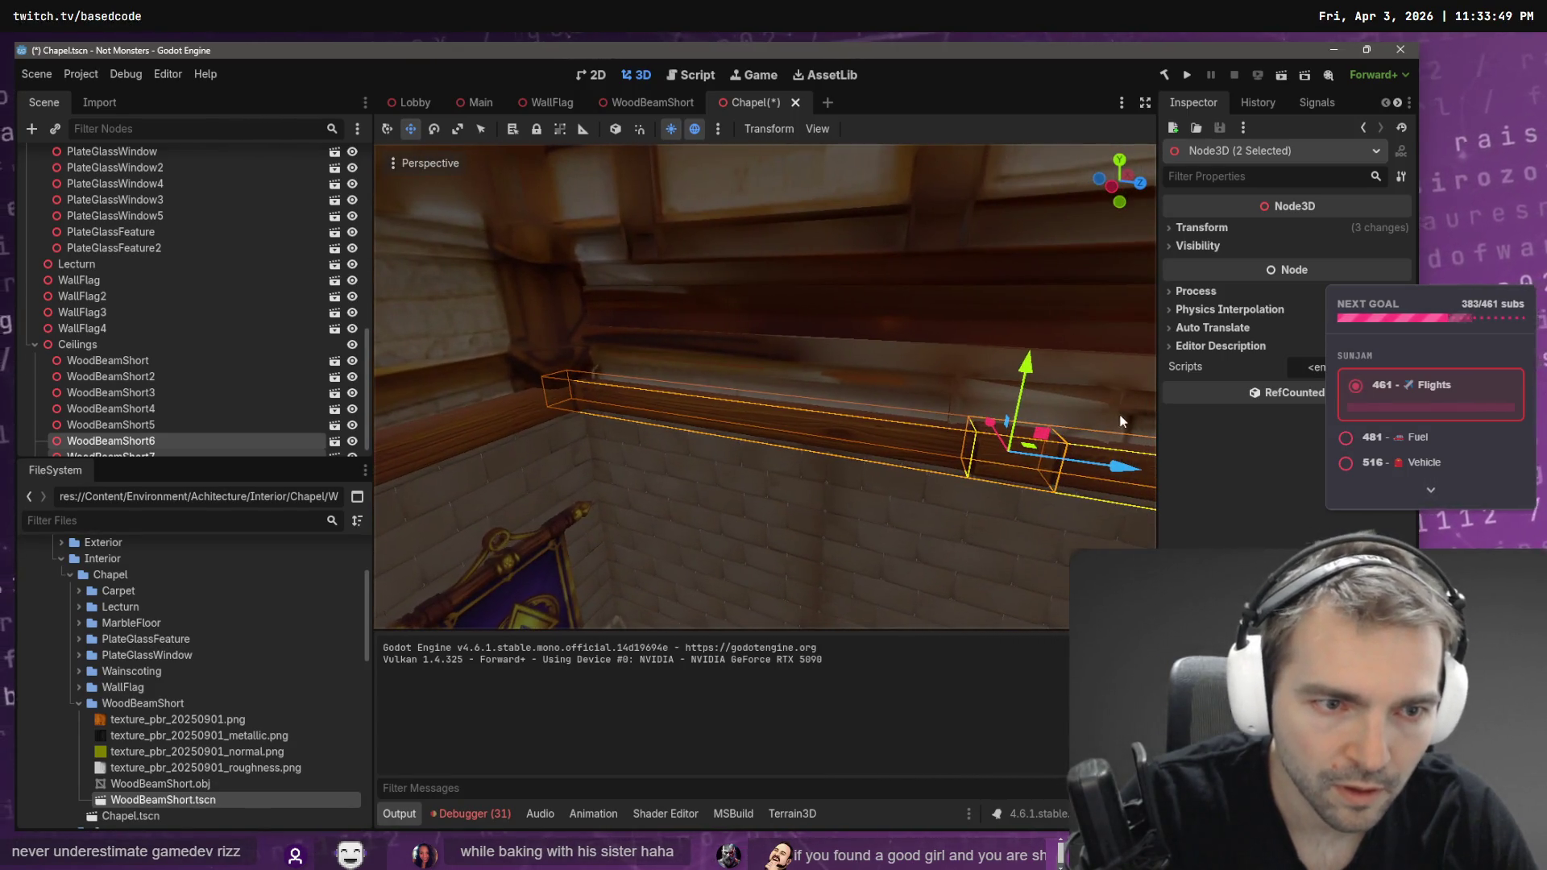
{"action": "mouse_move", "coordinate": [996, 423]}
{"action": "left_mouse_down"}
{"action": "mouse_move", "coordinate": [978, 474]}
{"action": "mouse_move", "coordinate": [960, 477]}
{"action": "mouse_move", "coordinate": [879, 403]}
{"action": "mouse_move", "coordinate": [933, 460]}
{"action": "left_mouse_up"}
{"action": "key", "text": "ctrl+z"}
- Save the Chapel scene and select the Blockout node
{"action": "key", "text": "ctrl+s"}
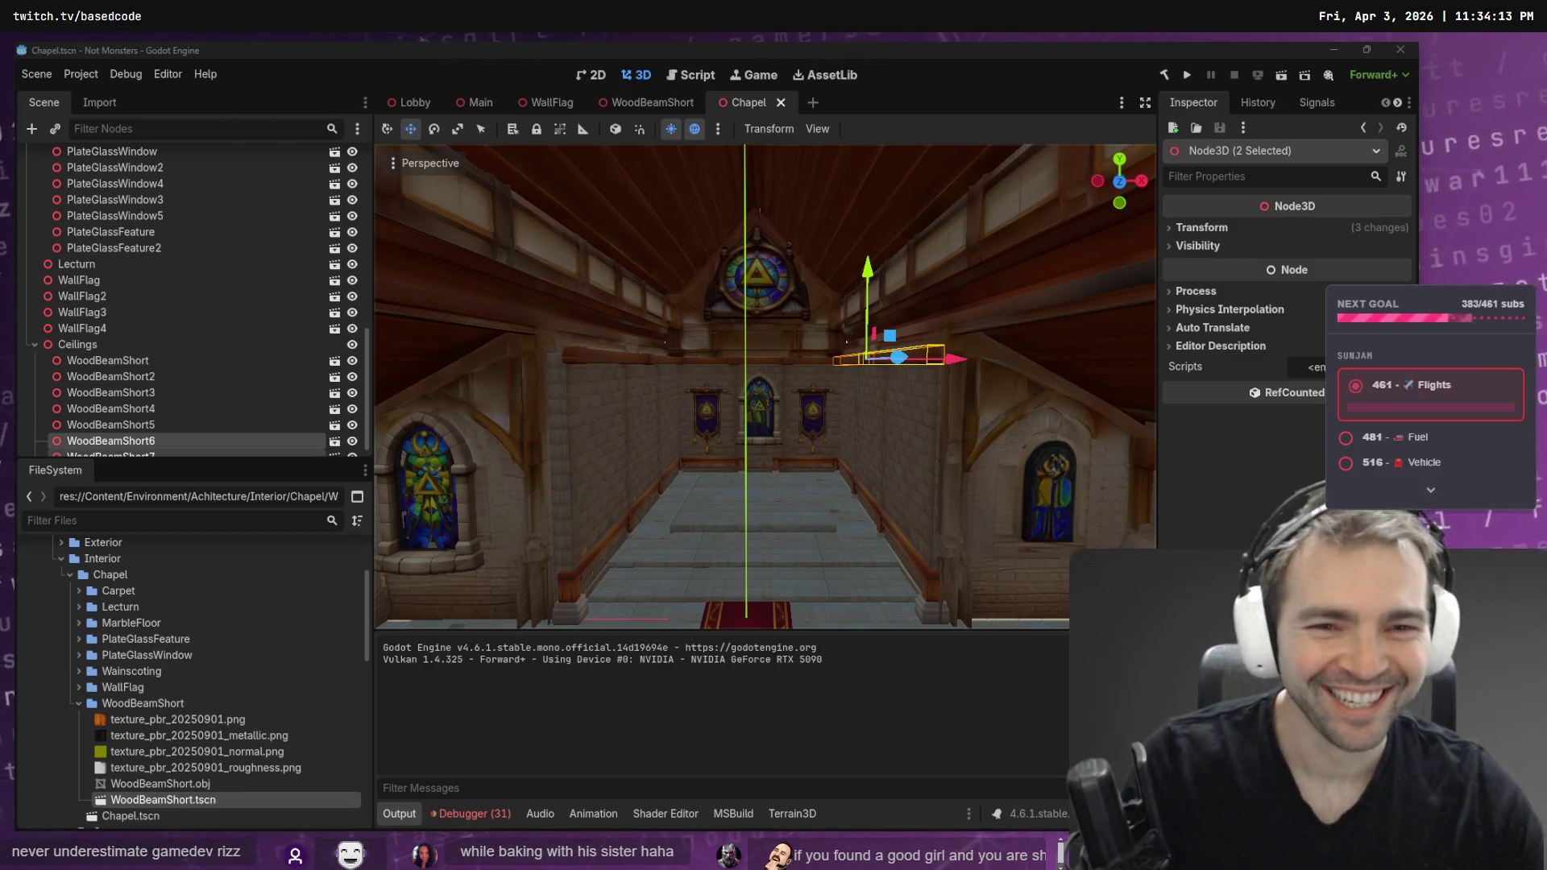
{"action": "left_click", "coordinate": [814, 280]}
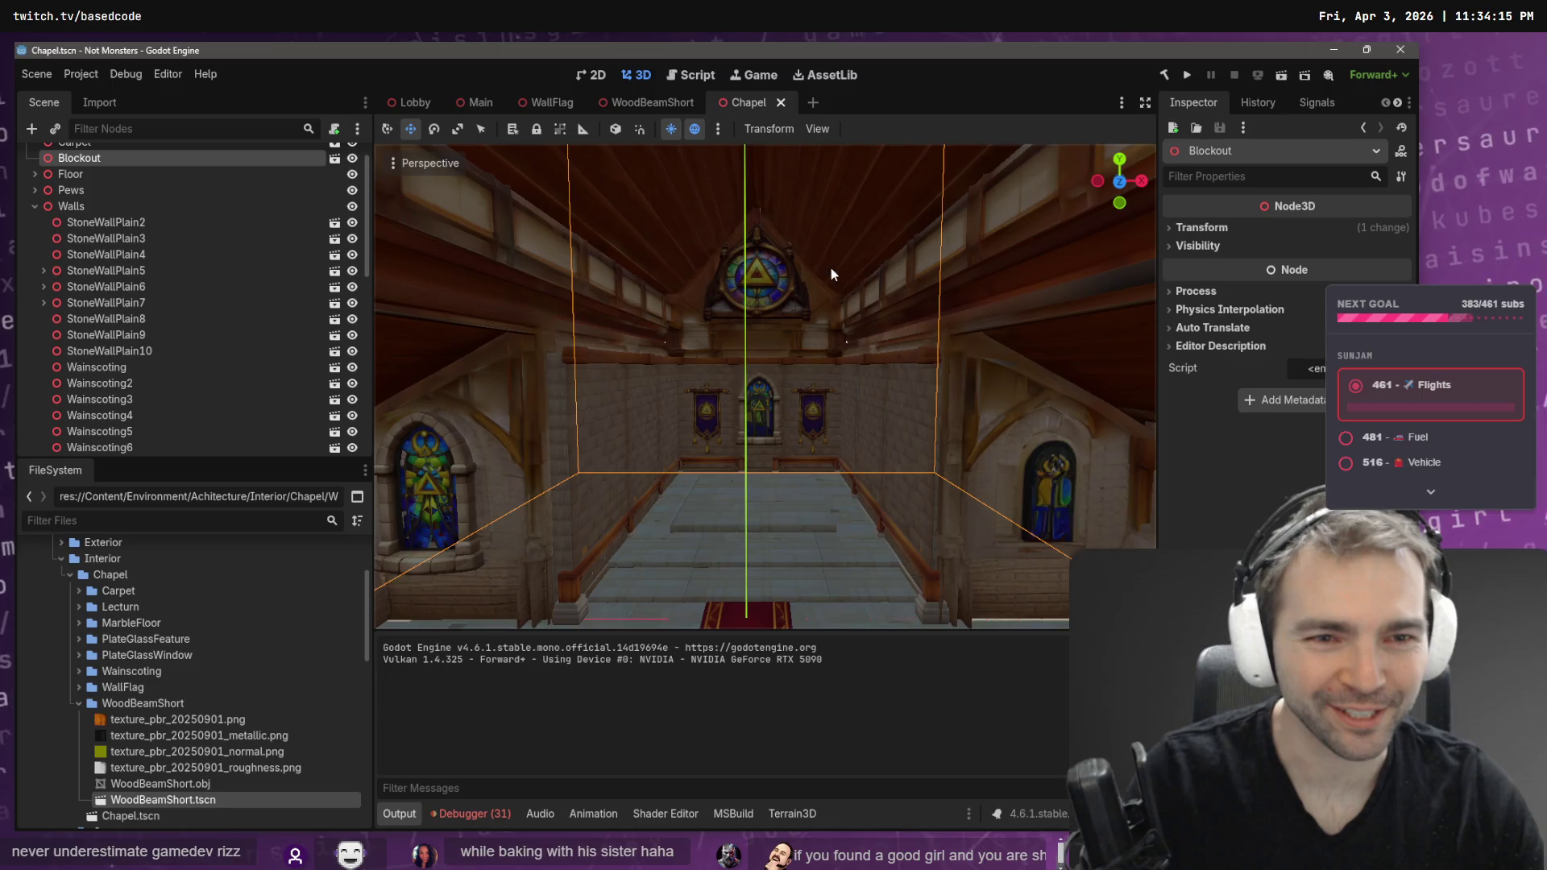
{"action": "scroll", "coordinate": [830, 268], "scroll_direction": "up", "scroll_amount": 3}
{"action": "scroll", "coordinate": [764, 386], "scroll_direction": "up", "scroll_amount": 5}
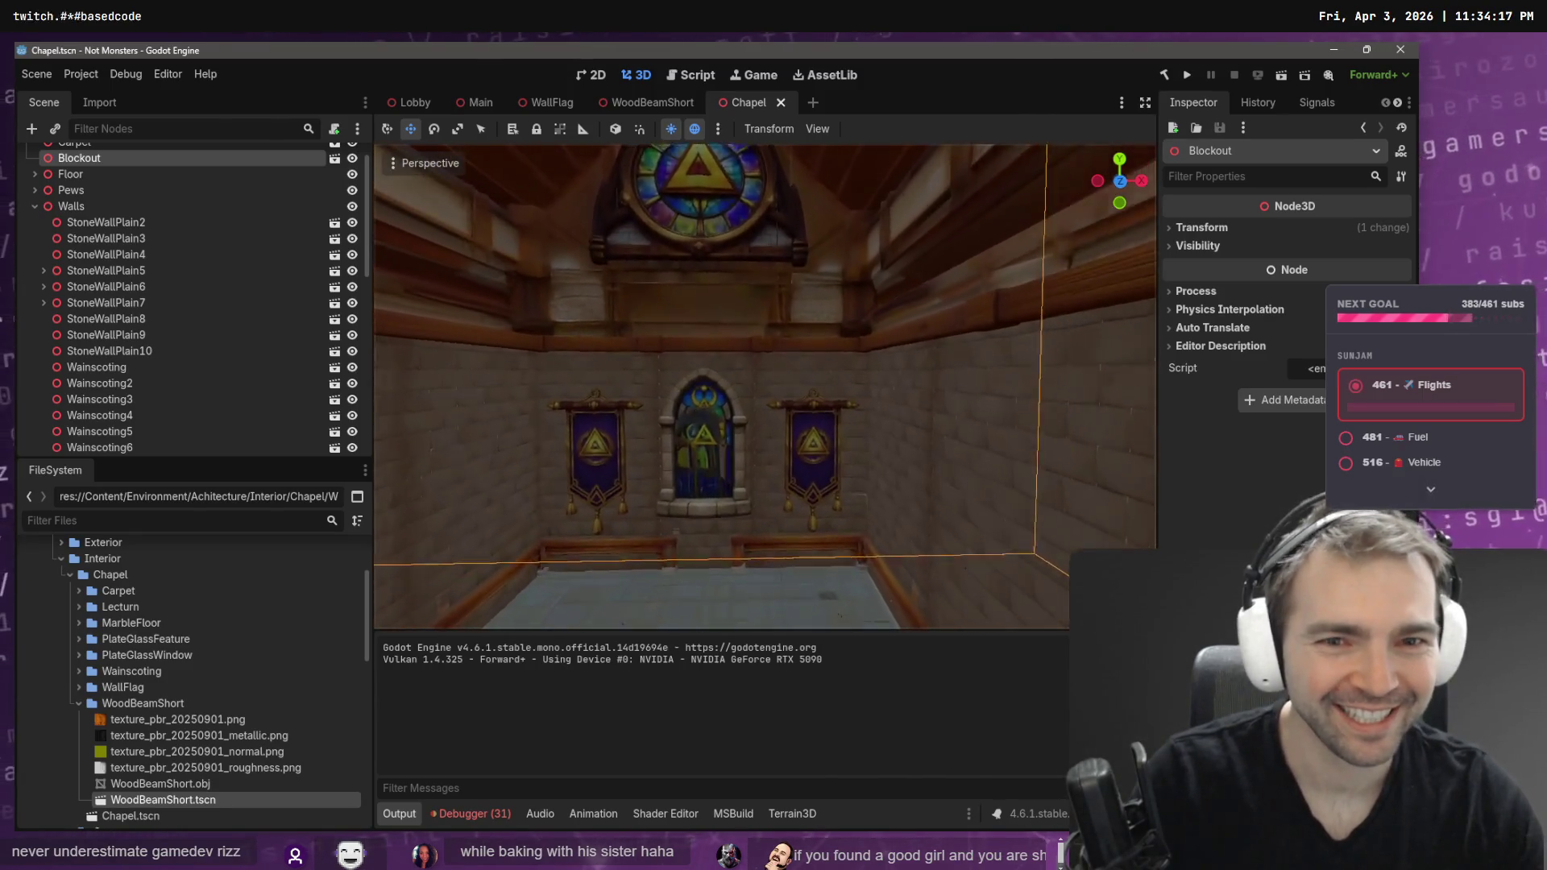
{"action": "scroll", "coordinate": [764, 387], "scroll_direction": "up", "scroll_amount": 5}
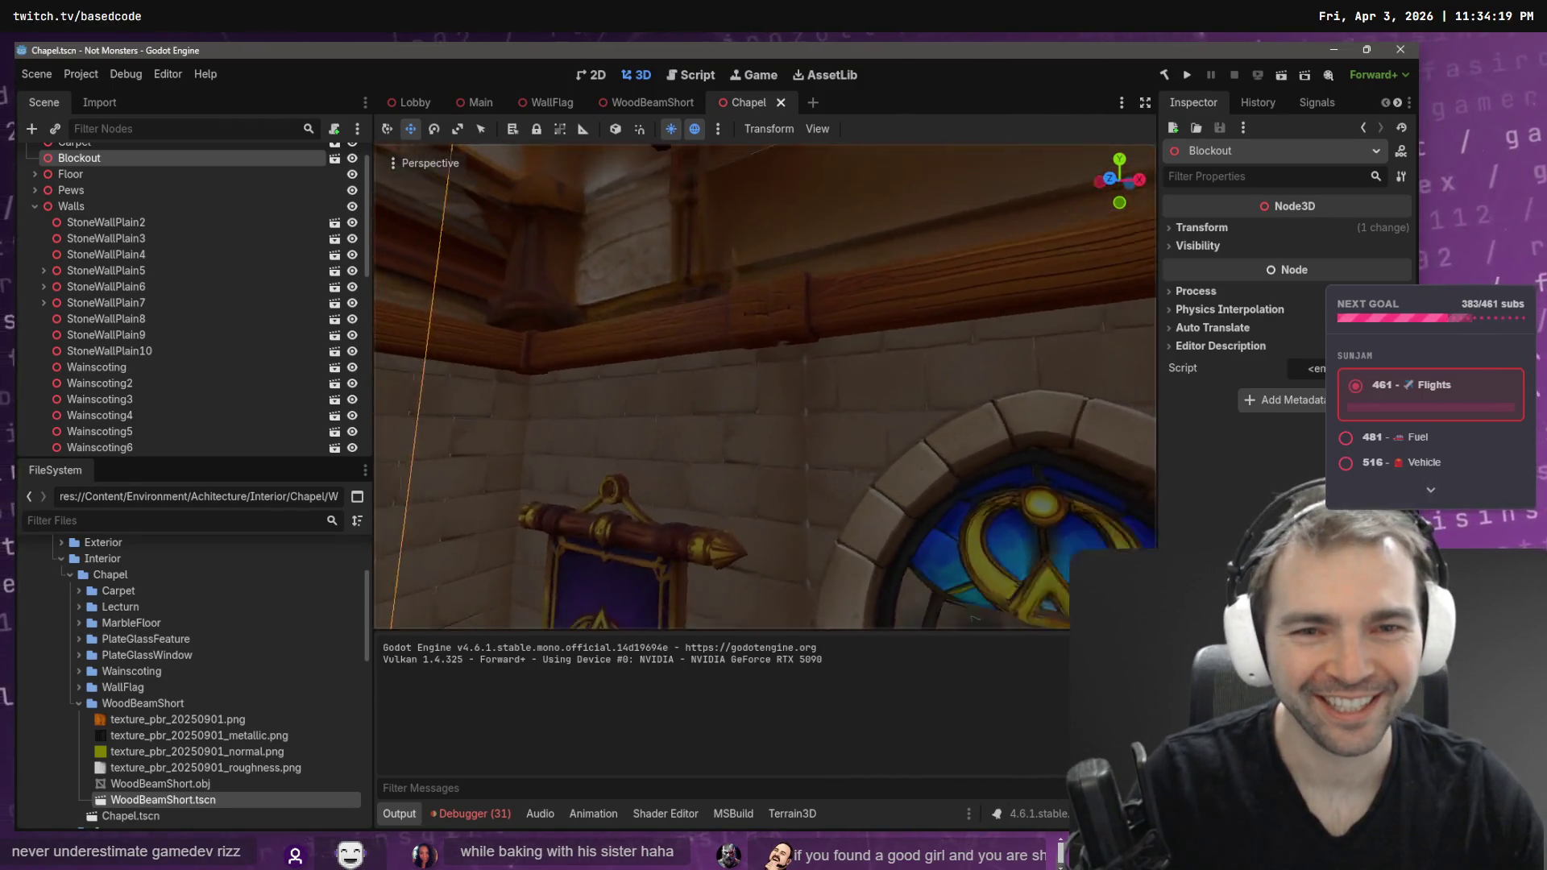
- Select three wood beams on the wall and duplicate them
{"action": "left_click_drag", "start_coordinate": [631, 441], "coordinate": [631, 441]}
{"action": "left_click_drag", "start_coordinate": [743, 359], "coordinate": [743, 360]}
{"action": "left_click", "coordinate": [658, 445]}
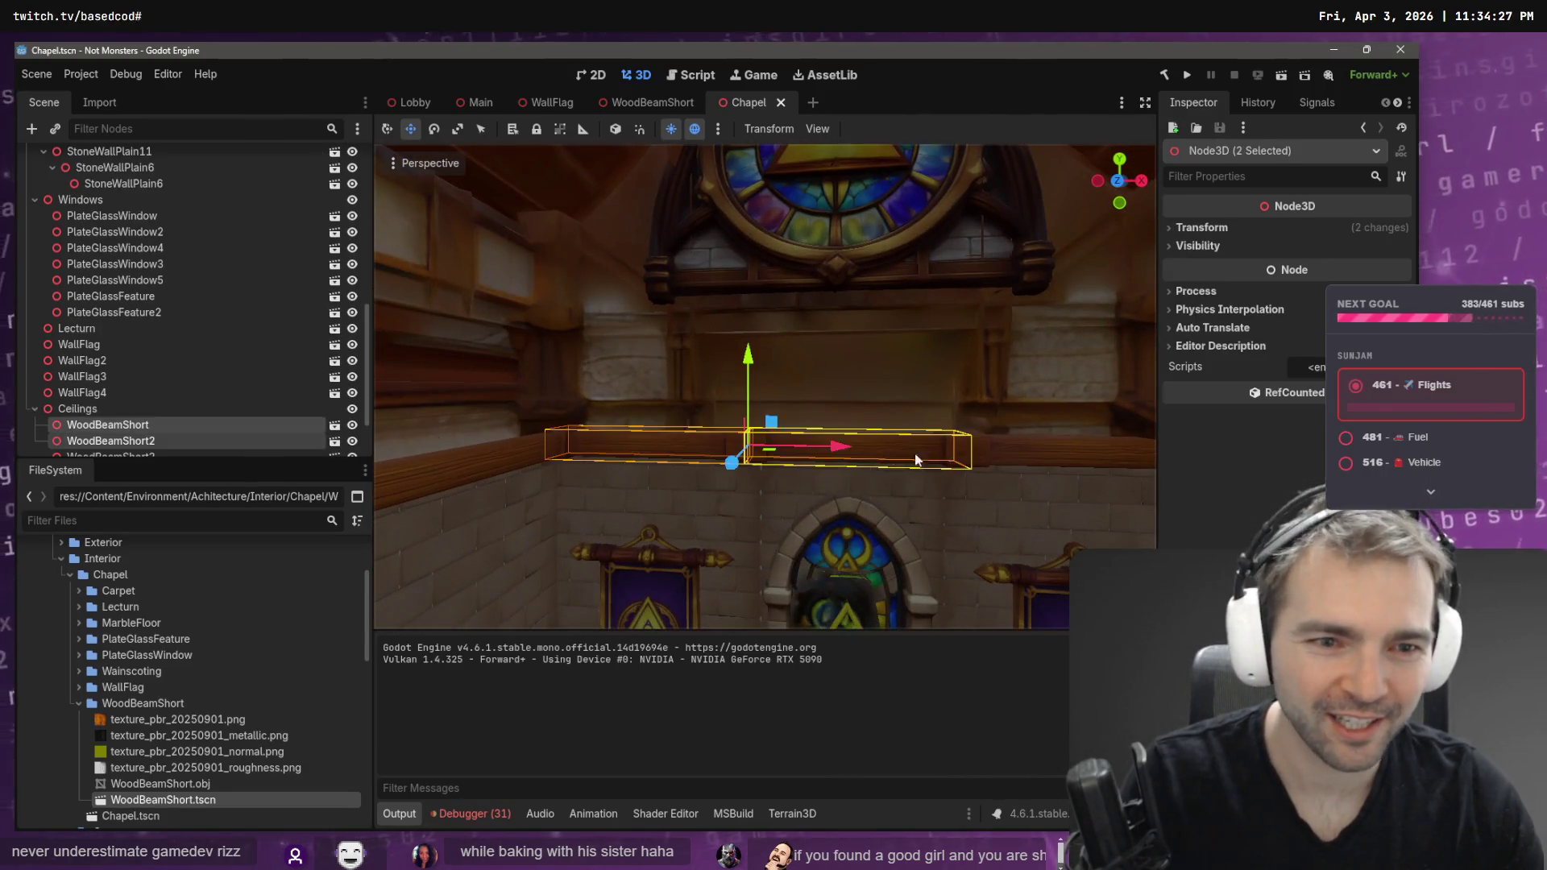
{"action": "left_click", "coordinate": [892, 452], "text": "shift"}
{"action": "left_click", "coordinate": [1025, 457], "text": "shift"}
{"action": "scroll", "coordinate": [1025, 457], "scroll_direction": "down", "scroll_amount": 2}
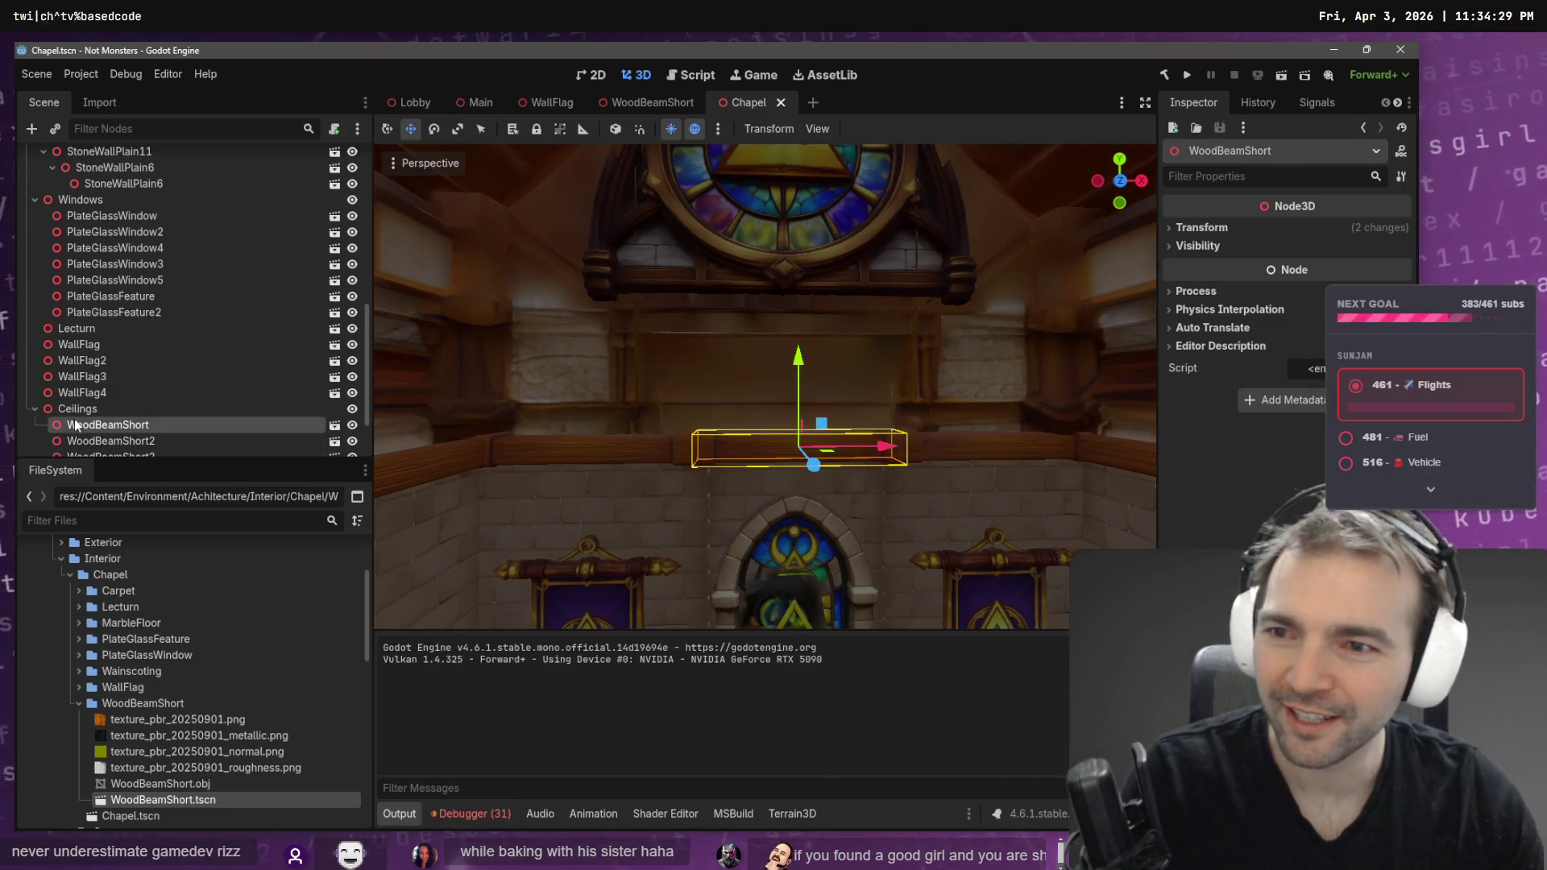
{"action": "key", "text": "ctrl+d"}
- Move the three beam copies along Z onto the wall above the door, centred on X
{"action": "left_click_drag", "start_coordinate": [765, 387], "coordinate": [655, 408]}
{"action": "left_click_drag", "start_coordinate": [776, 547], "coordinate": [775, 546]}
{"action": "left_click_drag", "start_coordinate": [806, 232], "coordinate": [806, 232]}
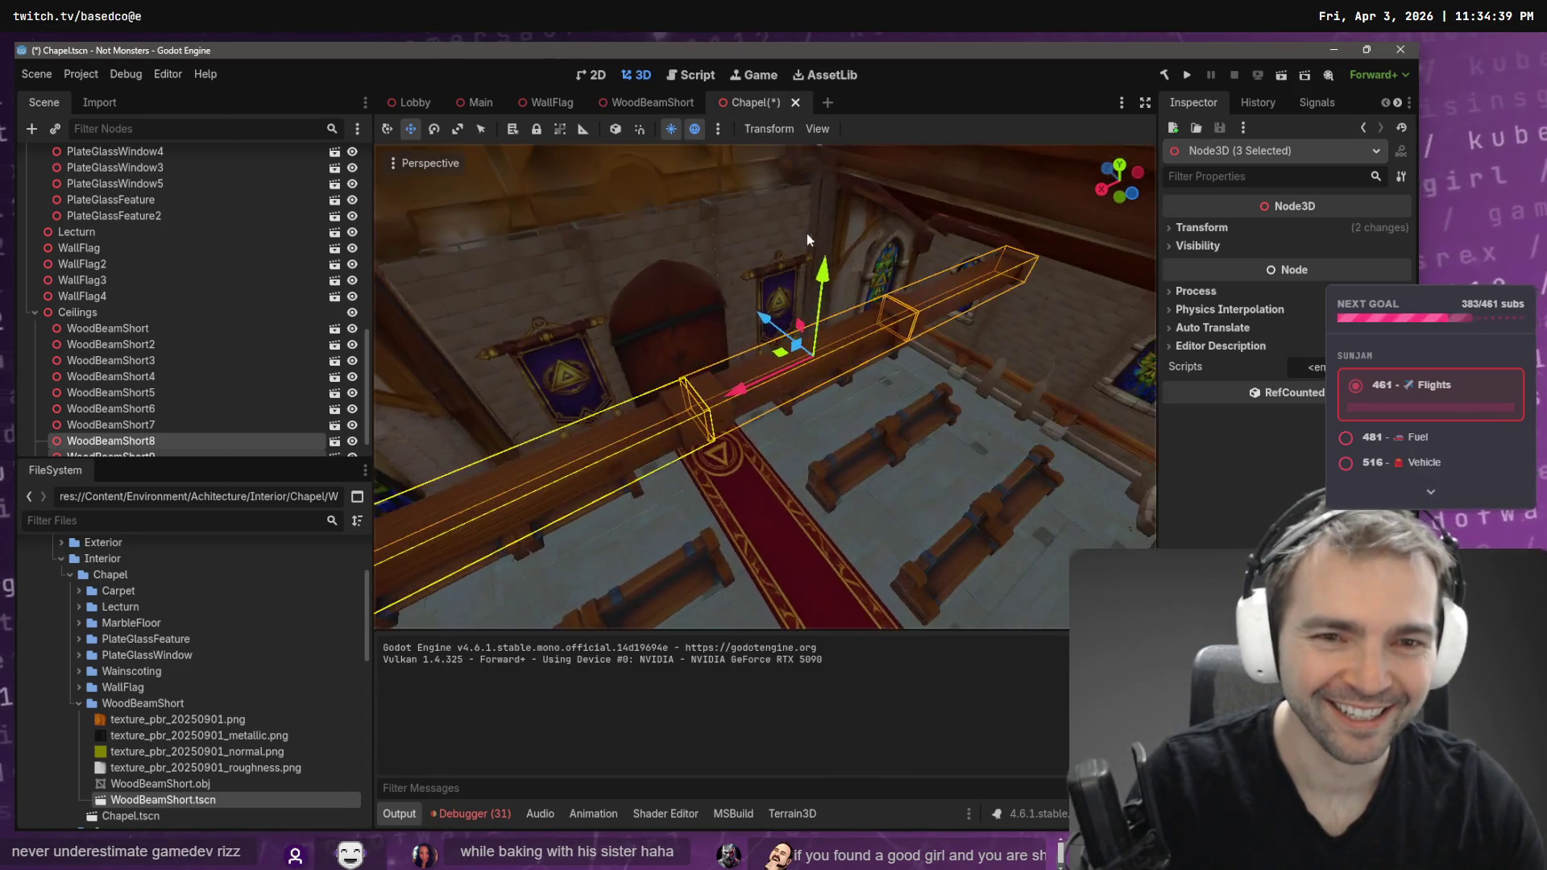
{"action": "mouse_move", "coordinate": [764, 313]}
{"action": "left_mouse_down"}
{"action": "mouse_move", "coordinate": [645, 245]}
{"action": "mouse_move", "coordinate": [600, 181]}
{"action": "mouse_move", "coordinate": [622, 205]}
{"action": "left_mouse_up"}
{"action": "left_click_drag", "start_coordinate": [764, 386], "coordinate": [764, 363]}
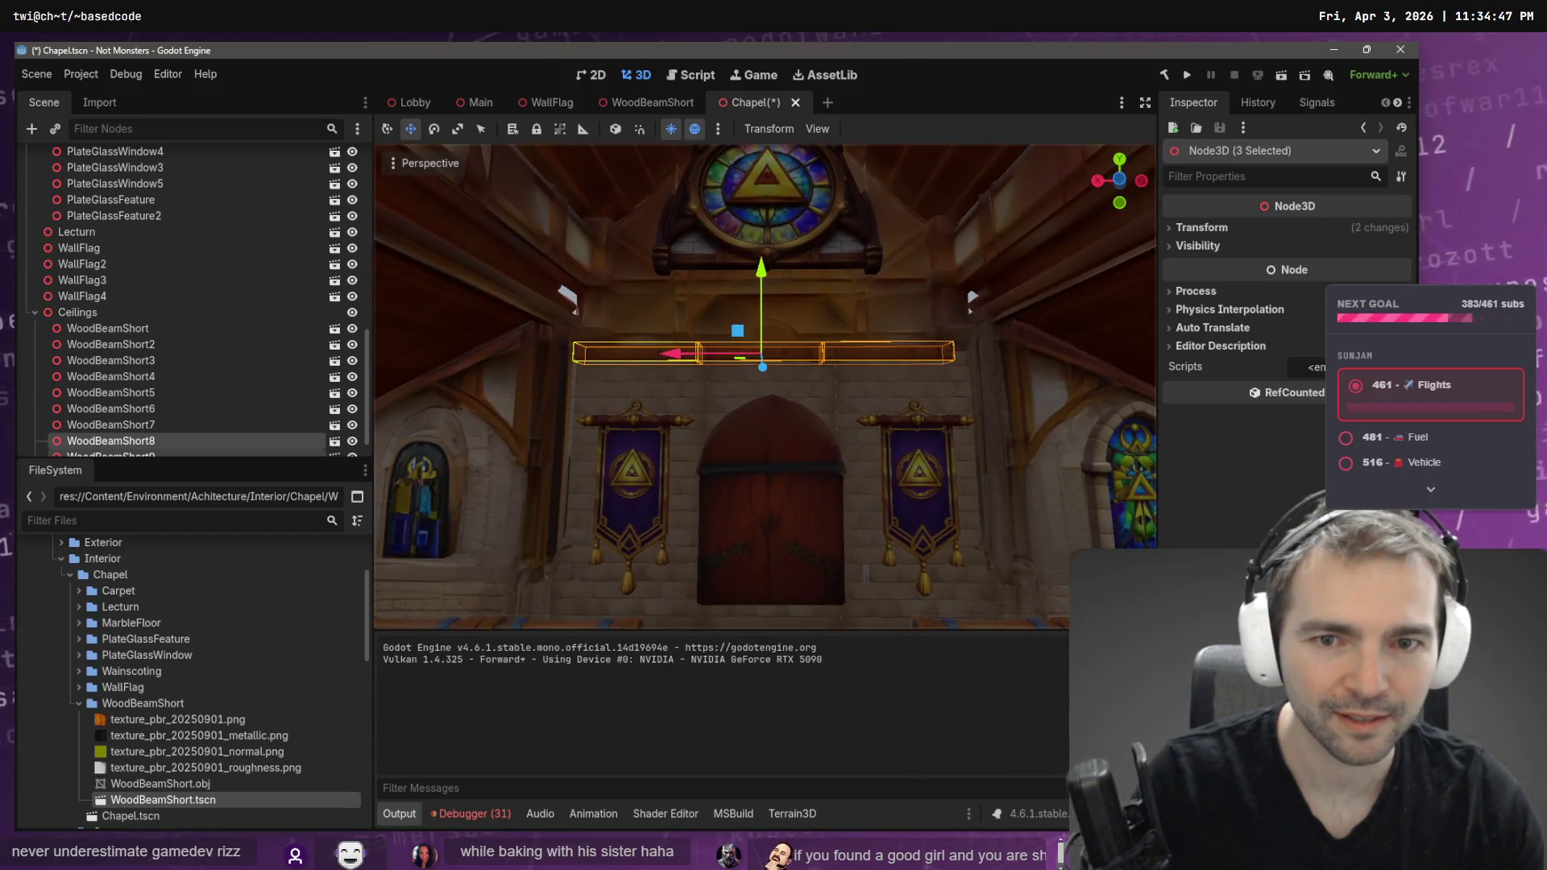
{"action": "left_click_drag", "start_coordinate": [671, 355], "coordinate": [677, 355]}
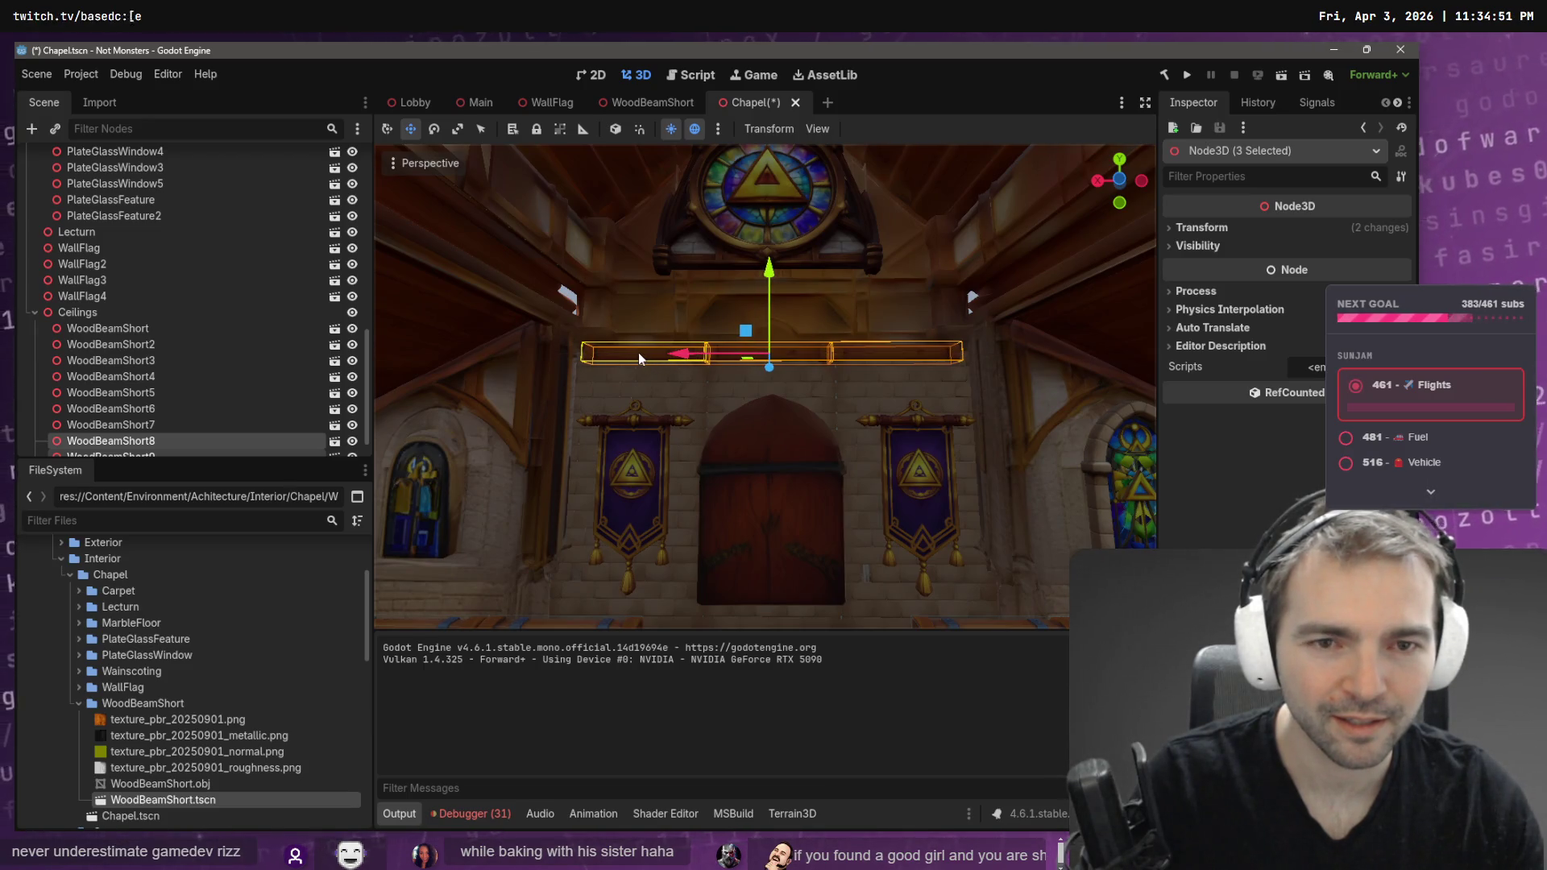
- Duplicate the middle beam, WoodBeamShort8, and shift the copy to the left
{"action": "left_click", "coordinate": [812, 369]}
{"action": "left_click", "coordinate": [788, 358]}
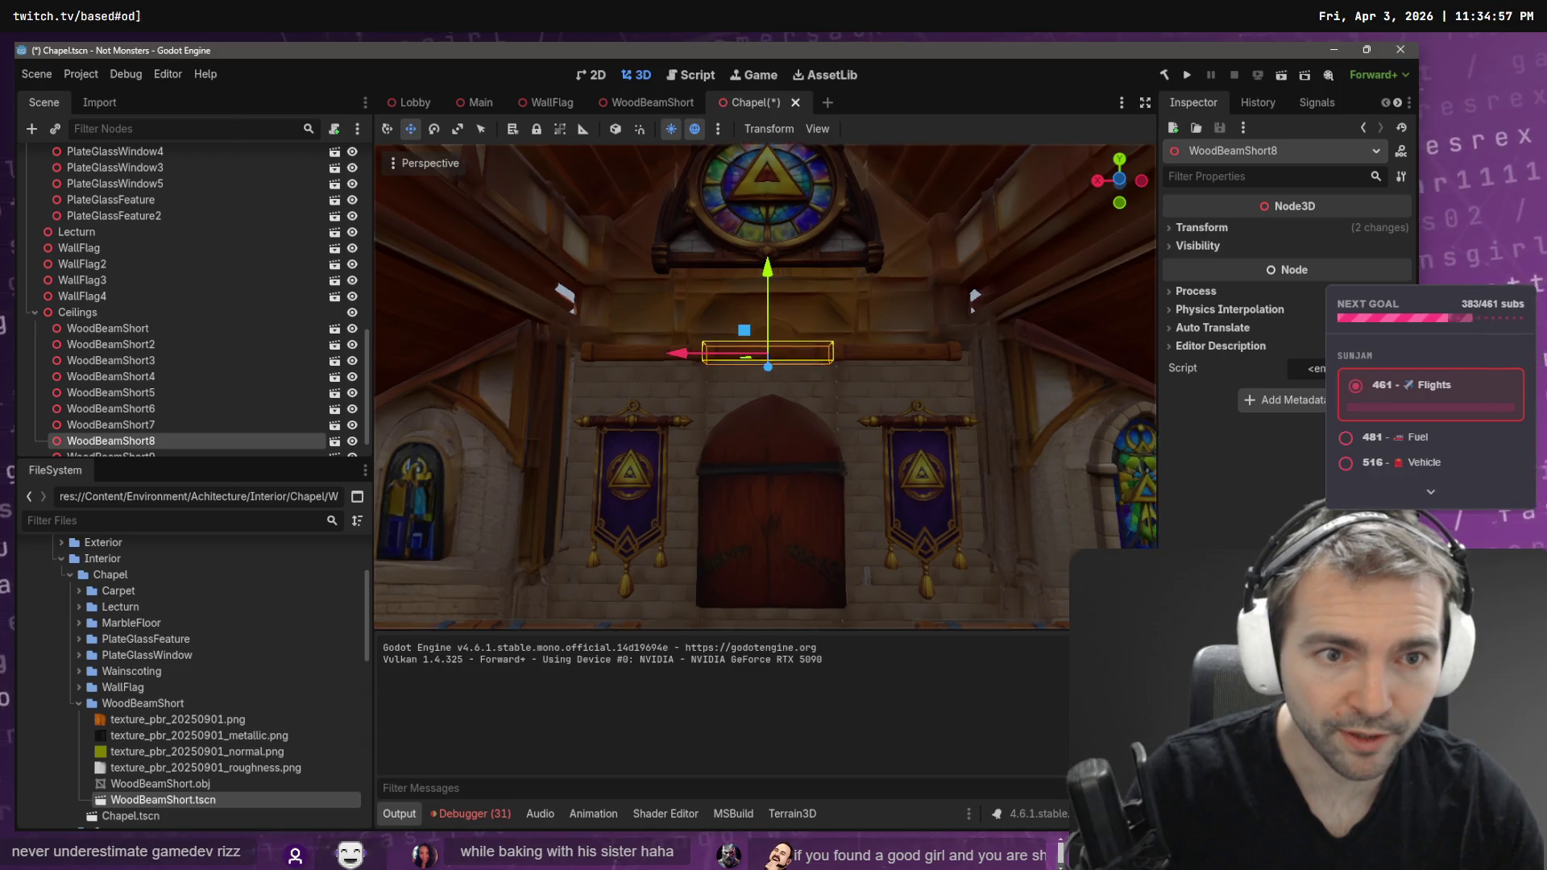
{"action": "scroll", "coordinate": [770, 395], "scroll_direction": "up", "scroll_amount": 5}
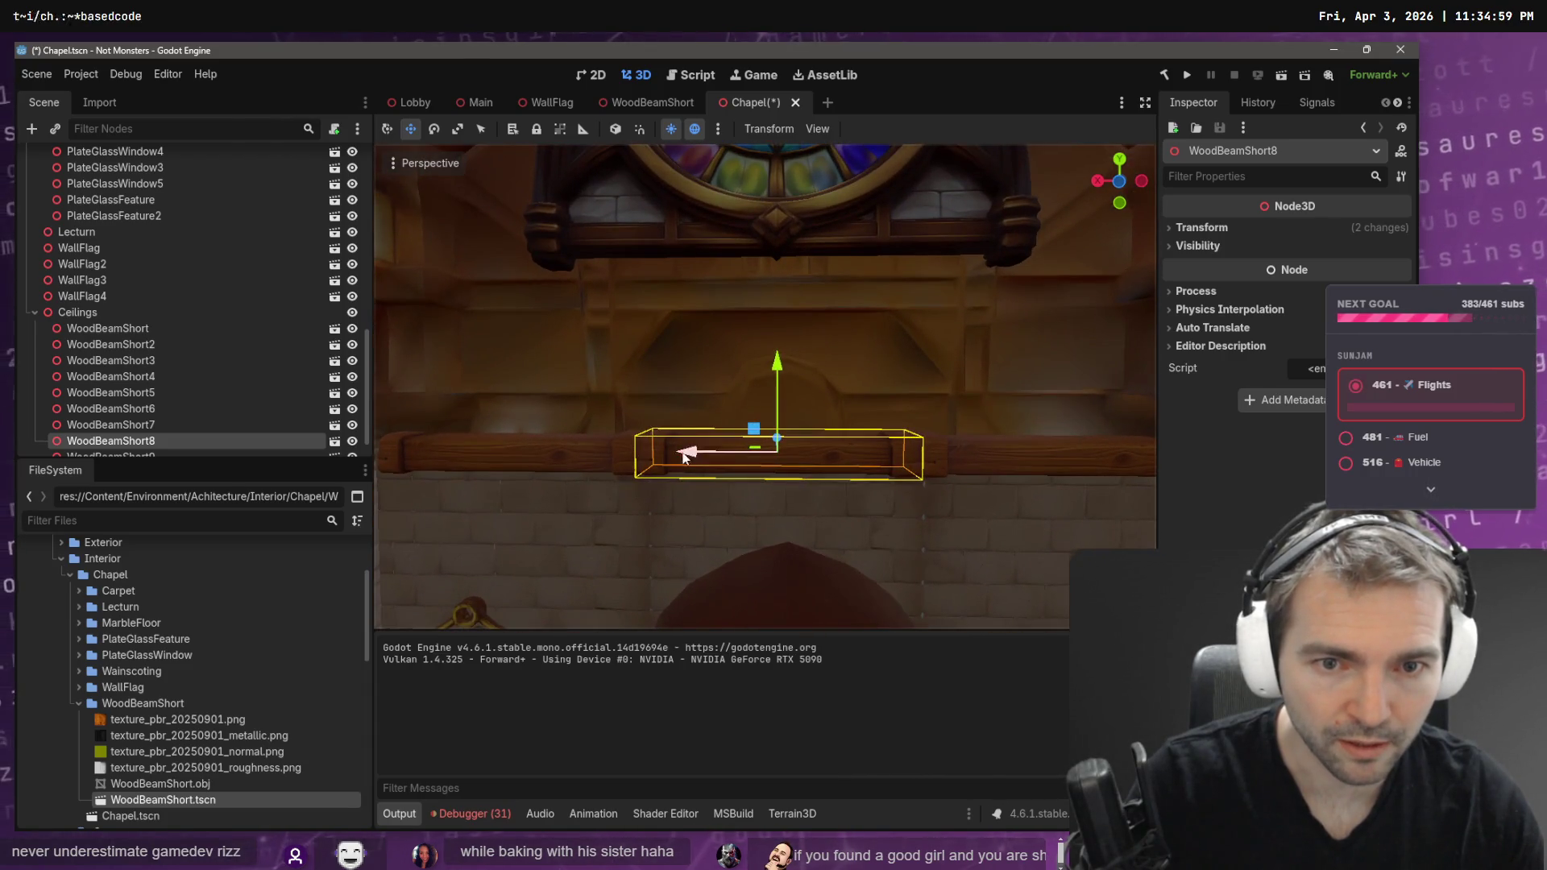
{"action": "key", "text": "ctrl+d"}
{"action": "left_click_drag", "start_coordinate": [689, 456], "coordinate": [562, 476]}
- Check the beams on the end wall, frame WoodBeamShort3, and save the Chapel scene
{"action": "left_click", "coordinate": [877, 451]}
{"action": "scroll", "coordinate": [877, 451], "scroll_direction": "down", "scroll_amount": 8}
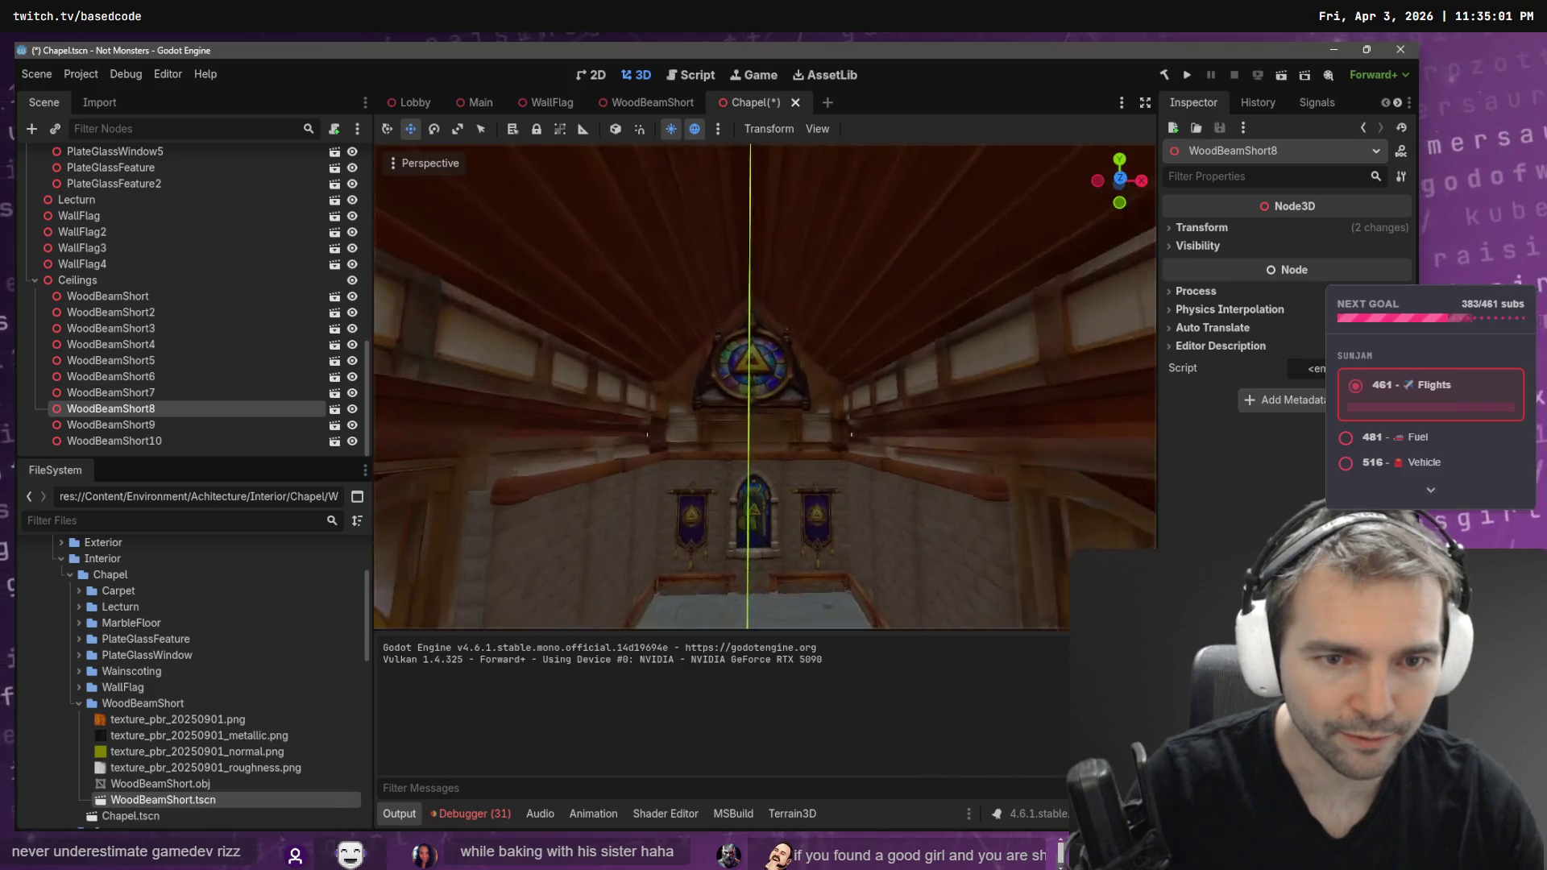
{"action": "left_click_drag", "start_coordinate": [515, 467], "coordinate": [523, 476]}
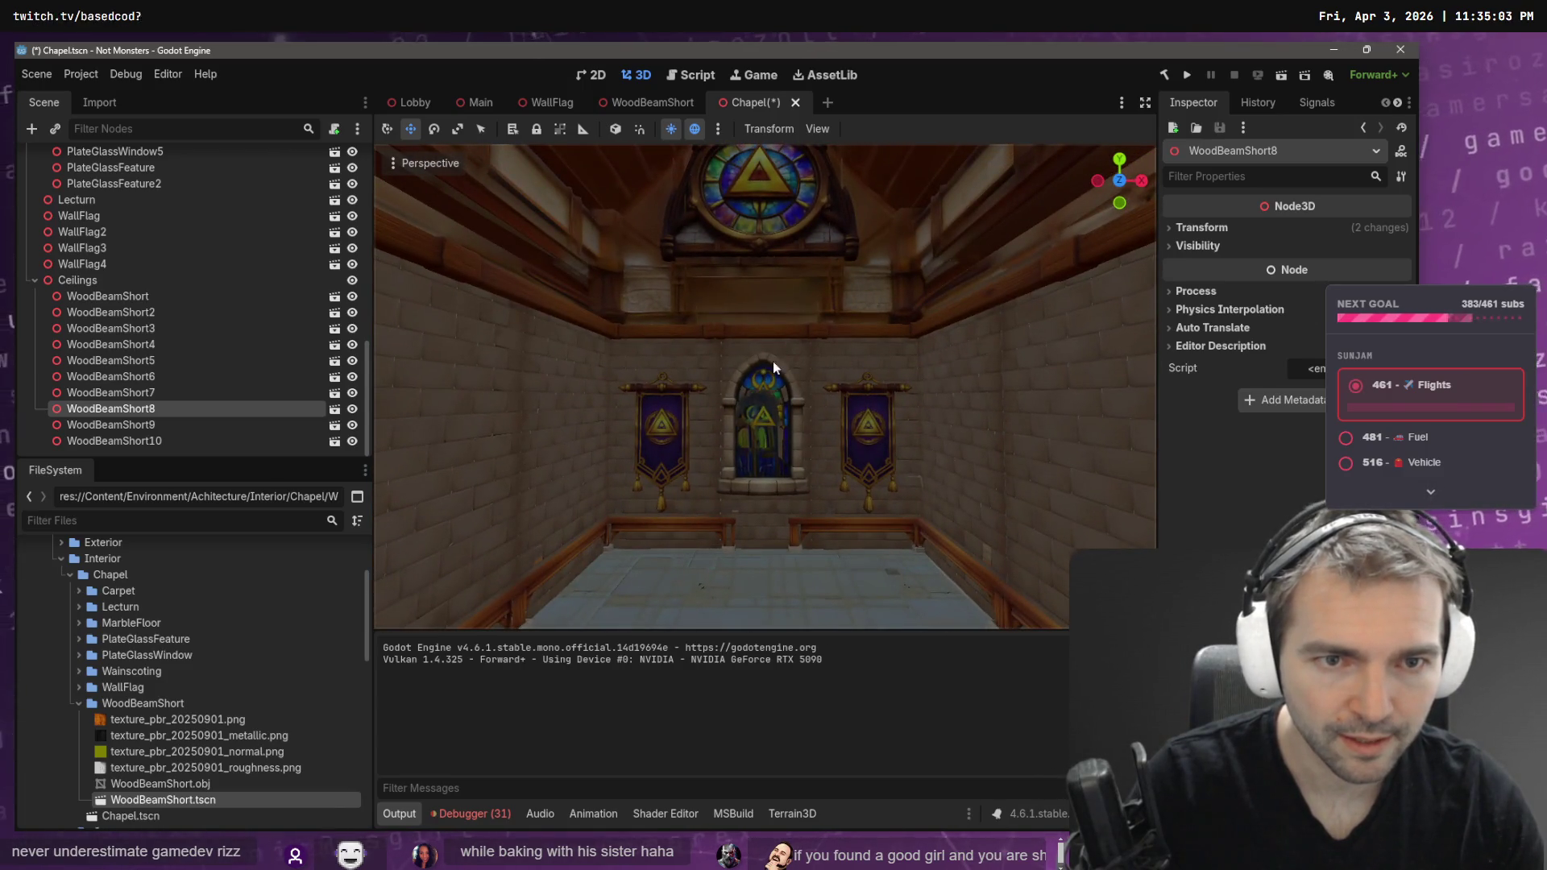
{"action": "left_click", "coordinate": [729, 332]}
{"action": "left_click", "coordinate": [664, 336]}
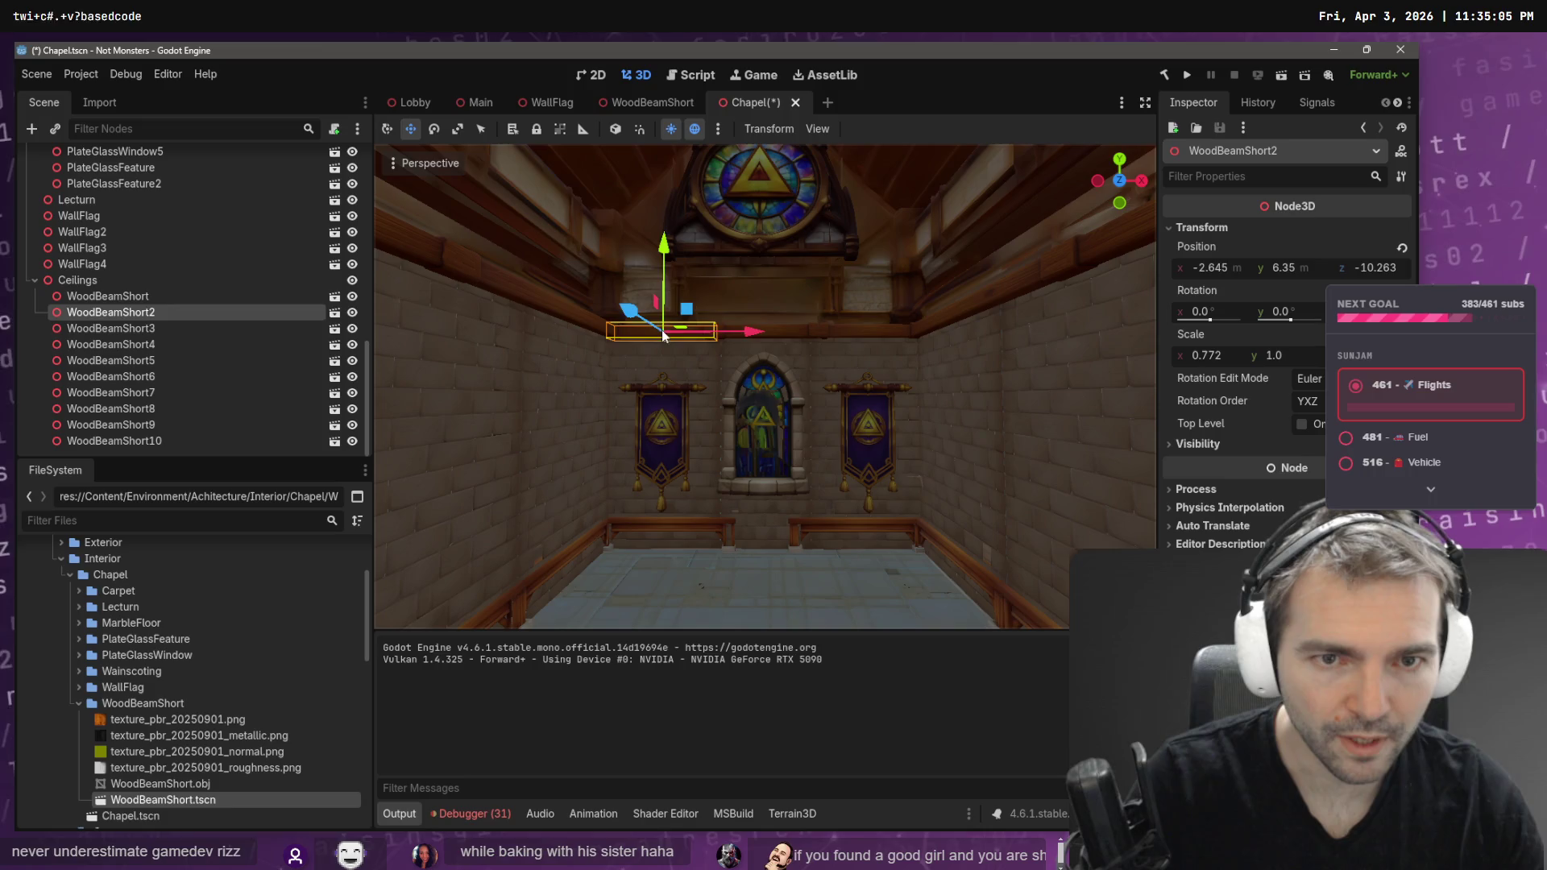
{"action": "left_click", "coordinate": [863, 331]}
{"action": "key", "text": "f"}
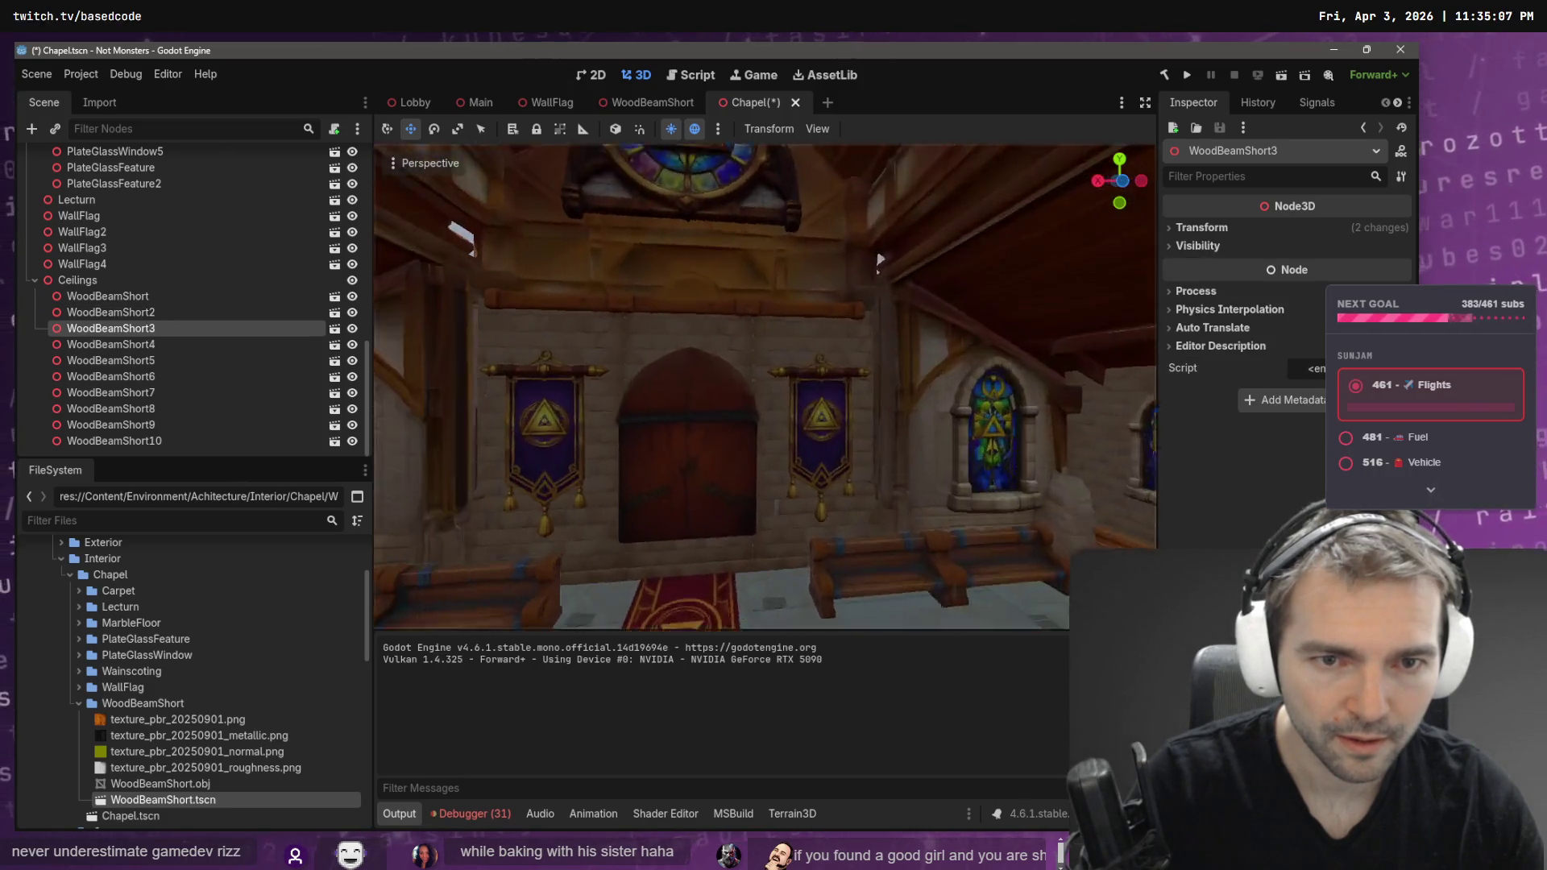
{"action": "key", "text": "ctrl+s"}
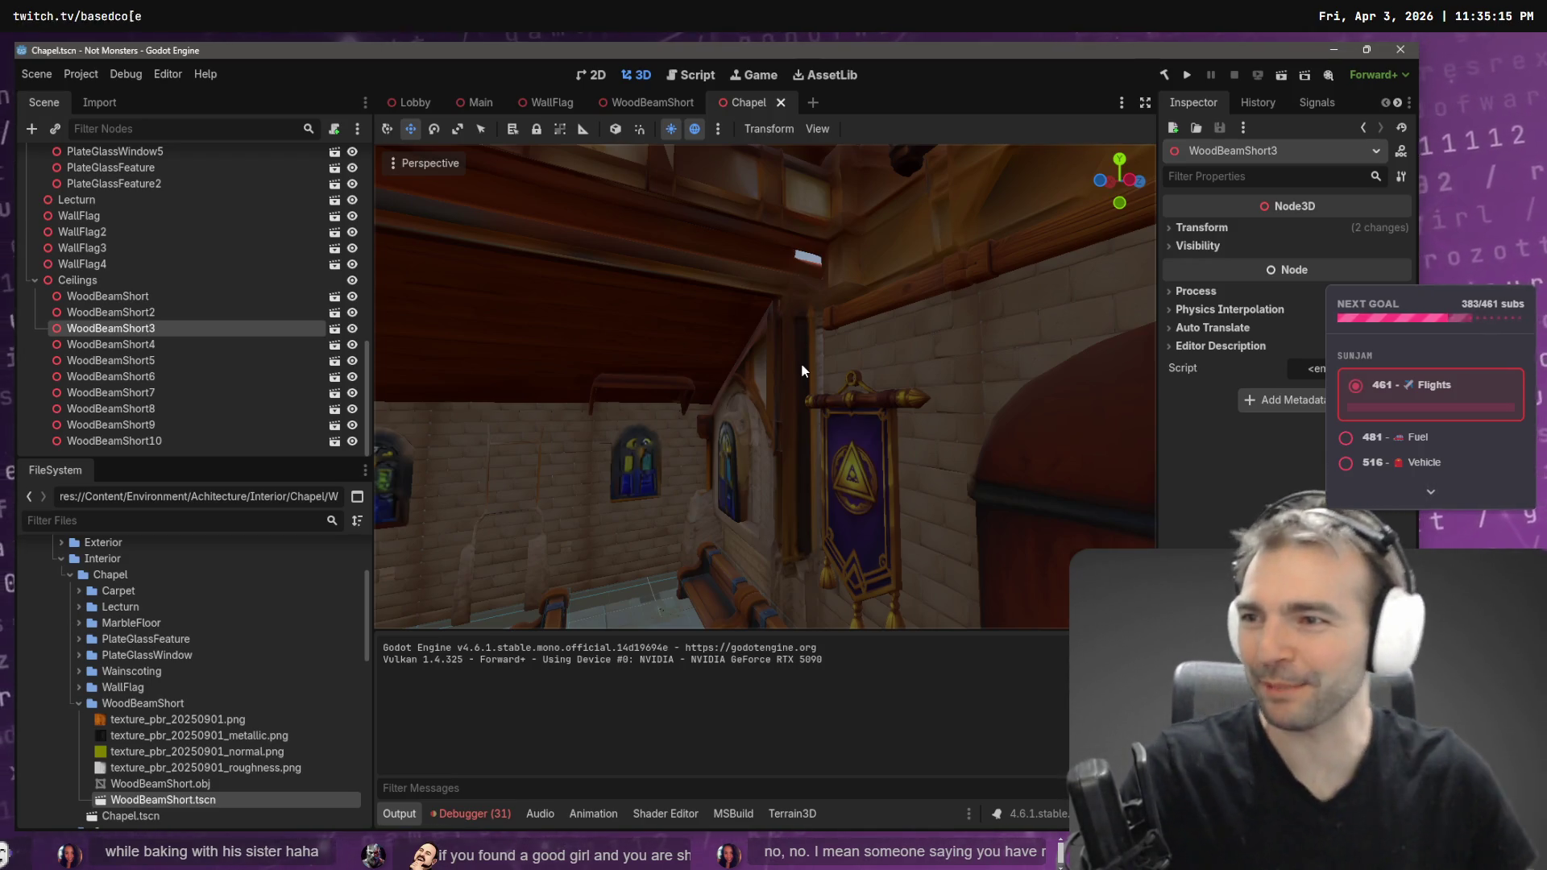
{"action": "mouse_move", "coordinate": [781, 322]}
{"action": "left_mouse_down"}
{"action": "mouse_move", "coordinate": [673, 359]}
{"action": "mouse_move", "coordinate": [649, 347]}
{"action": "mouse_move", "coordinate": [893, 355]}
{"action": "left_mouse_up"}
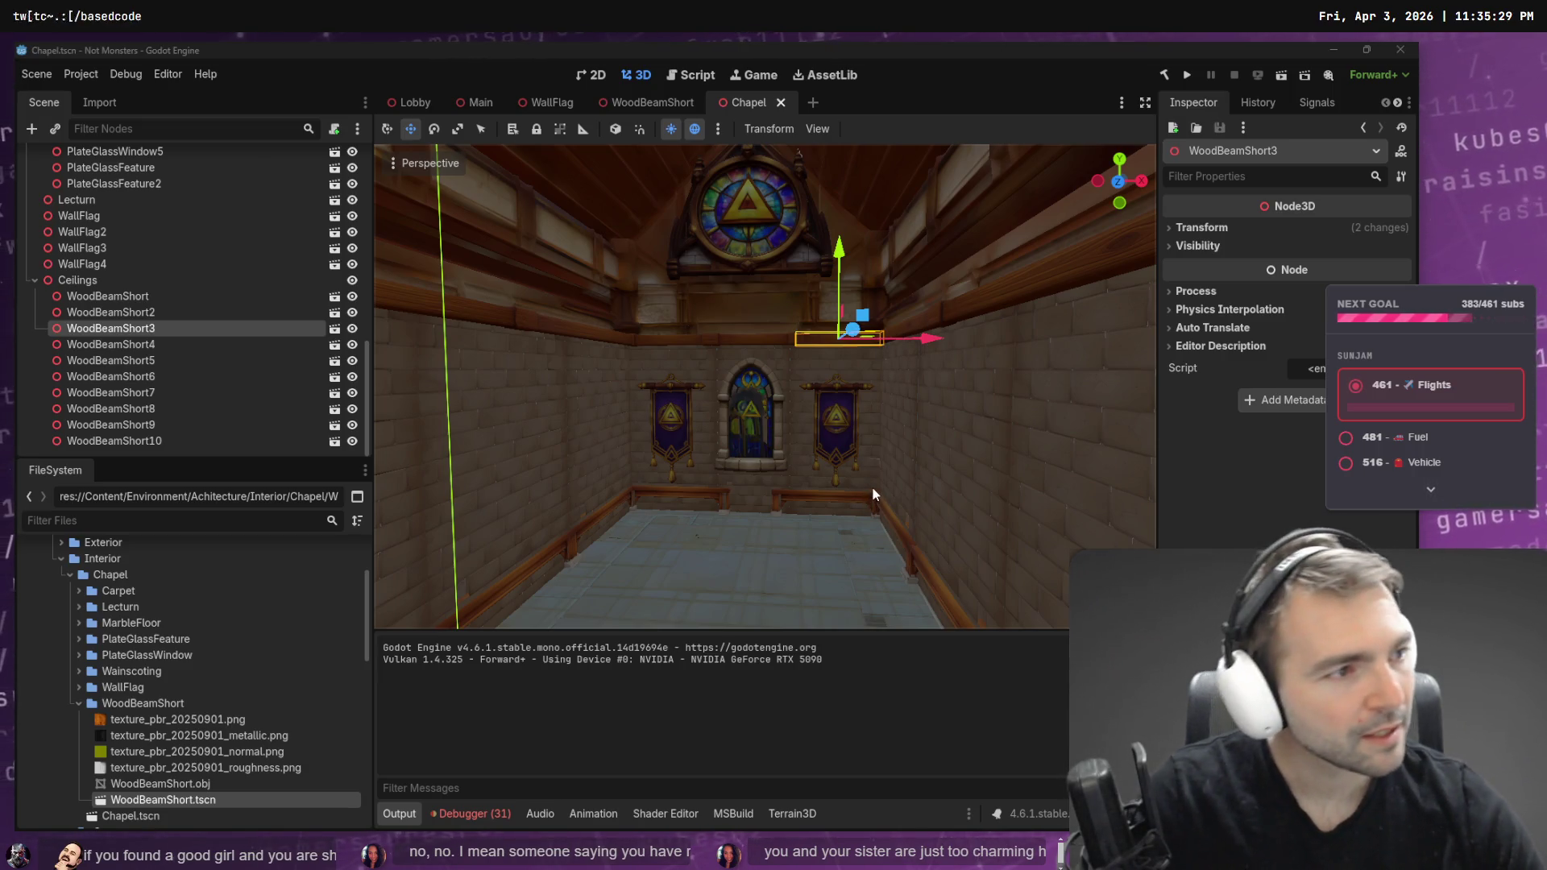
- Compare with the tldraw reference, save Chapel, open the Lobby scene, then go to ChatGPT
{"action": "key", "text": "alt+Tab"}
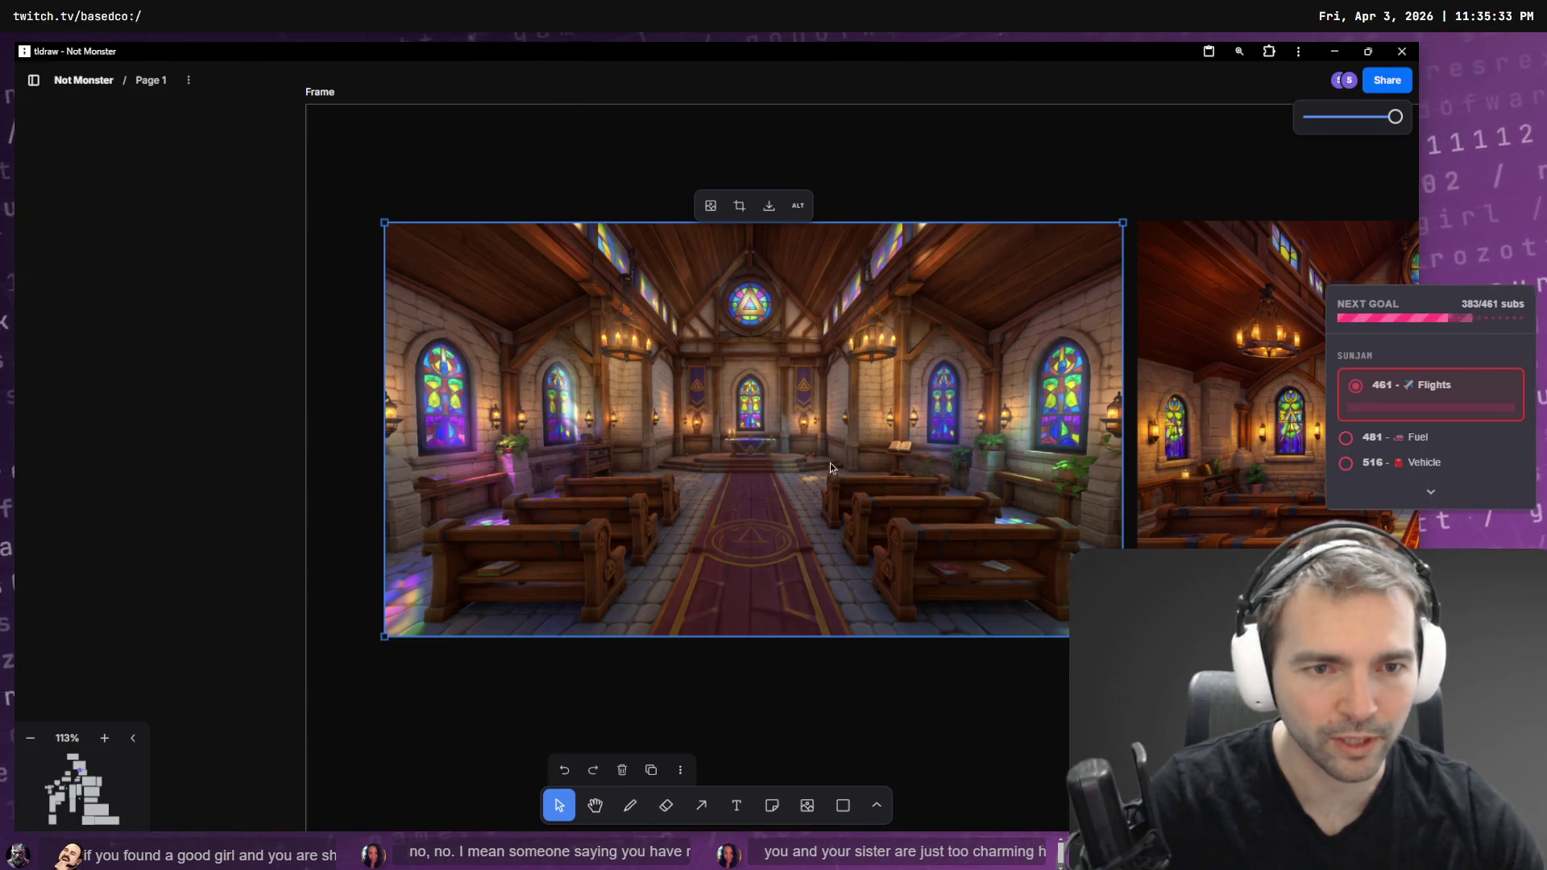
{"action": "key", "text": "alt+Tab"}
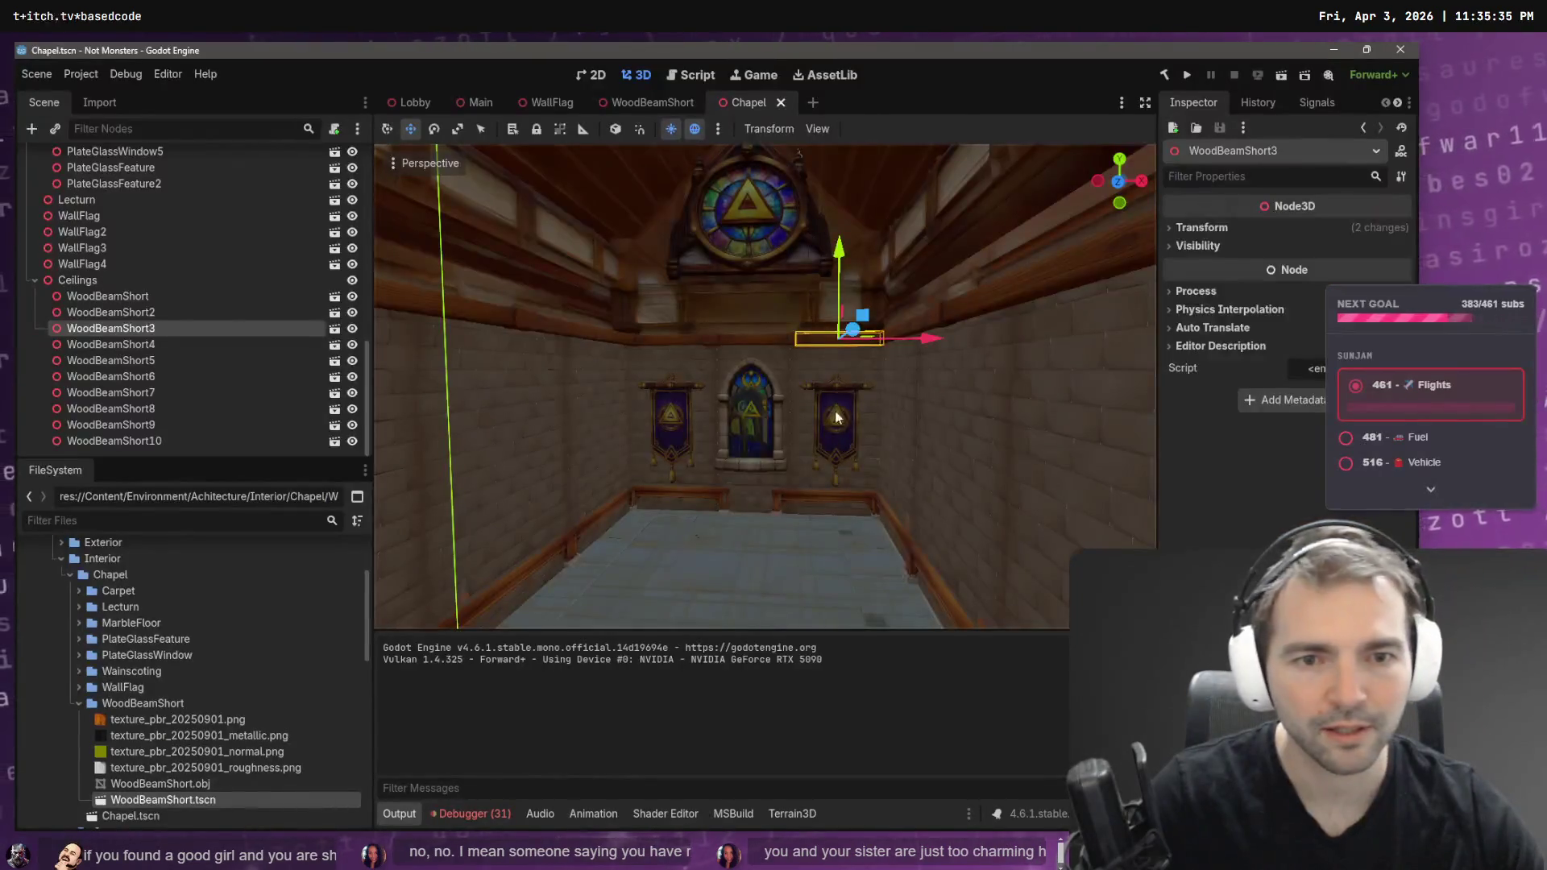
{"action": "key", "text": "s"}
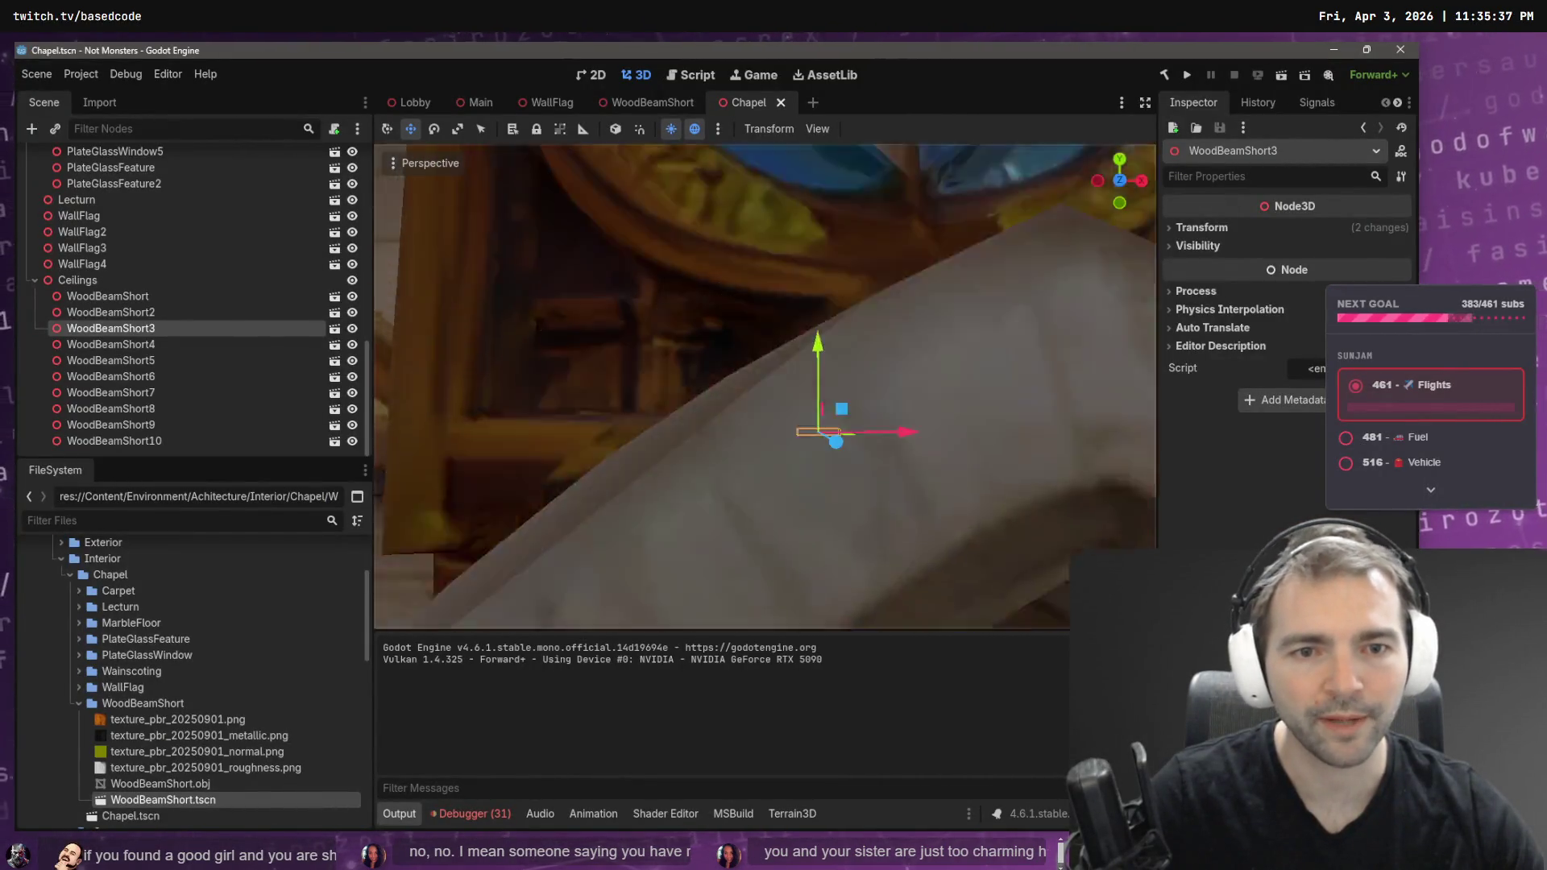
{"action": "key", "text": "ctrl+s"}
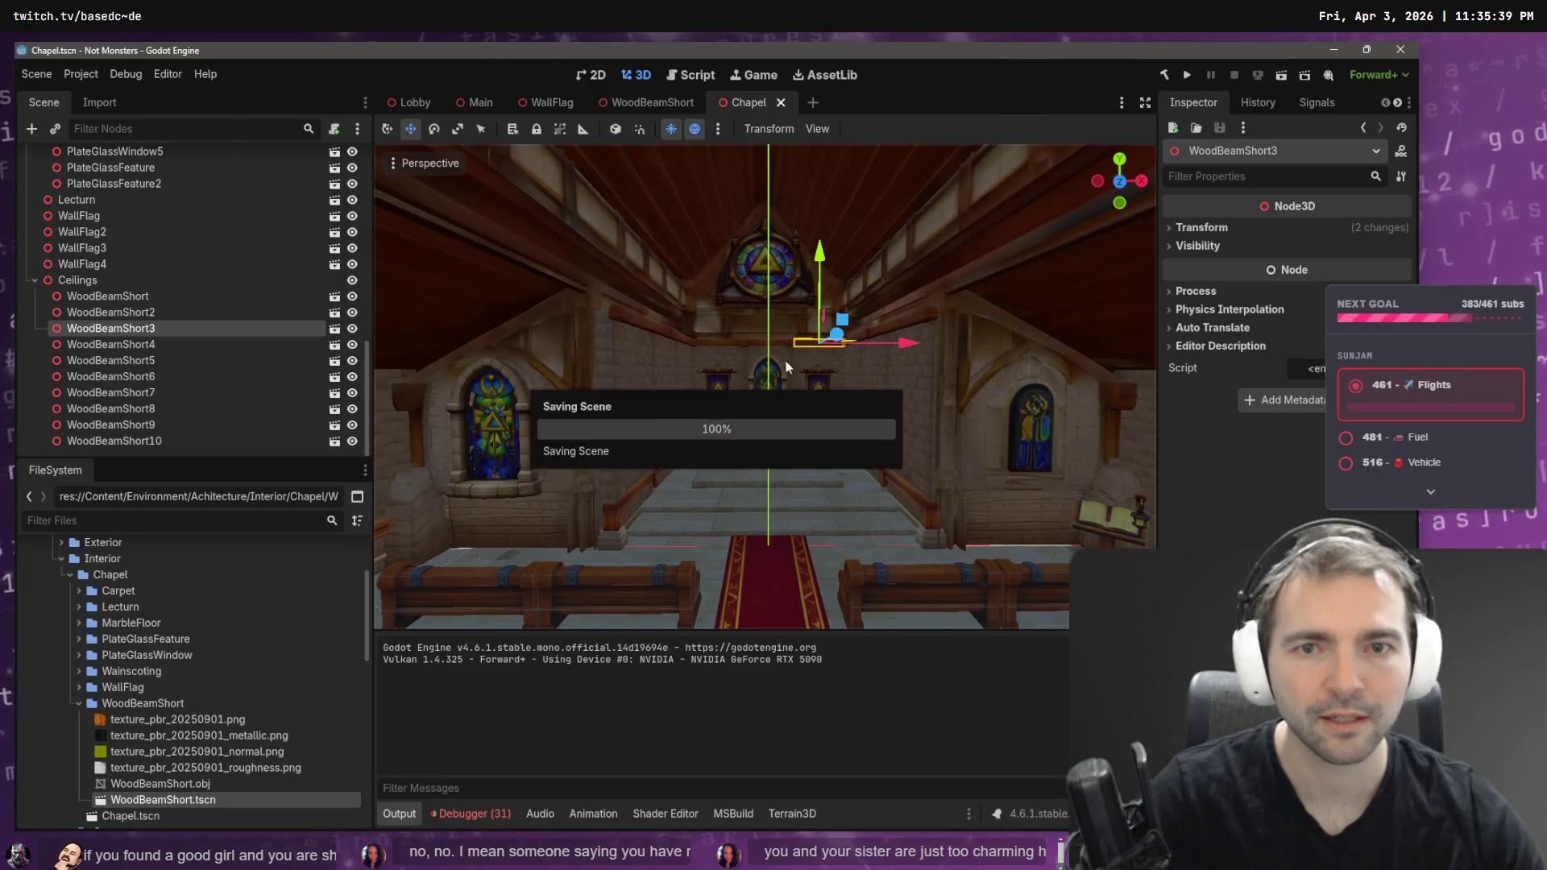
{"action": "left_click", "coordinate": [407, 102]}
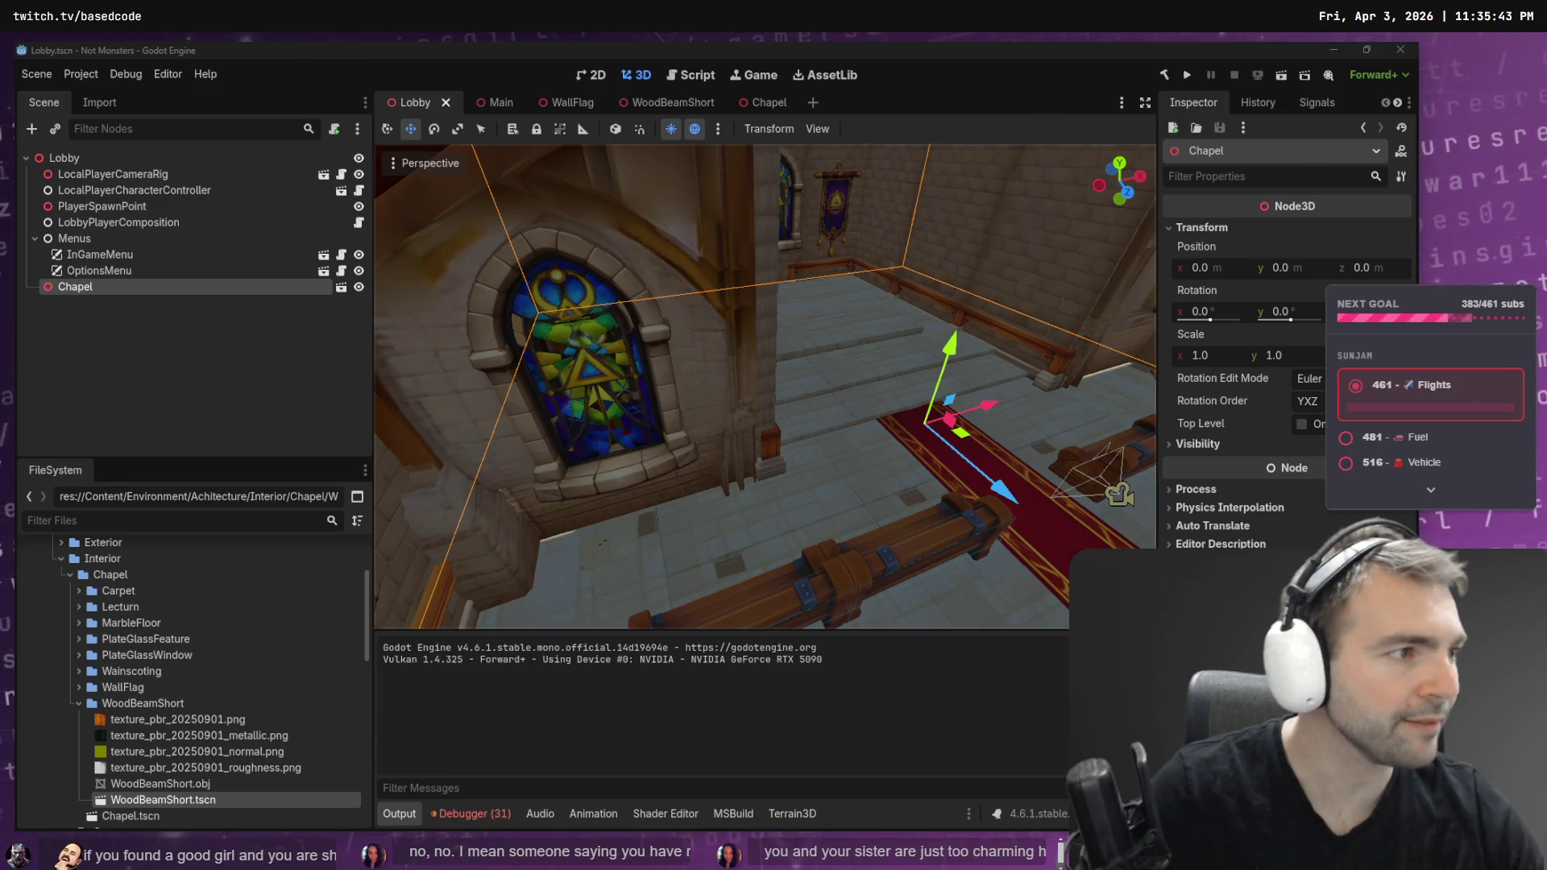
{"action": "key", "text": "alt+Tab"}
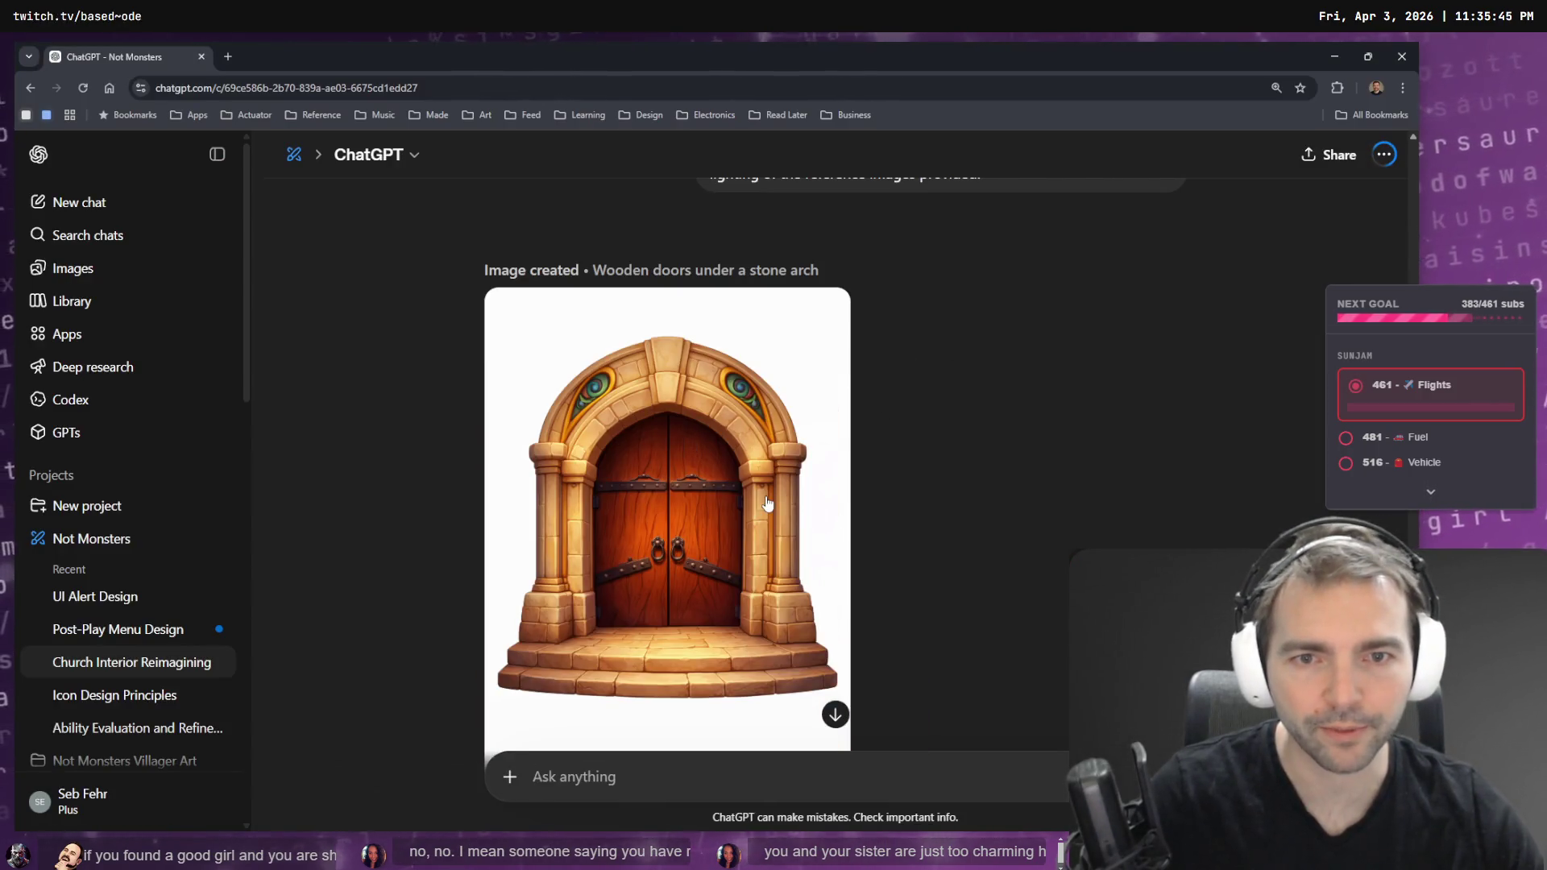
- View ChatGPT's wooden-doors-under-a-stone-arch image full size, copy it, and minimize the browser
{"action": "left_click", "coordinate": [776, 503]}
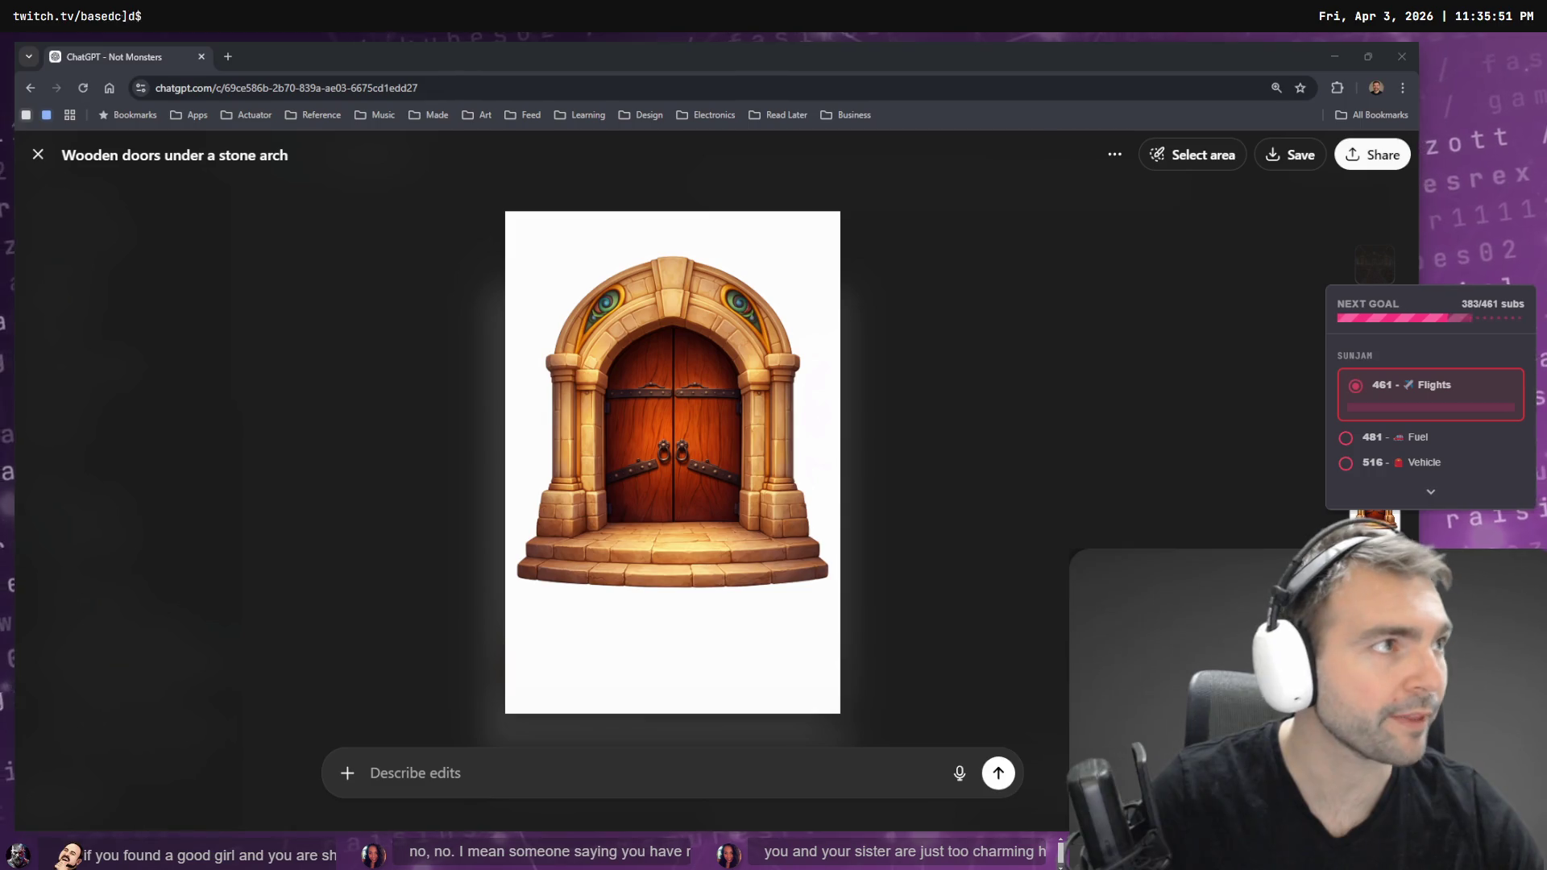
{"action": "key", "text": "alt+Tab"}
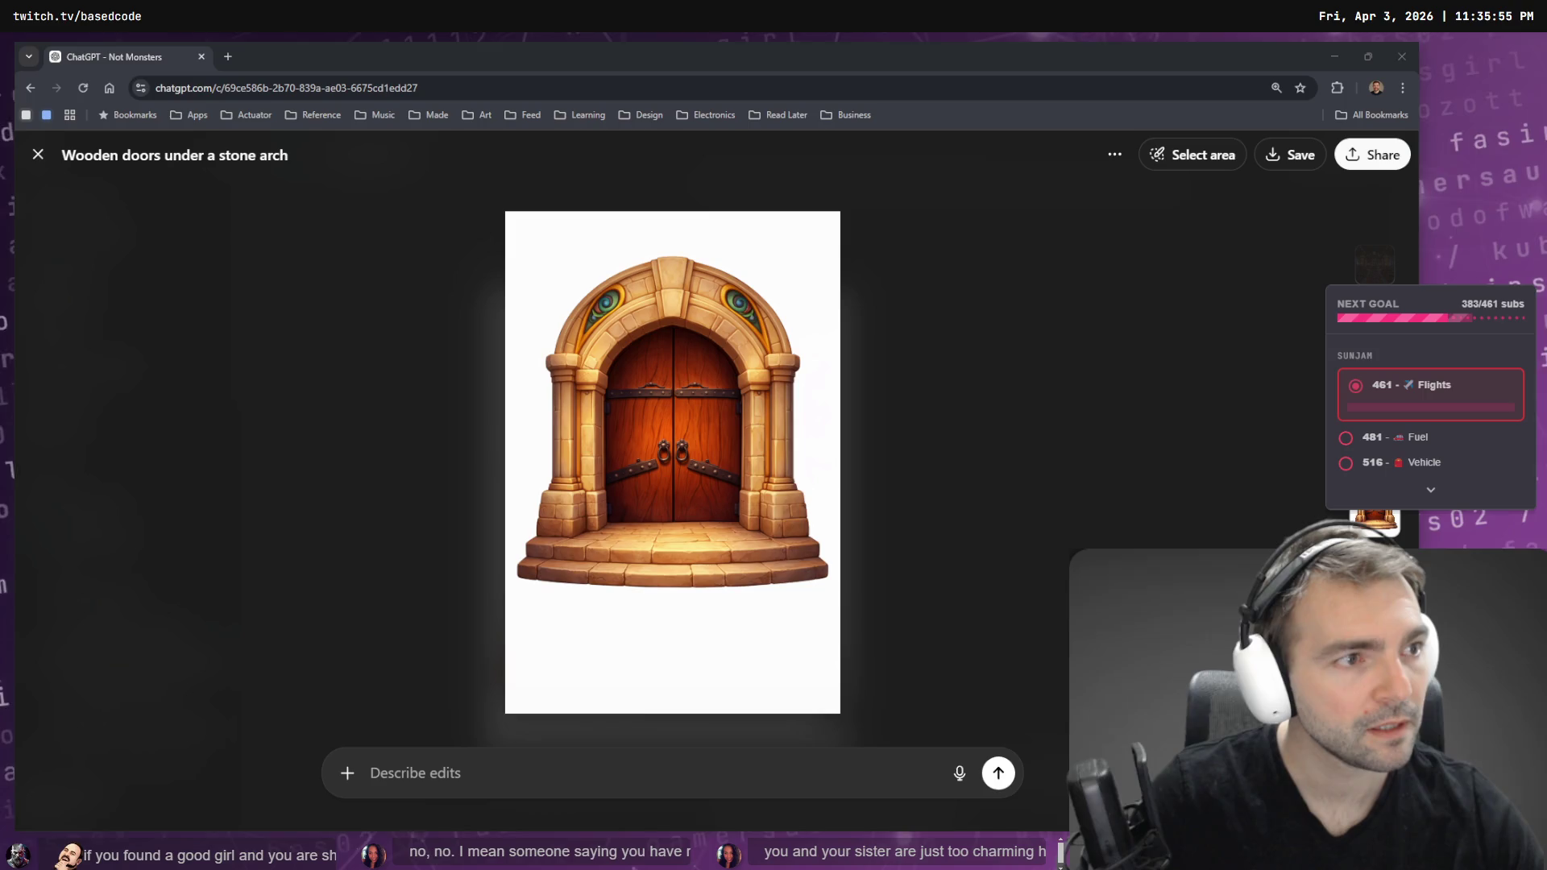
{"action": "left_click", "coordinate": [954, 487]}
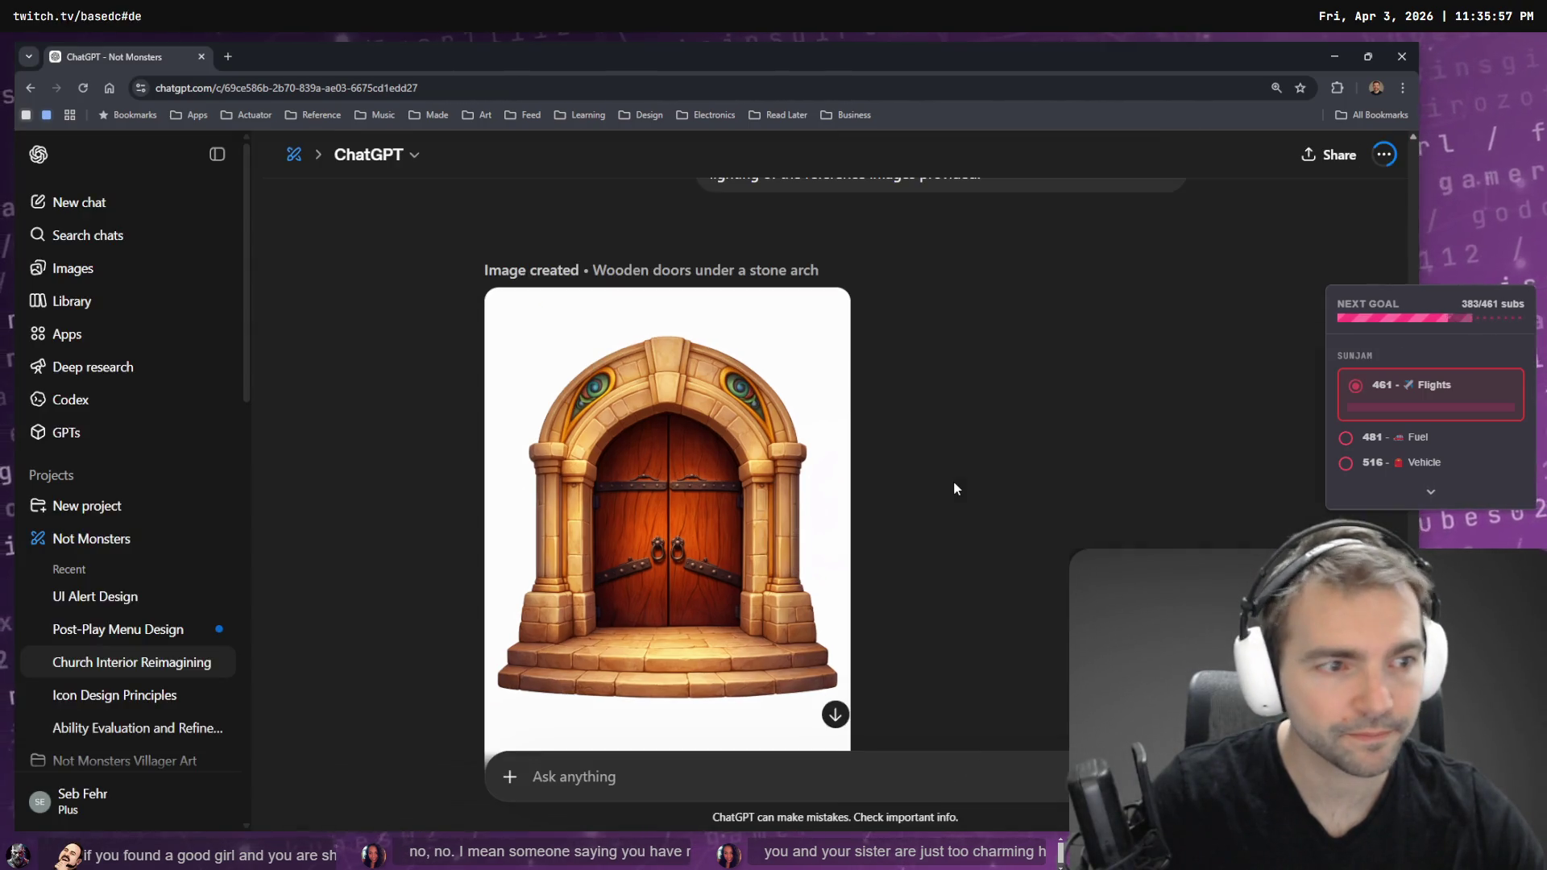
{"action": "left_click", "coordinate": [746, 482]}
{"action": "right_click", "coordinate": [757, 472]}
{"action": "left_click", "coordinate": [782, 529]}
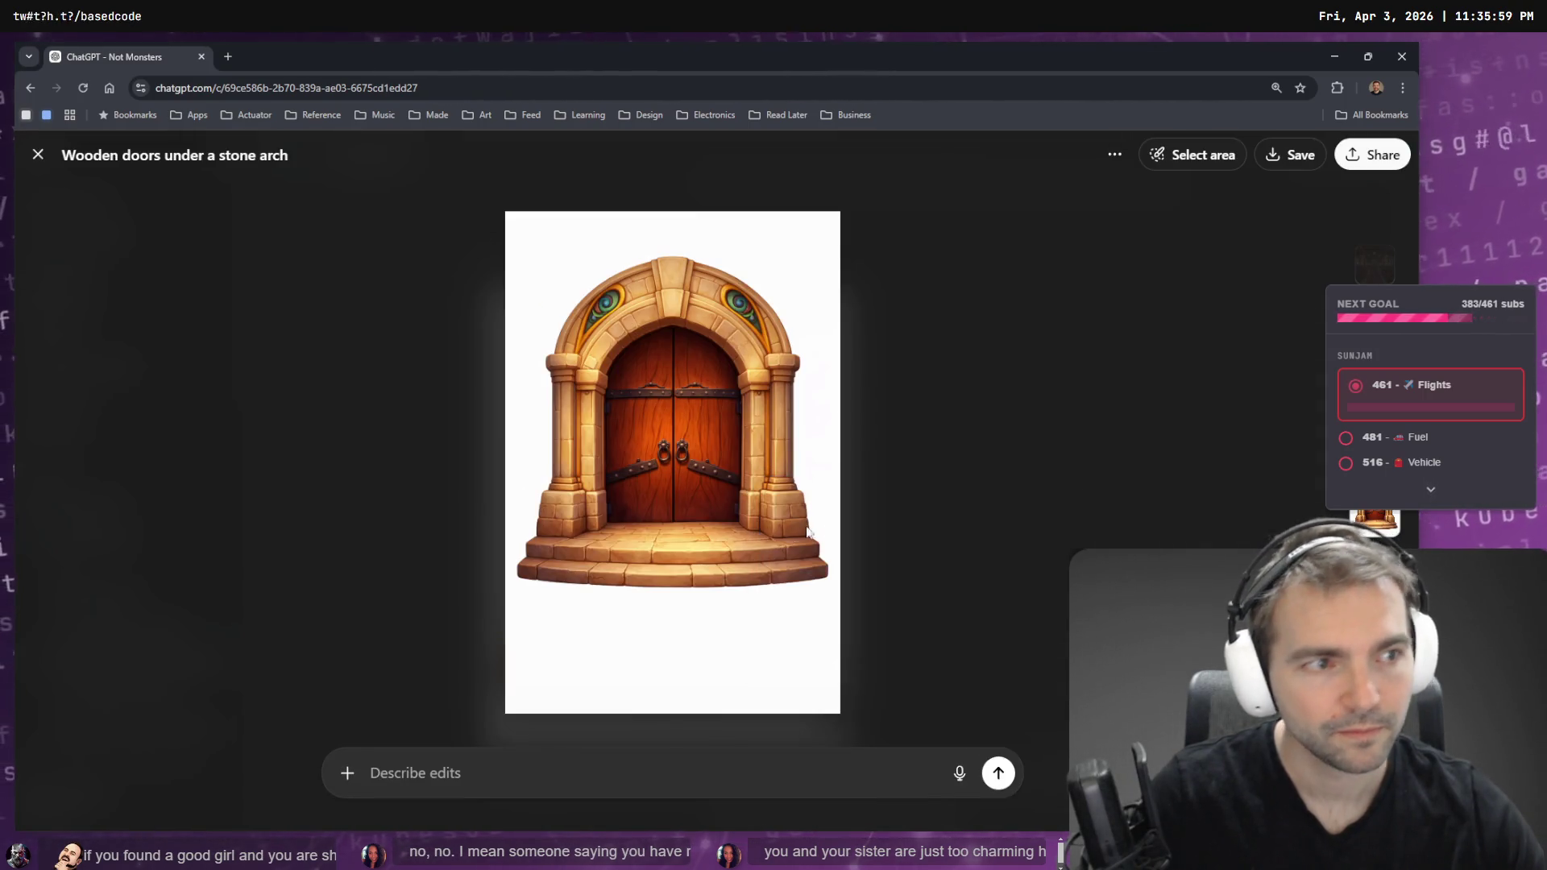
{"action": "left_click", "coordinate": [1330, 51]}
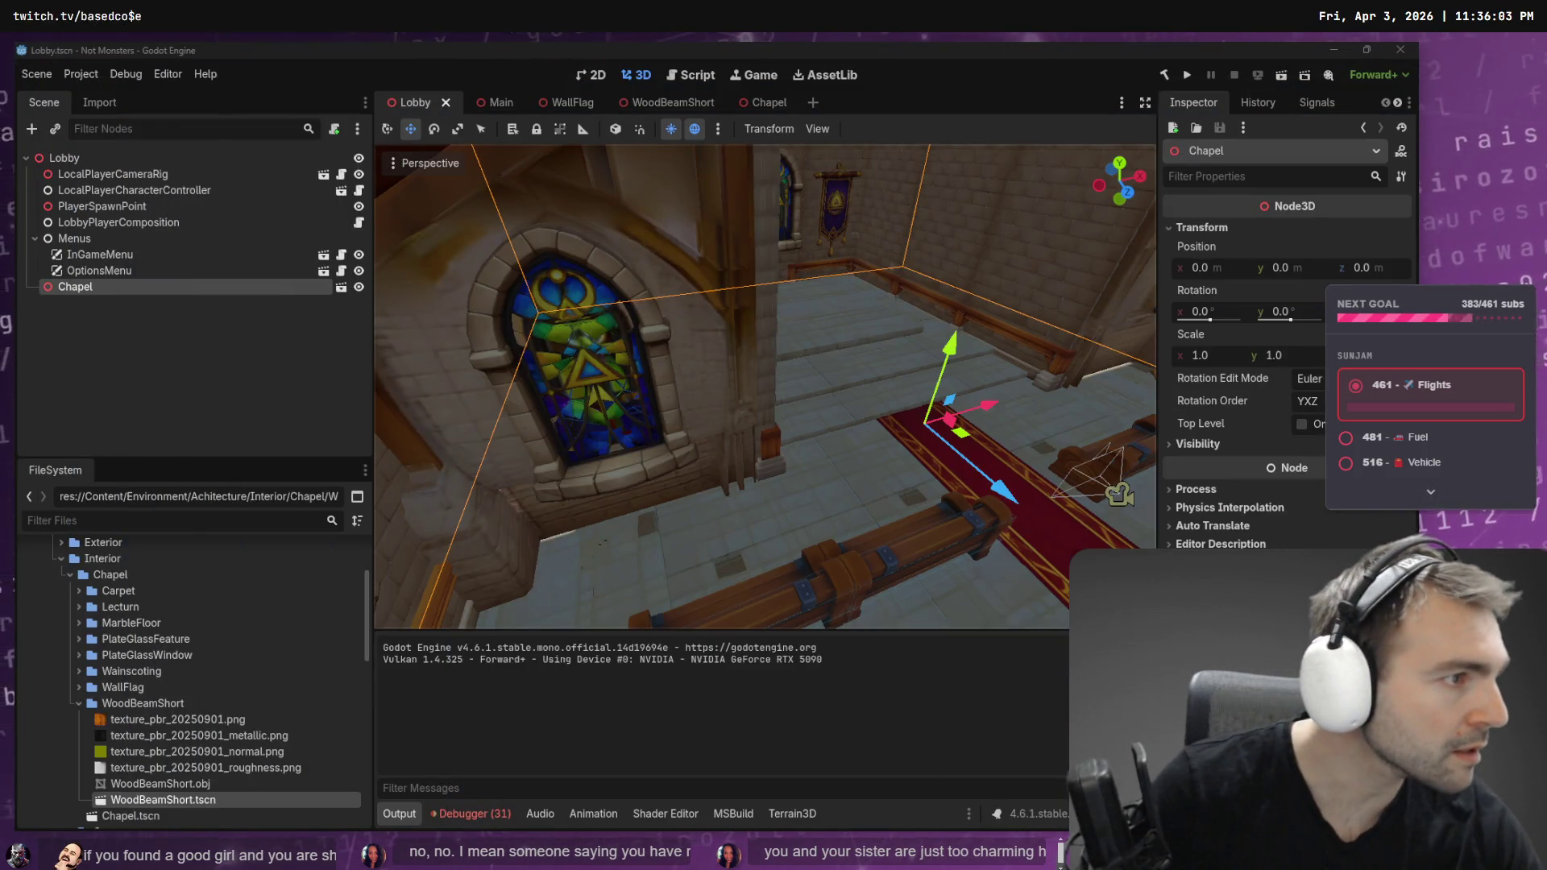
{"action": "key", "text": "alt+Tab"}
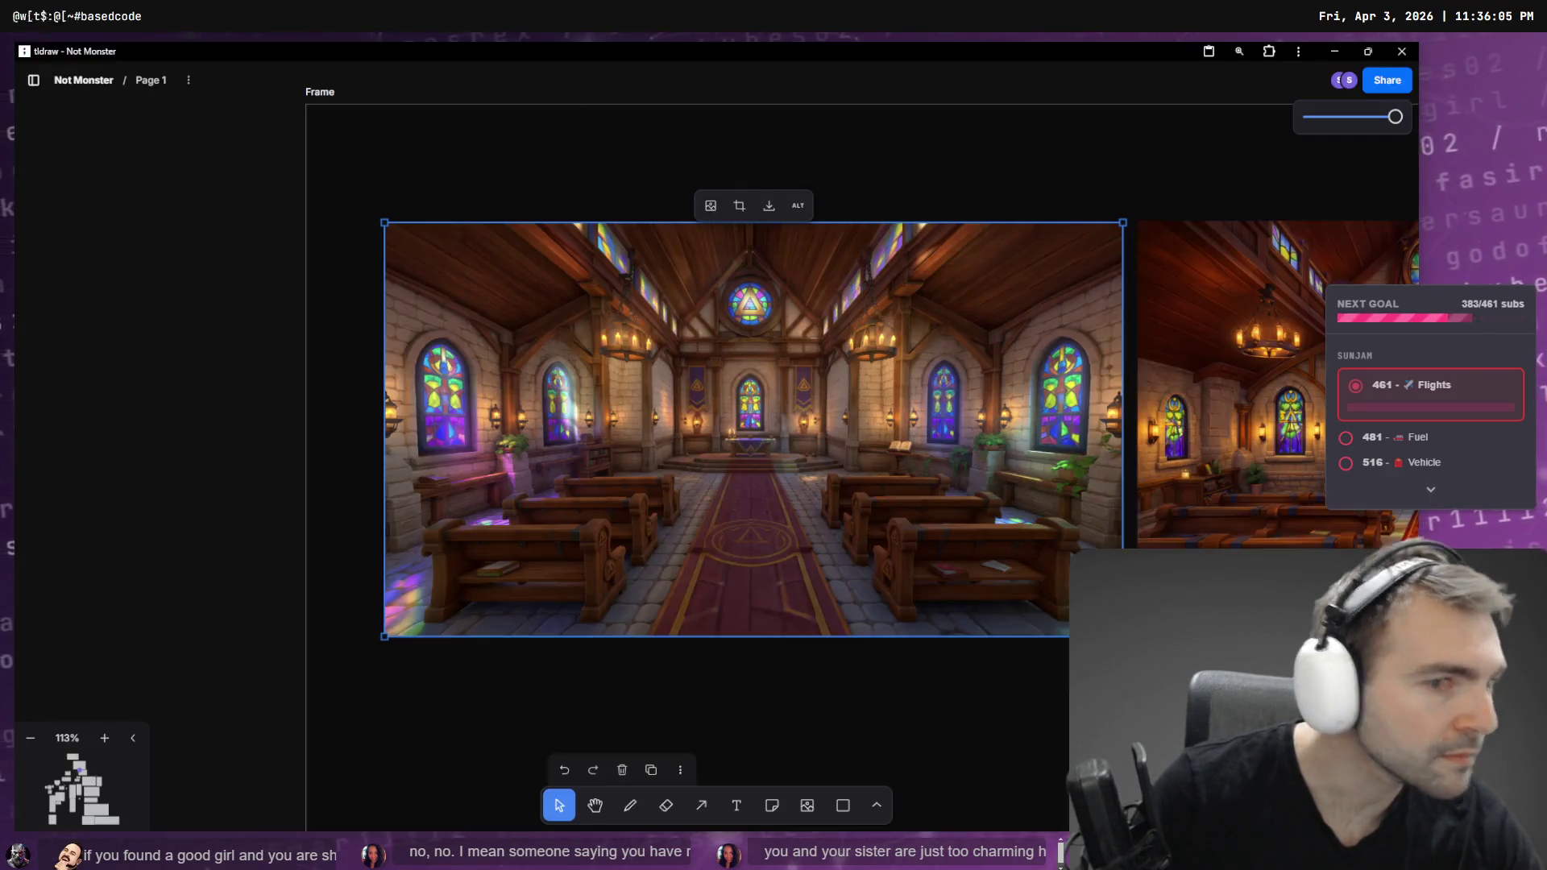
- Paste the arched wooden-door image at the frame's left side and shrink it to fit beside the benches
{"action": "scroll", "coordinate": [796, 384], "scroll_direction": "right", "scroll_amount": 5}
{"action": "scroll", "coordinate": [1143, 527], "scroll_direction": "down", "scroll_amount": 3}
{"action": "scroll", "coordinate": [736, 318], "scroll_direction": "down", "scroll_amount": 5}
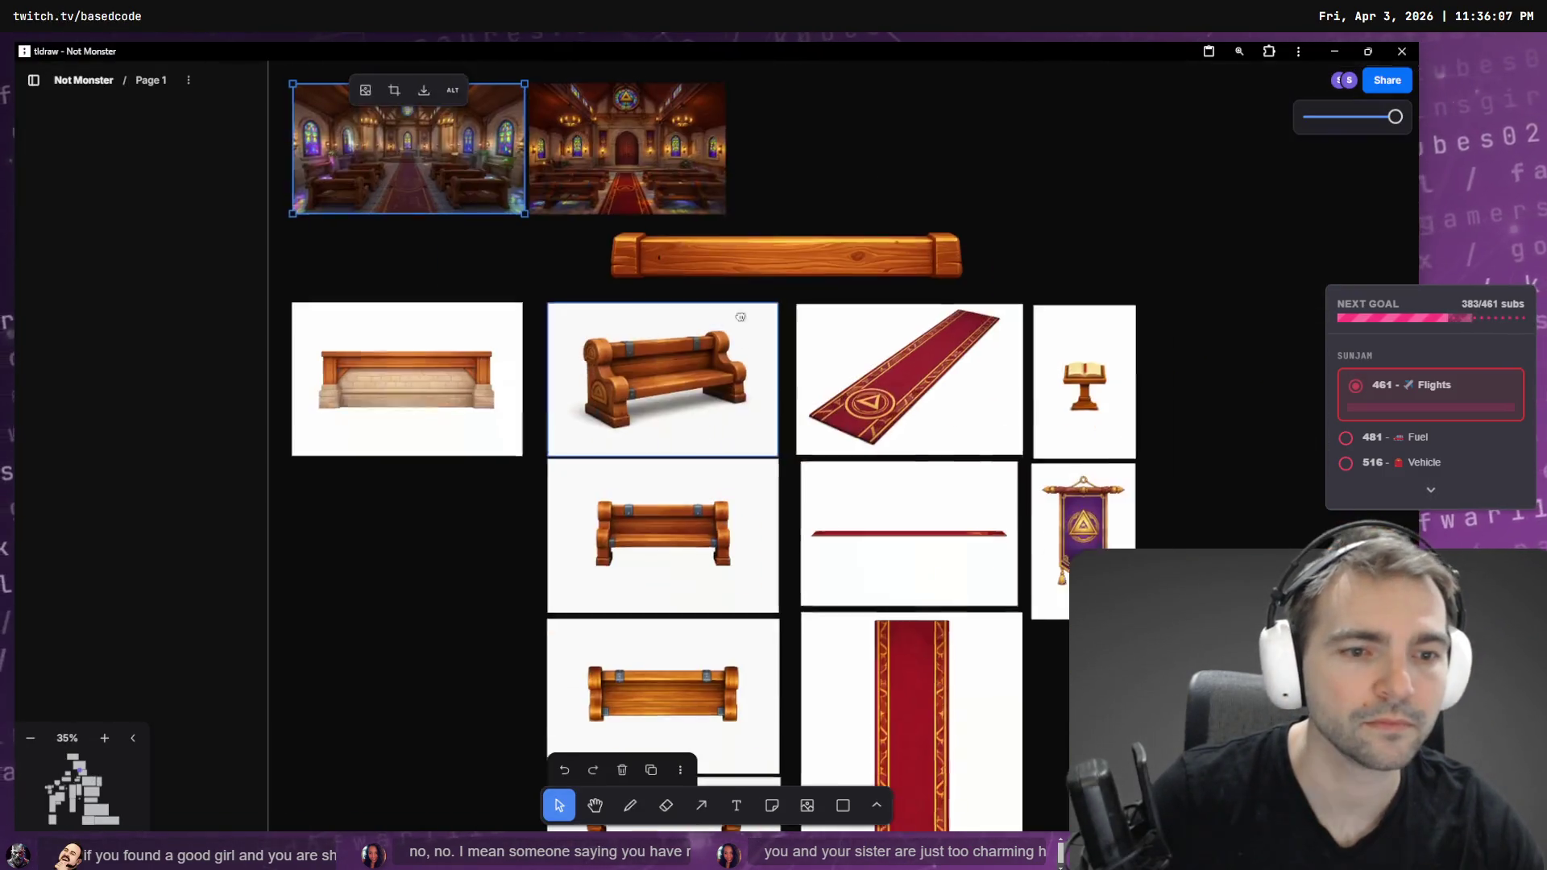
{"action": "left_click", "coordinate": [543, 473]}
{"action": "key", "text": "ctrl+v"}
{"action": "mouse_move", "coordinate": [773, 532]}
{"action": "left_mouse_down"}
{"action": "mouse_move", "coordinate": [634, 610]}
{"action": "mouse_move", "coordinate": [604, 594]}
{"action": "mouse_move", "coordinate": [597, 560]}
{"action": "left_mouse_up"}
{"action": "left_click_drag", "start_coordinate": [557, 483], "coordinate": [570, 482]}
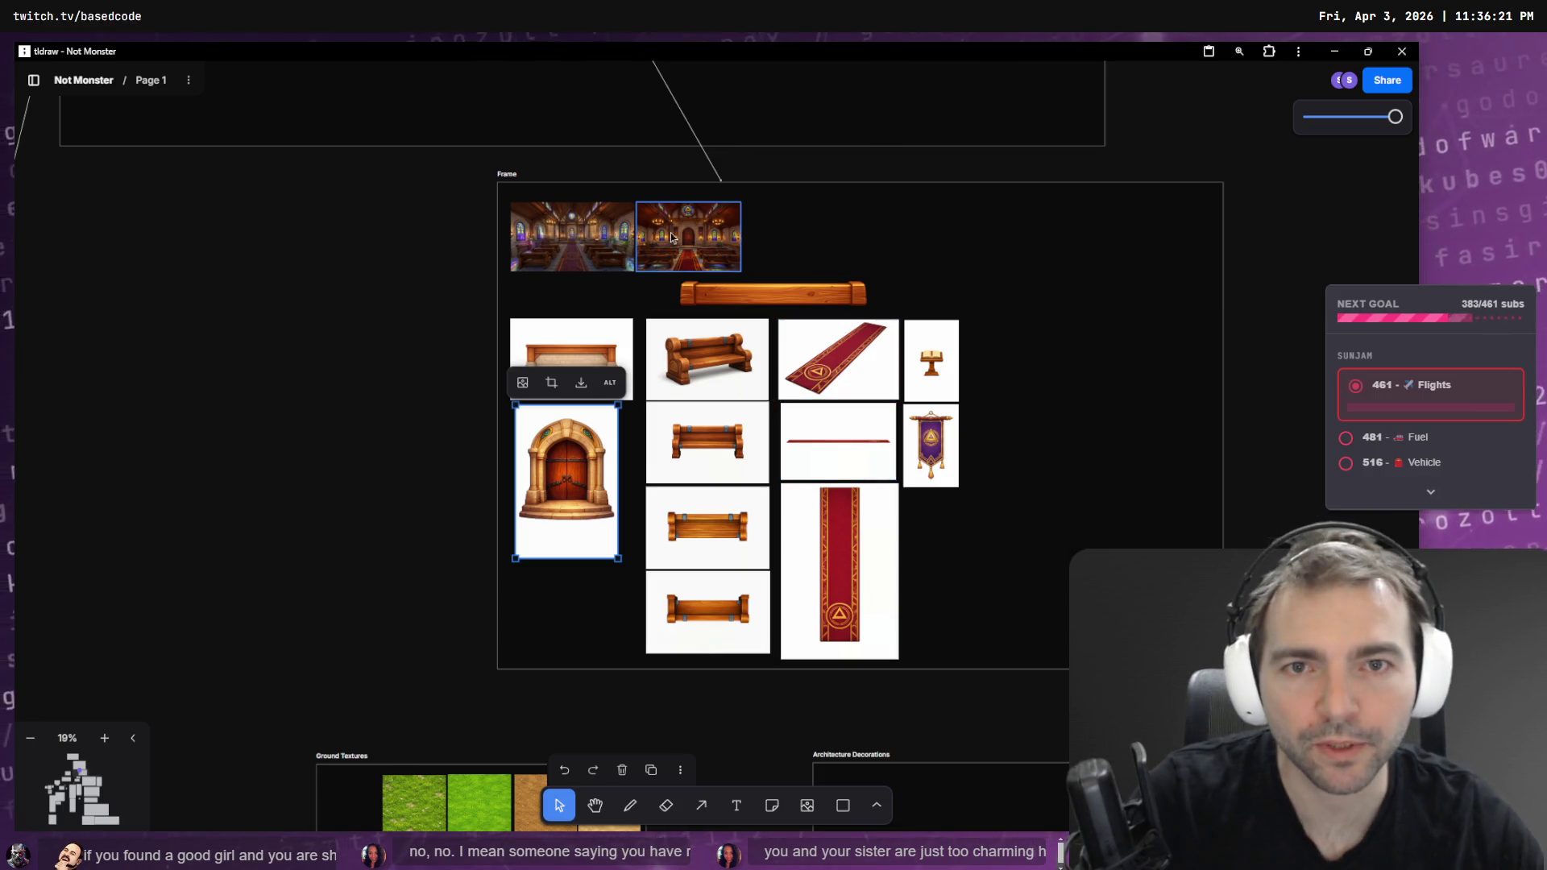
{"action": "scroll", "coordinate": [774, 232], "scroll_direction": "up", "scroll_amount": 10}
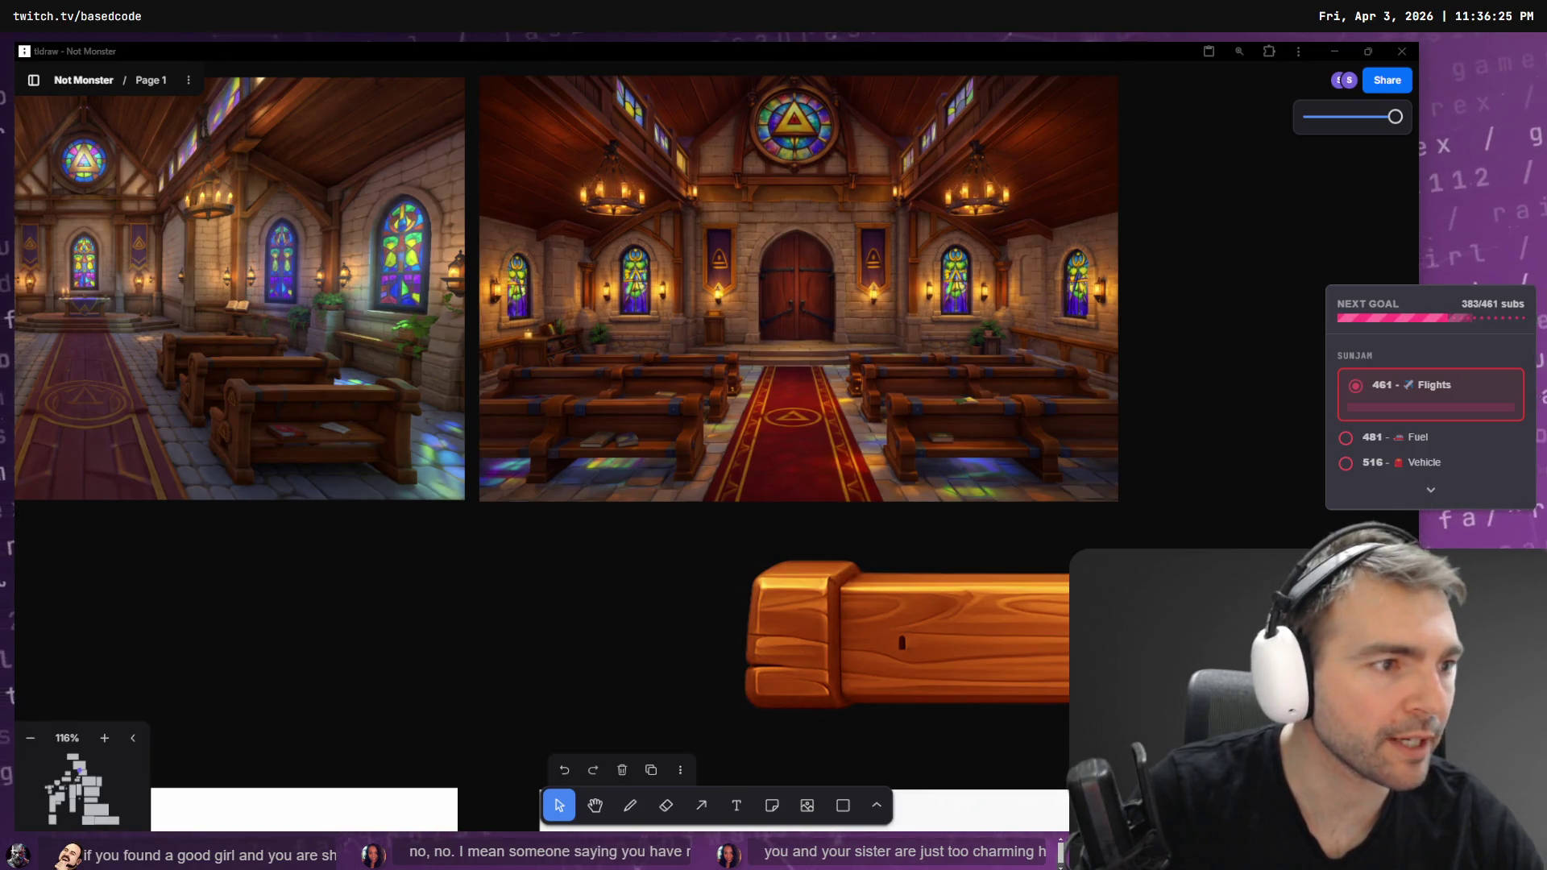
- Look over the front-facing chapel reference image in tldraw, then return to Godot's Lobby scene
{"action": "key", "text": "alt+Tab"}
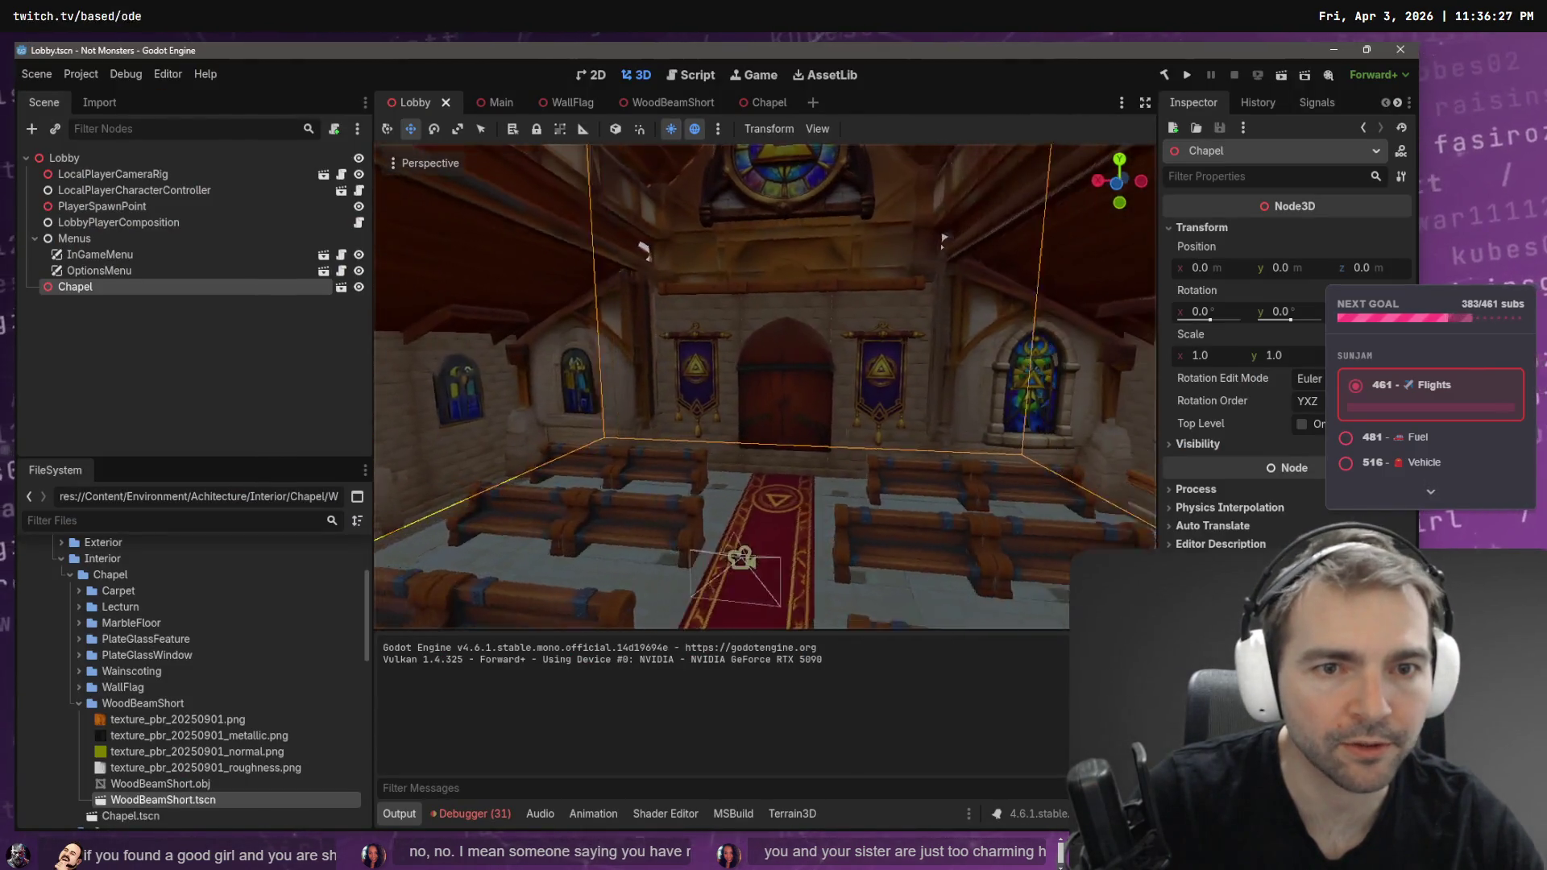
{"action": "key", "text": "alt+Tab"}
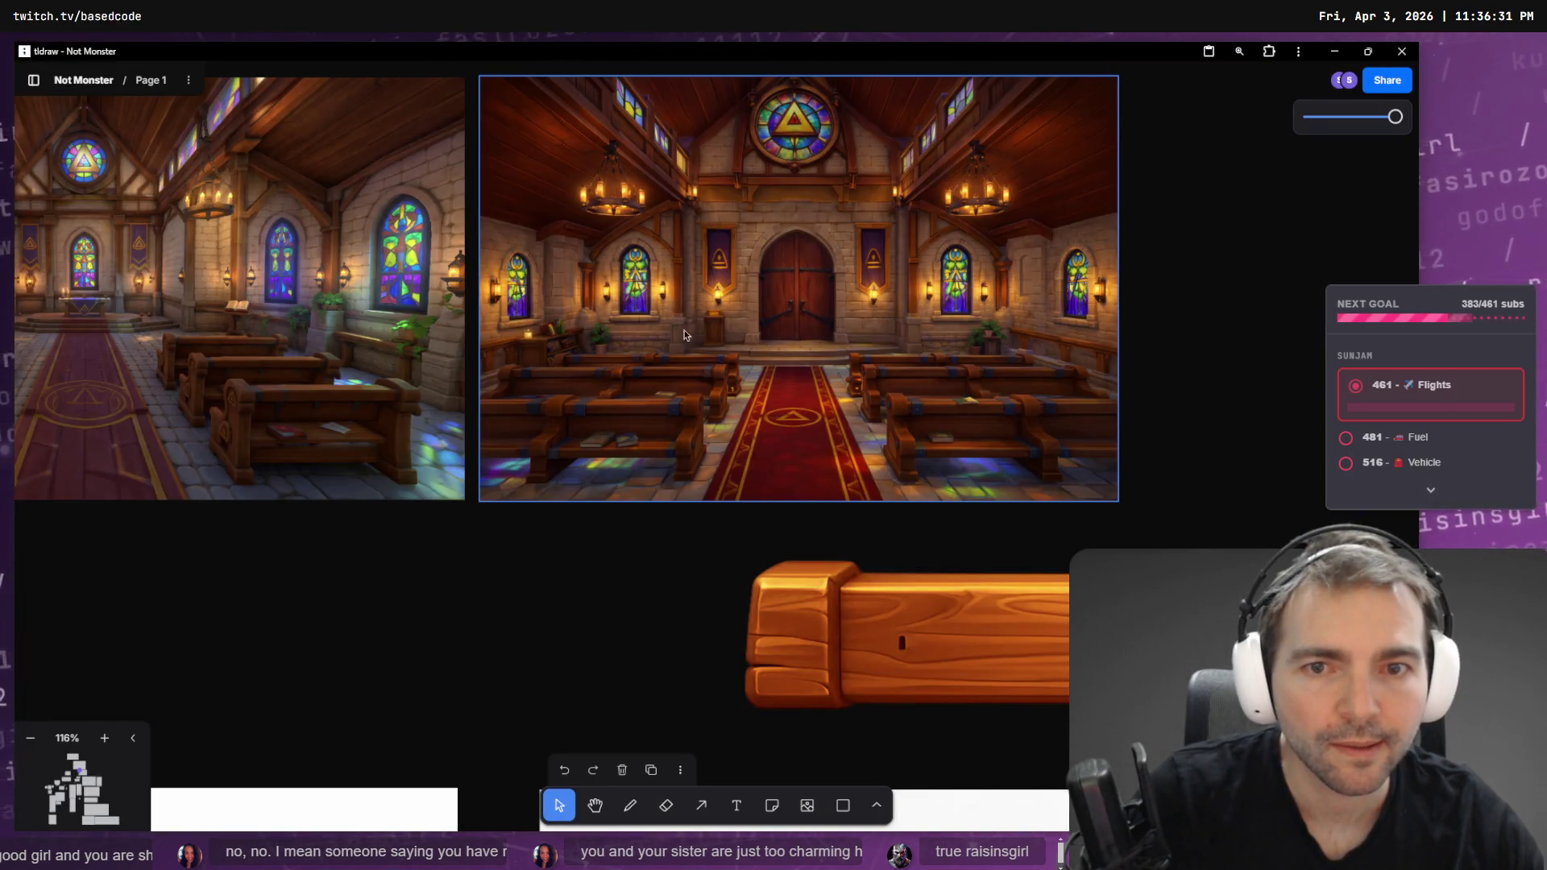
{"action": "right_click", "coordinate": [732, 335]}
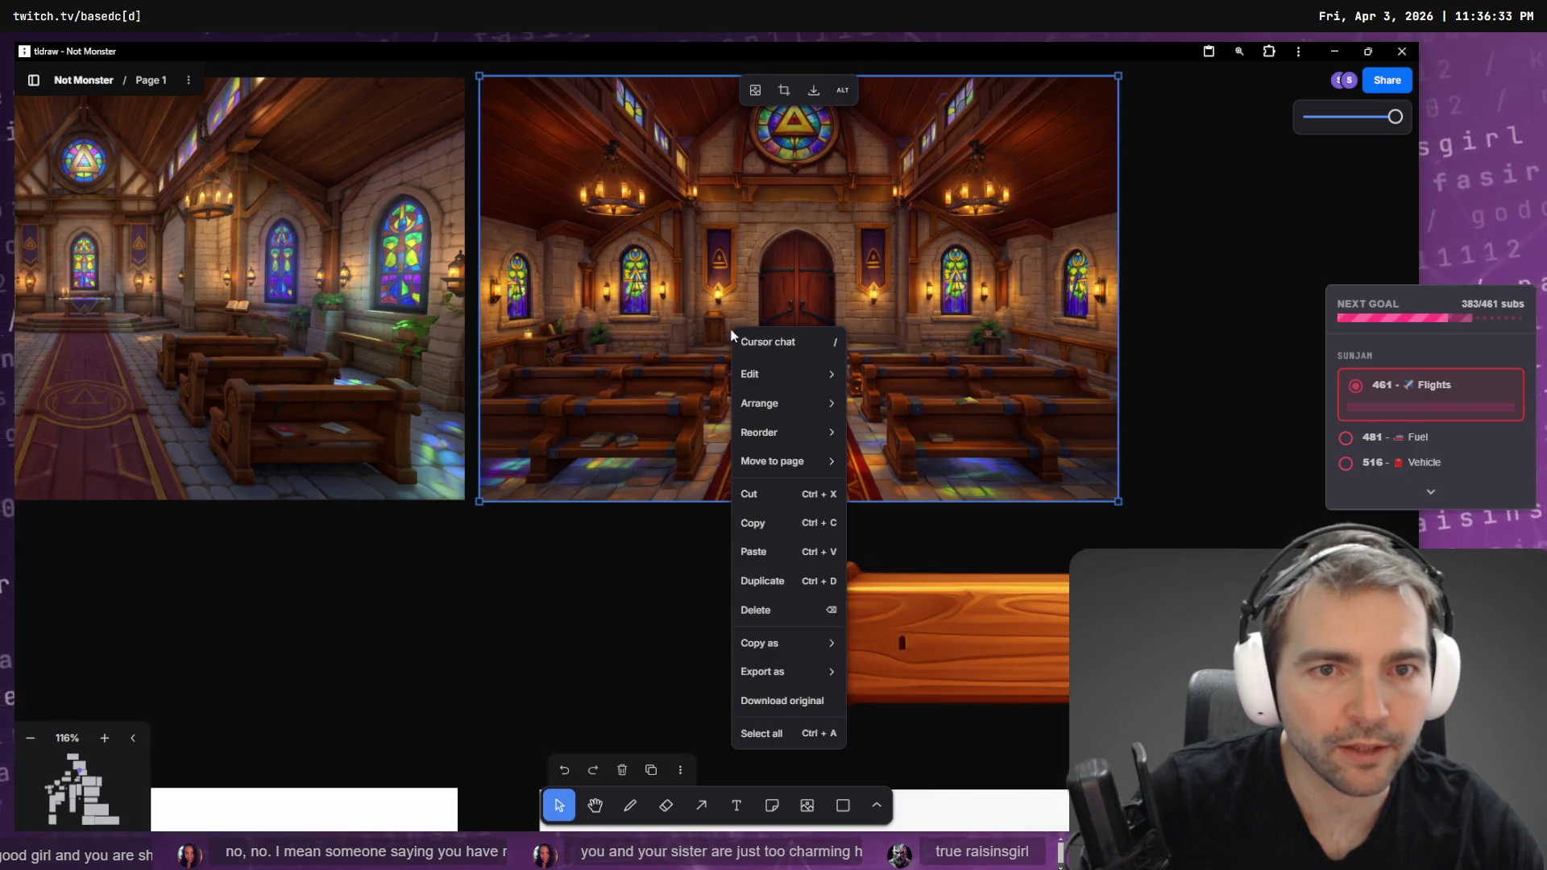
{"action": "left_click", "coordinate": [729, 331]}
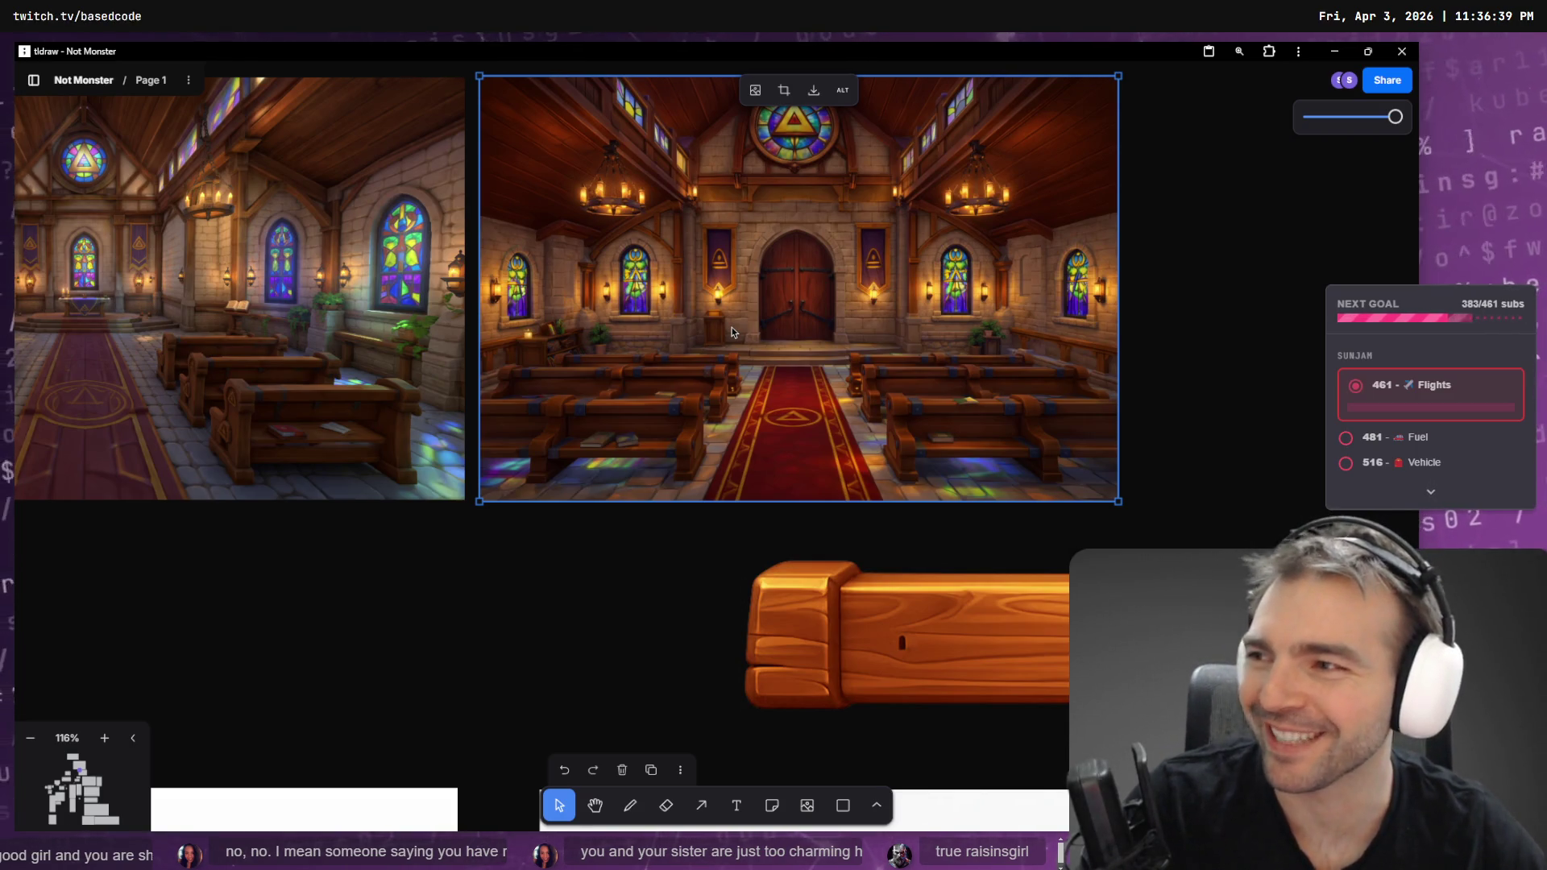
{"action": "left_click", "coordinate": [1188, 359]}
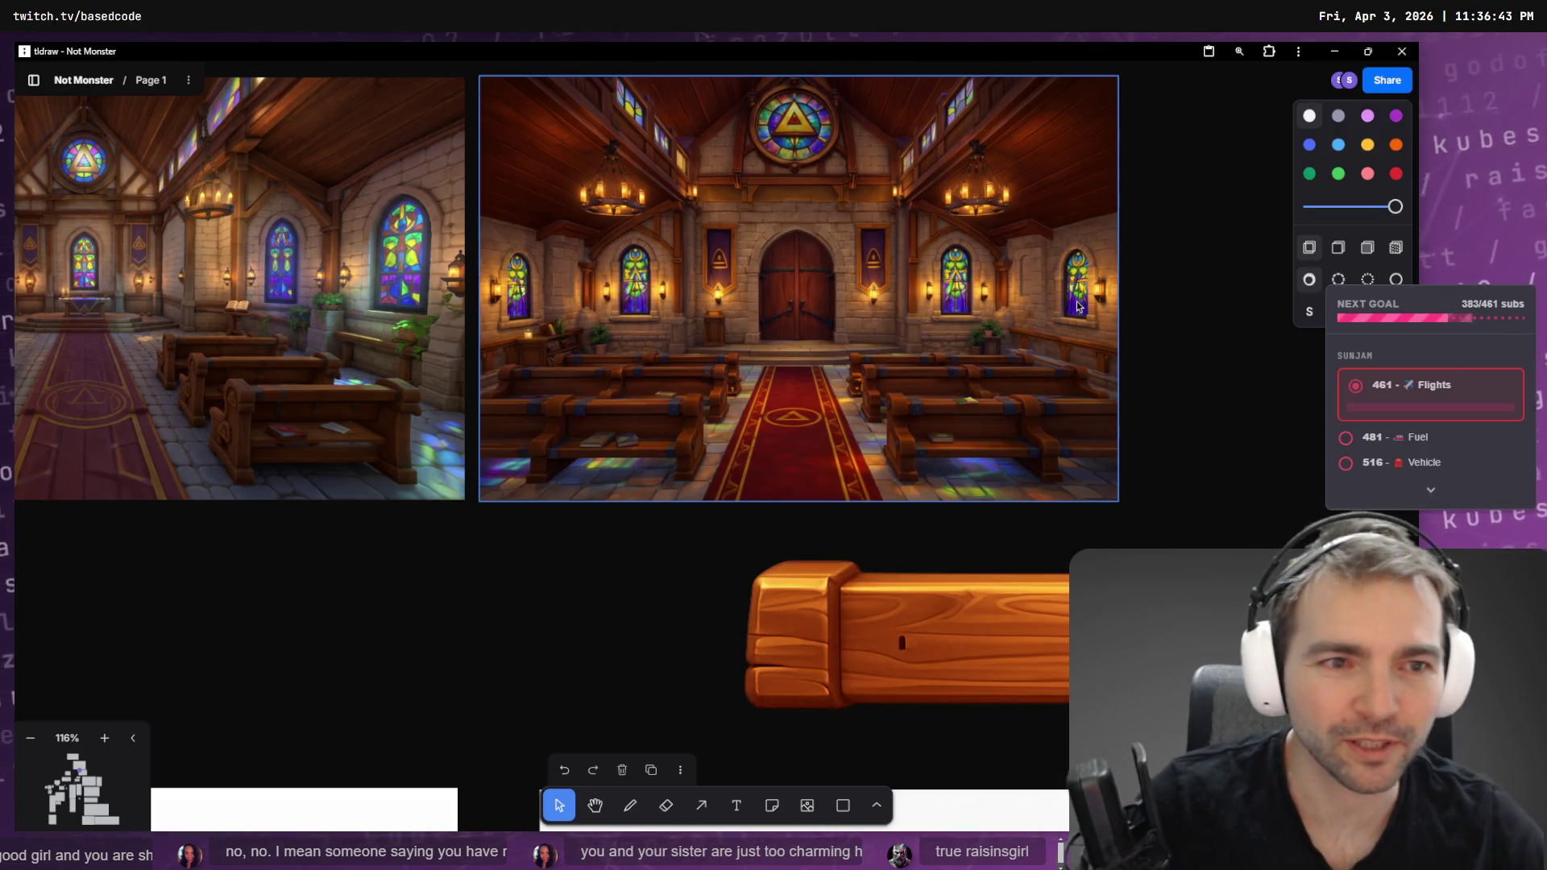
{"action": "key", "text": "alt+Tab"}
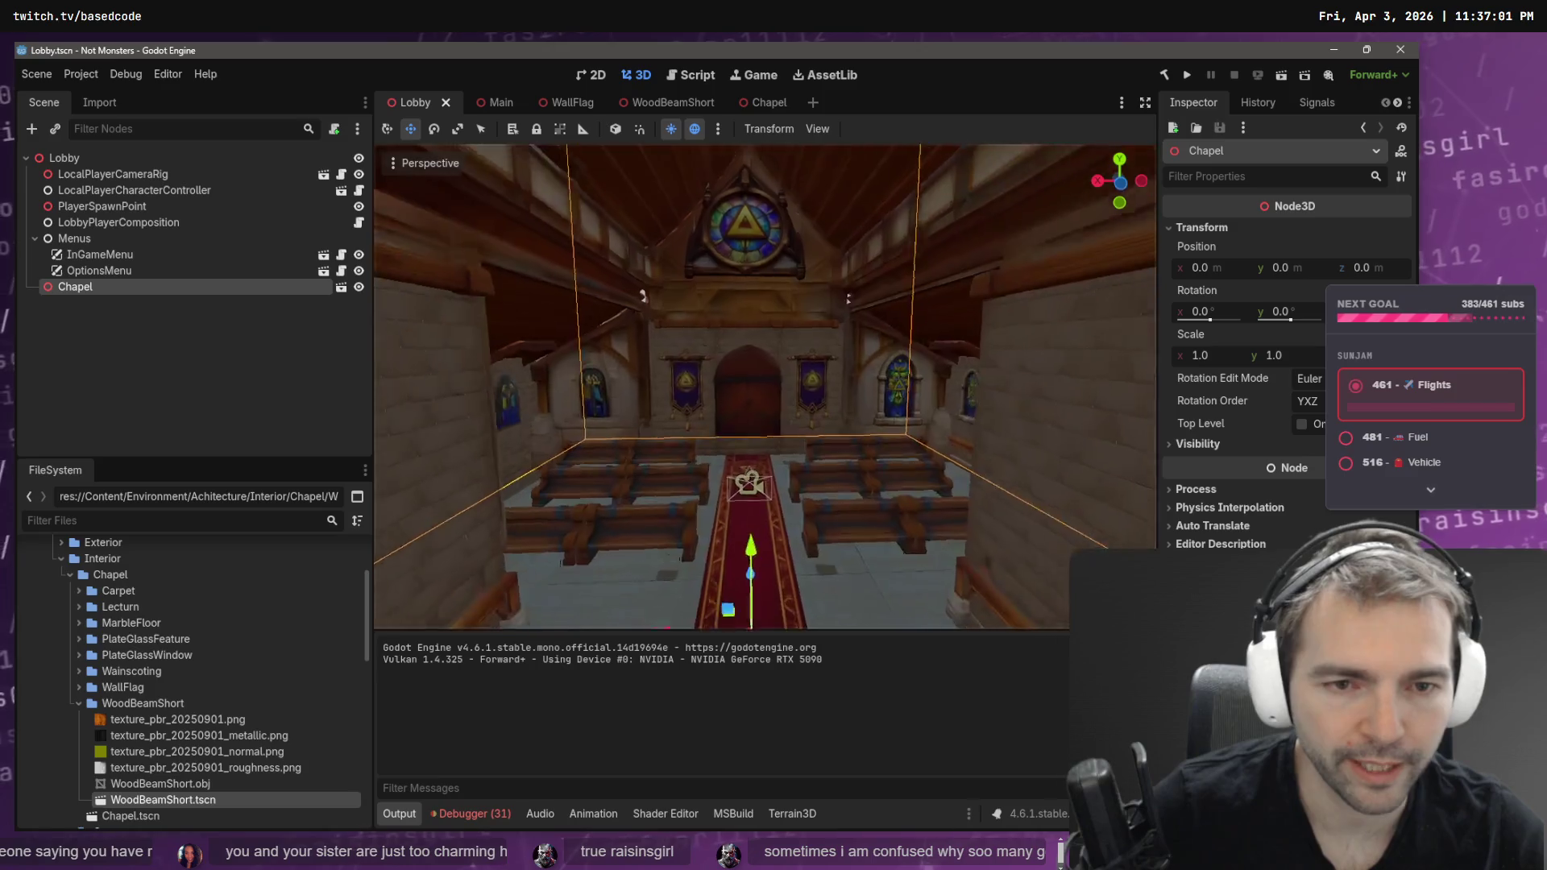
- Compare the chapel against the ChatGPT door image and the tldraw reference board
{"action": "scroll", "coordinate": [765, 387], "scroll_direction": "down", "scroll_amount": 5}
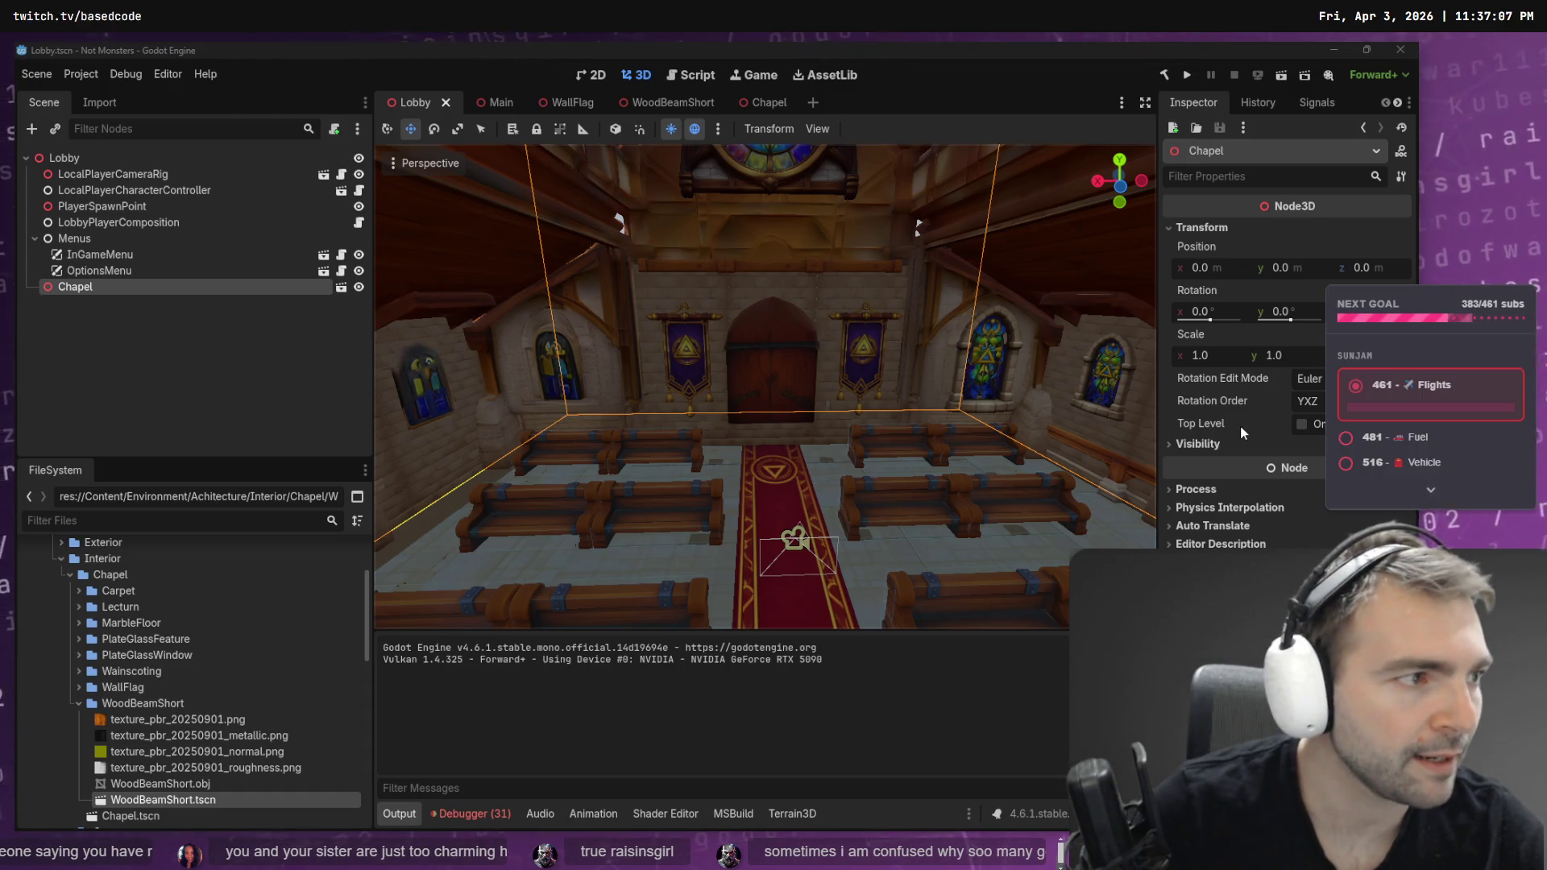
{"action": "key", "text": "alt+Tab"}
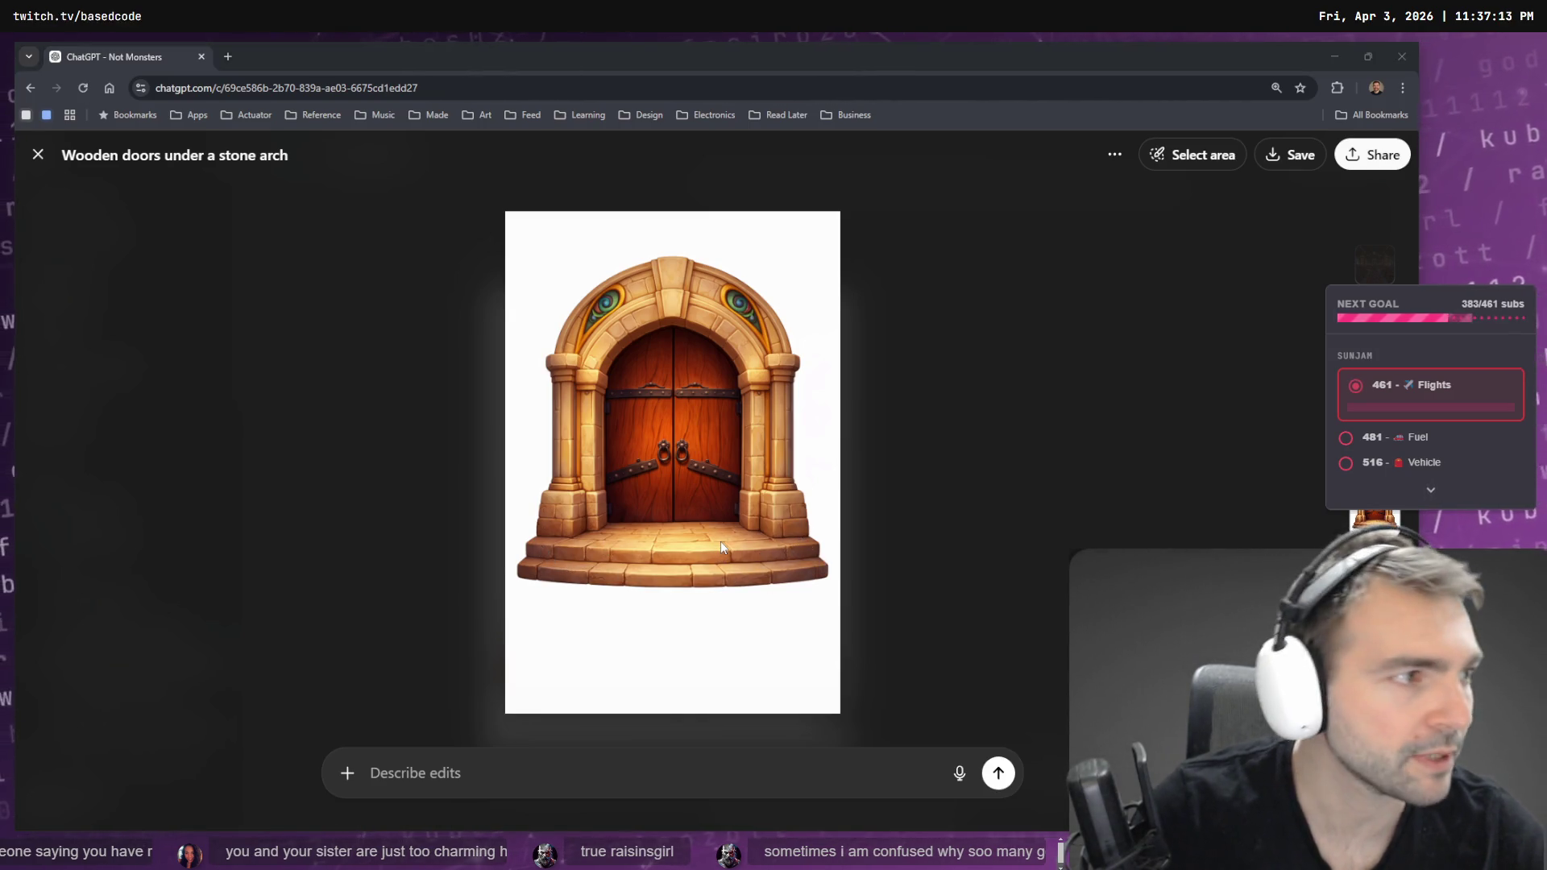
{"action": "key", "text": "alt+Tab"}
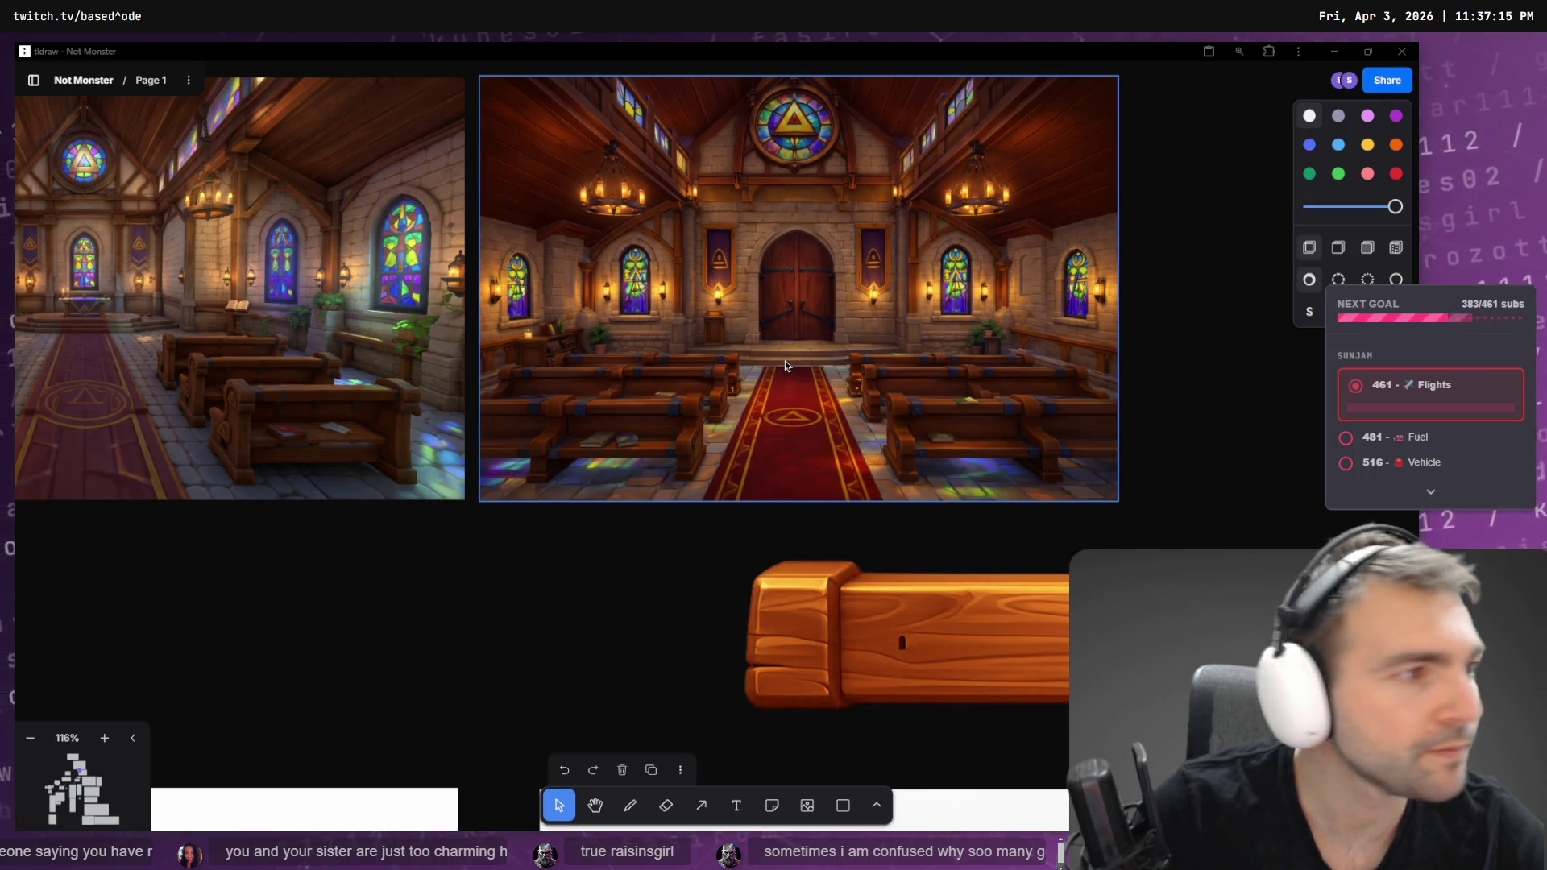
{"action": "key", "text": "alt+Tab"}
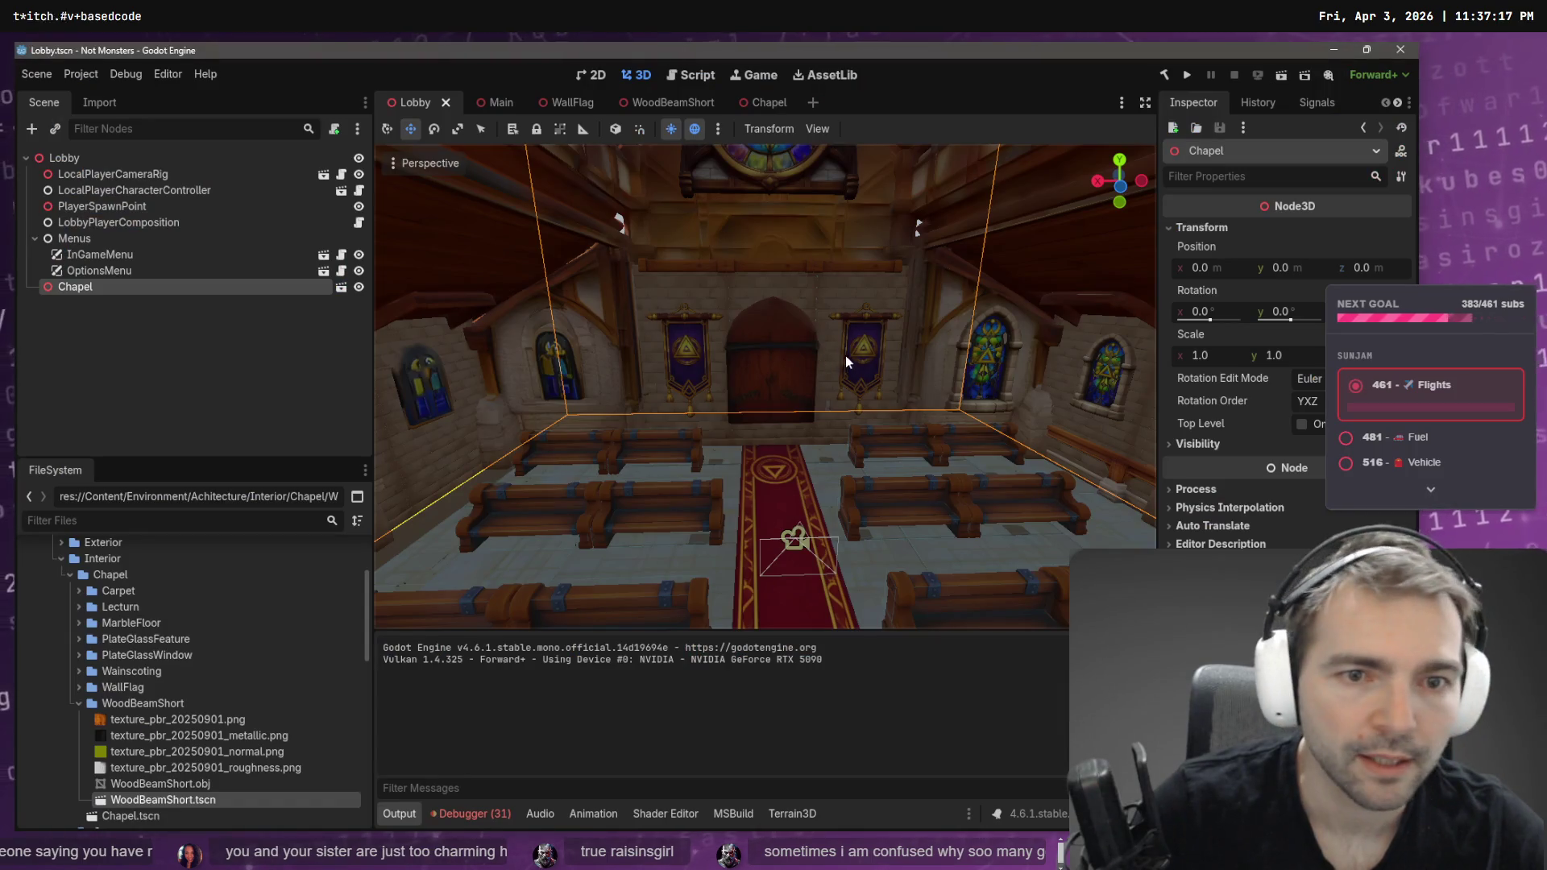
- Fly the camera from the entrance arch through the nave to the banner wall, then open the Chapel scene
{"action": "key", "text": "w"}
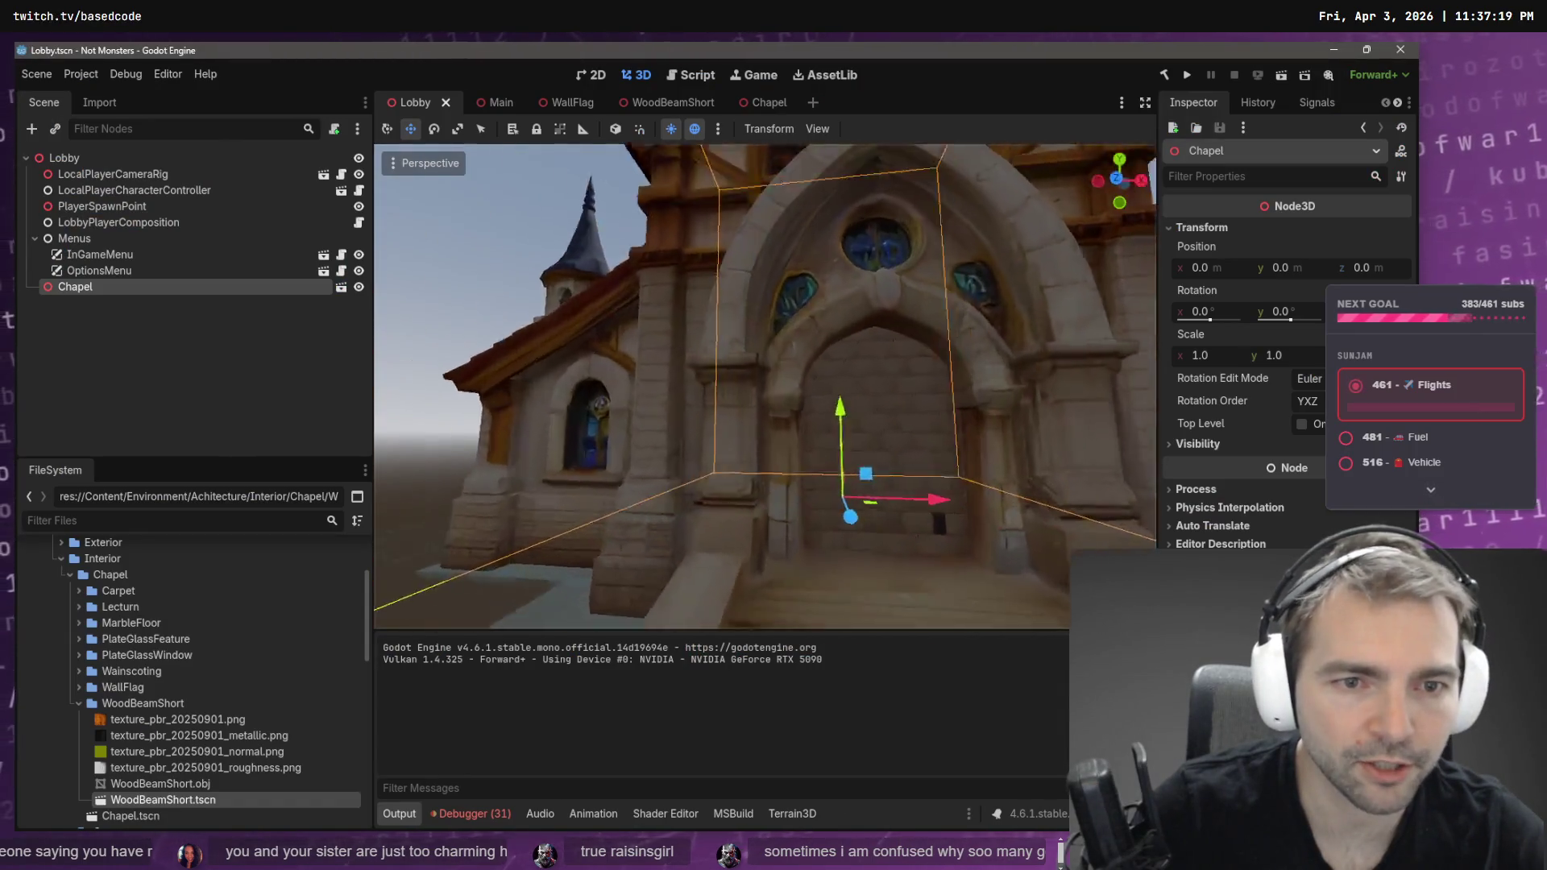
{"action": "key", "text": "s"}
{"action": "key", "text": "s"}
{"action": "key", "text": "w"}
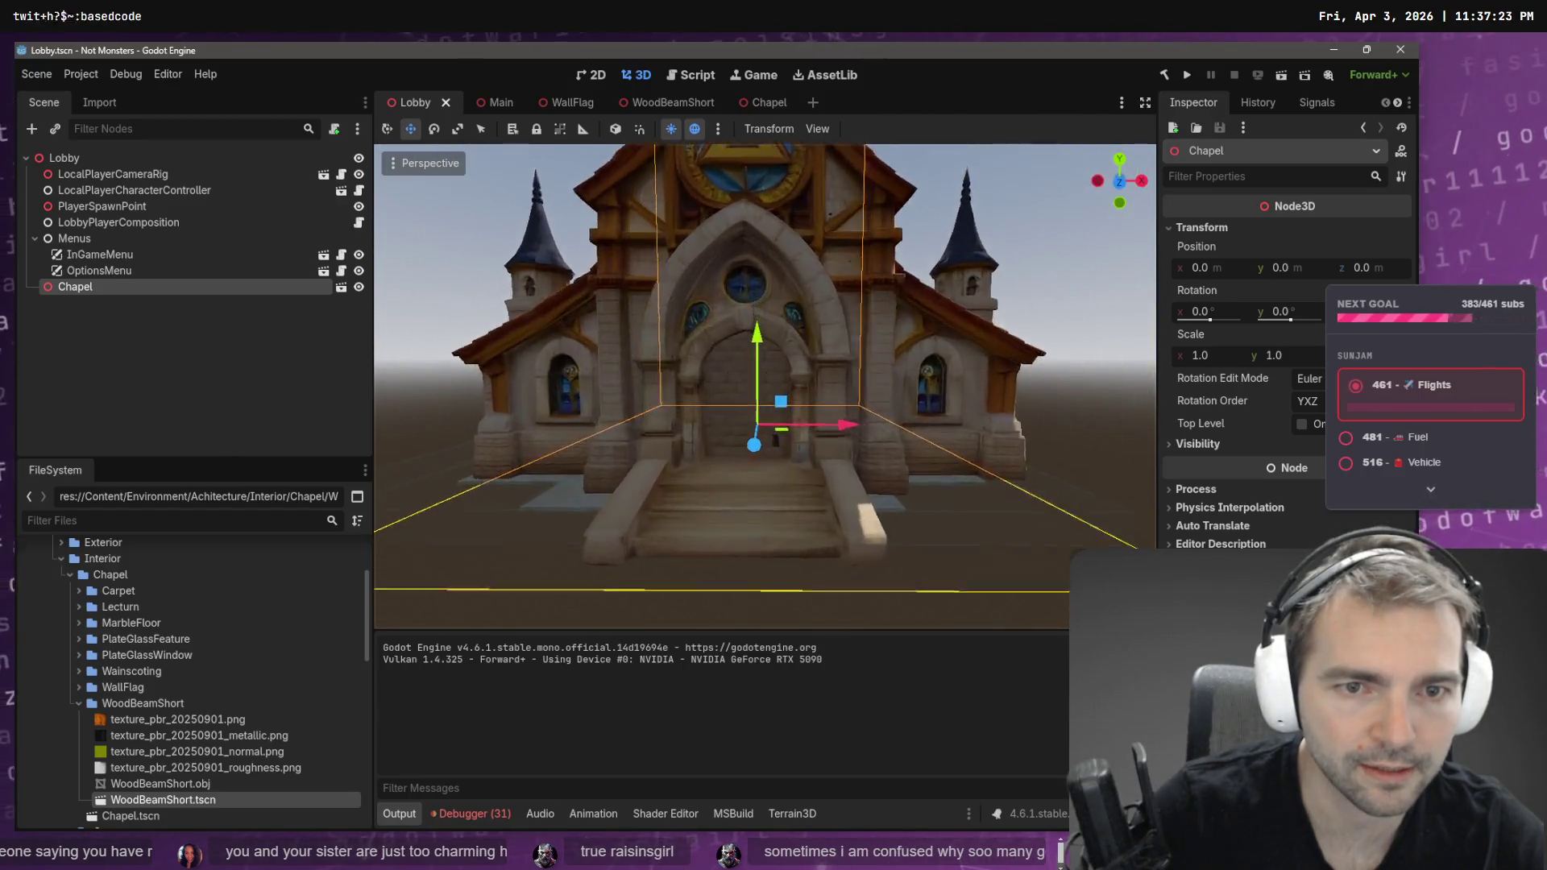
{"action": "key", "text": "w"}
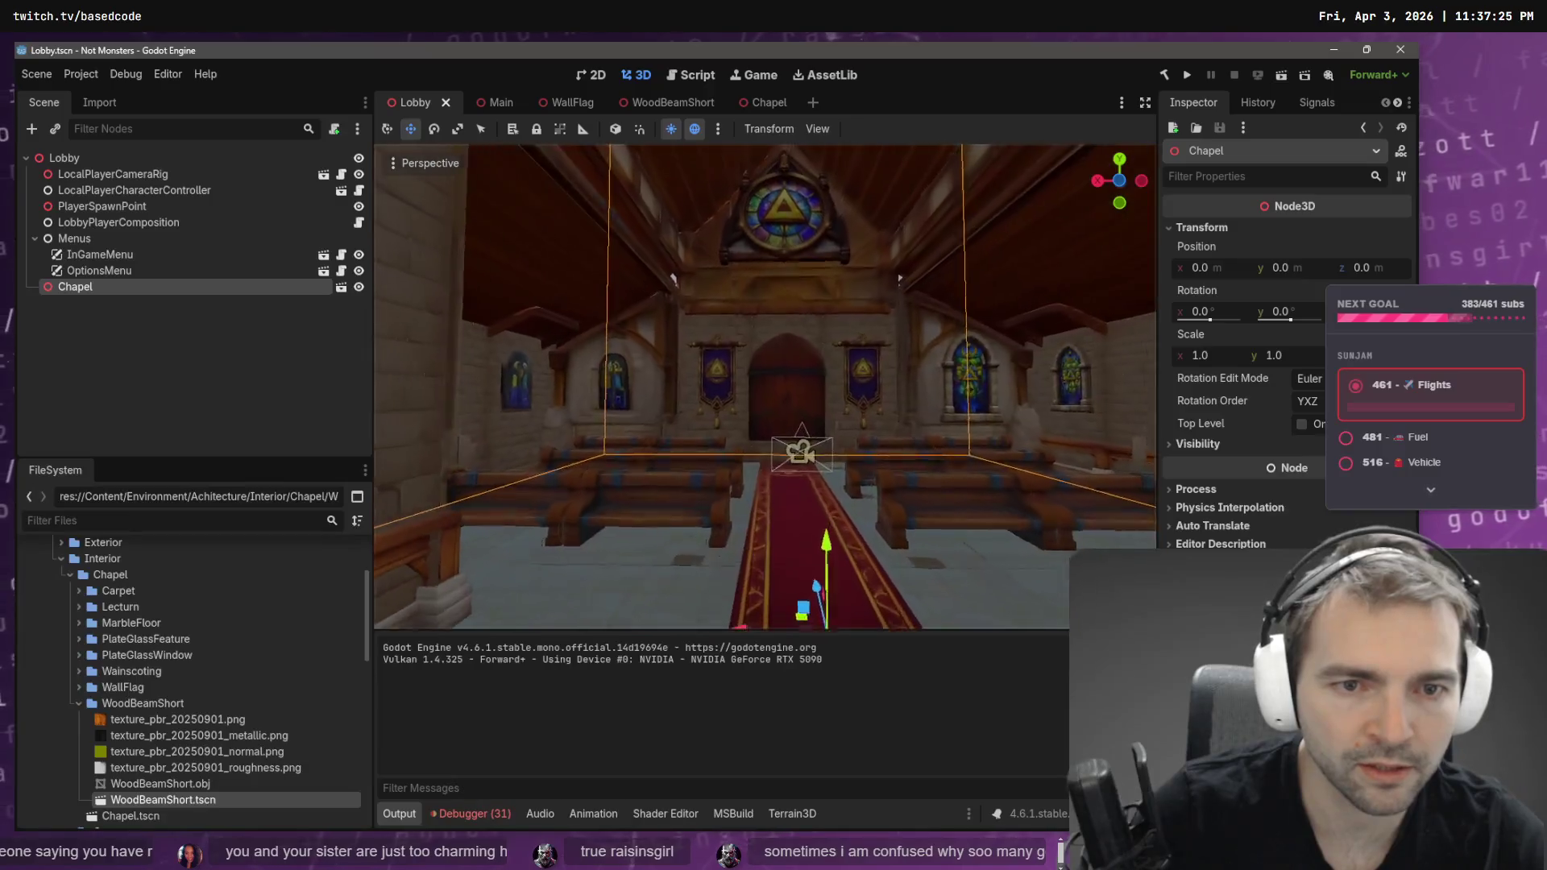
{"action": "key", "text": "w"}
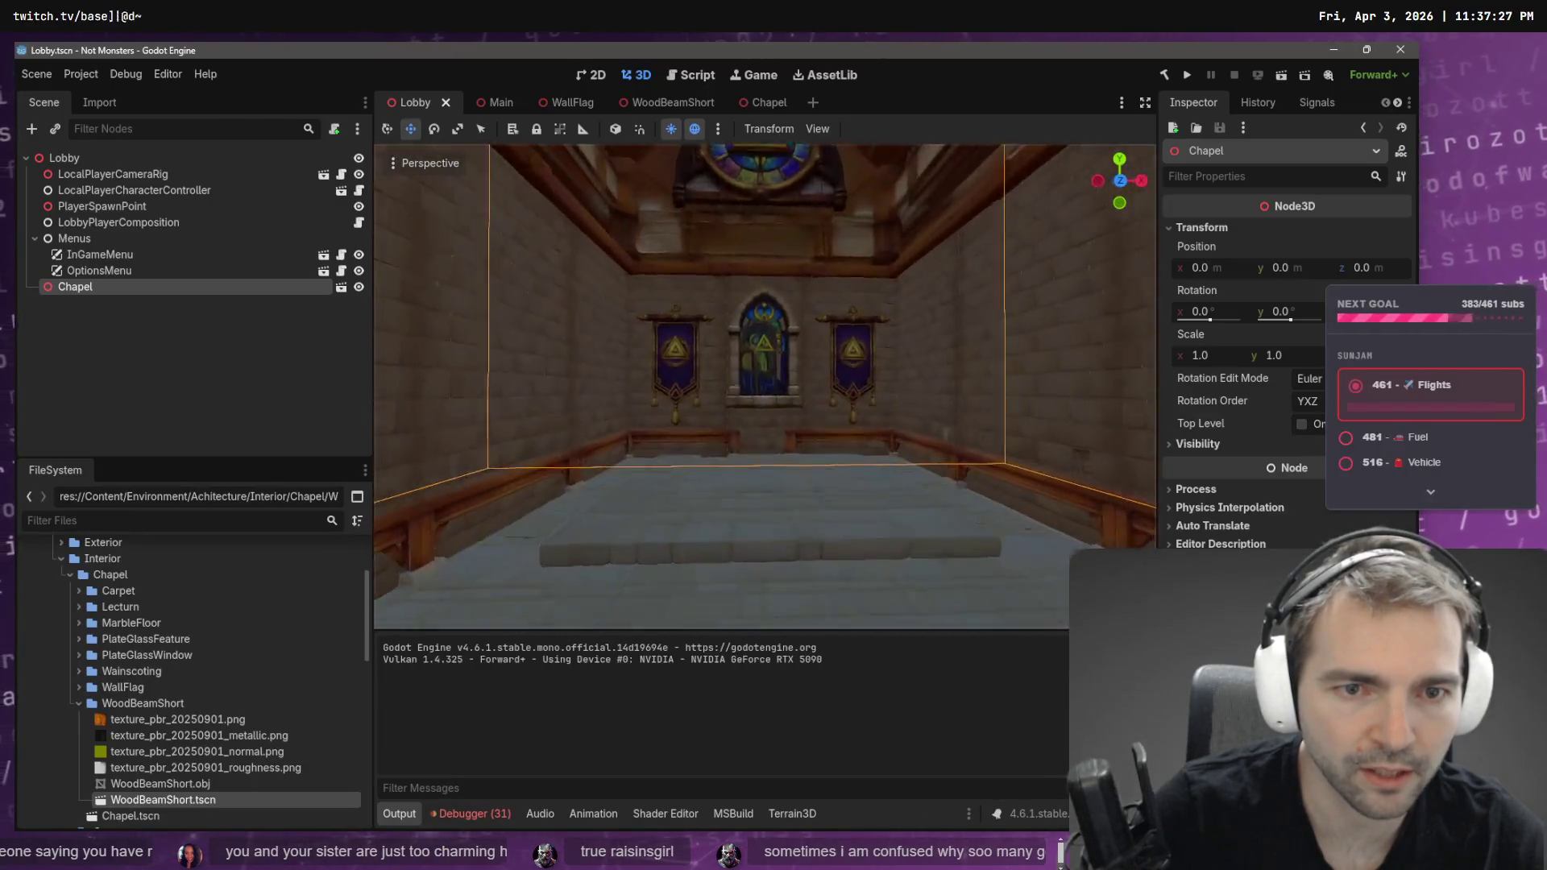
{"action": "key", "text": "s"}
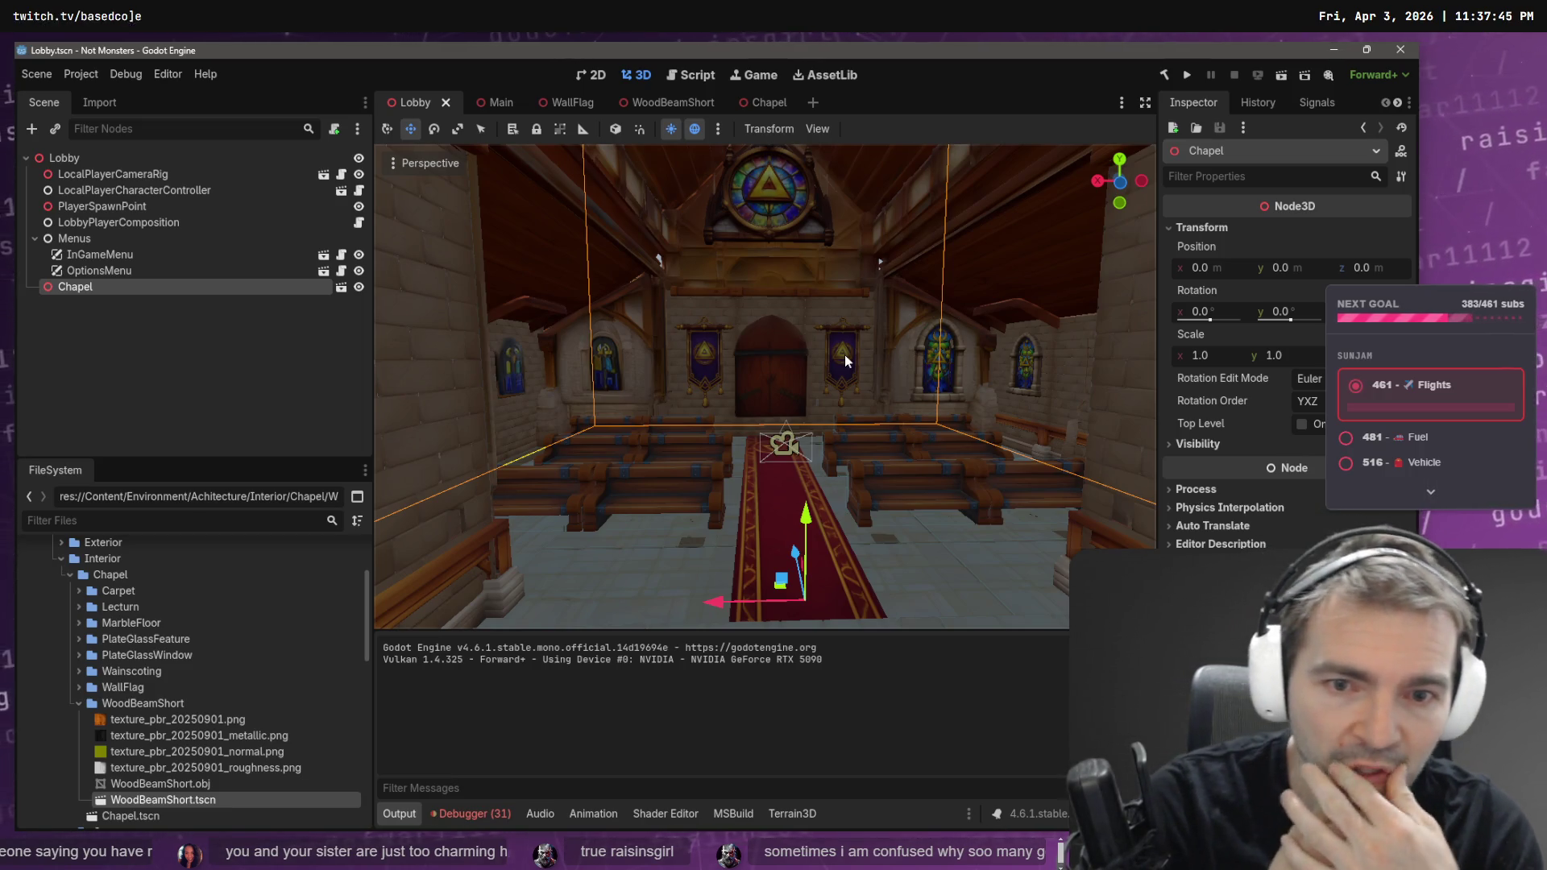
{"action": "scroll", "coordinate": [856, 387], "scroll_direction": "up", "scroll_amount": 5}
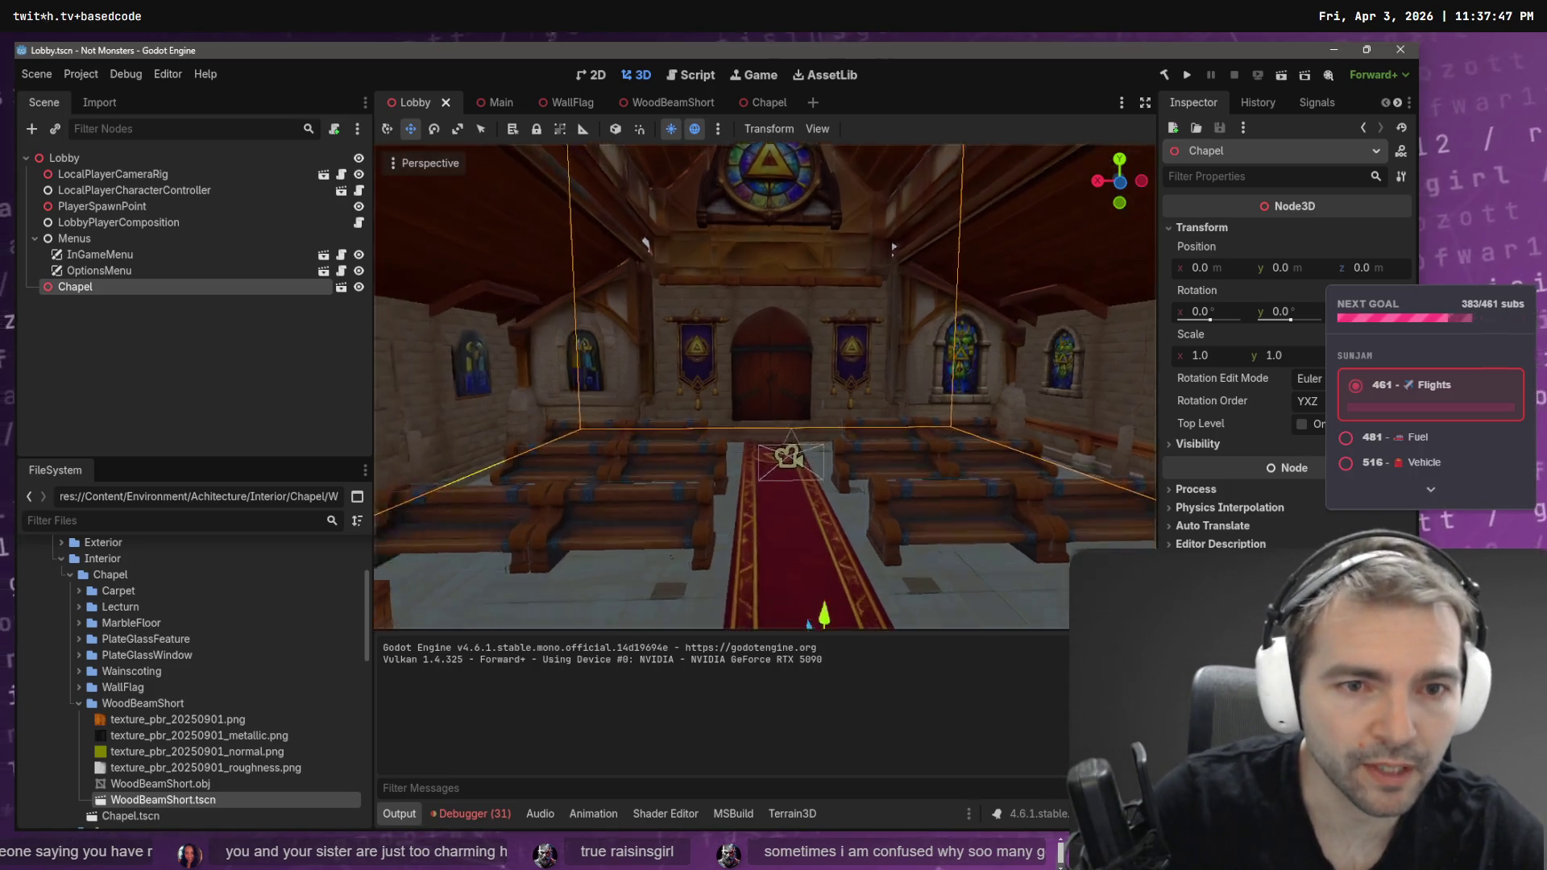
{"action": "mouse_move", "coordinate": [766, 387]}
{"action": "left_mouse_down"}
{"action": "mouse_move", "coordinate": [862, 387]}
{"action": "mouse_move", "coordinate": [749, 387]}
{"action": "mouse_move", "coordinate": [622, 291]}
{"action": "left_mouse_up"}
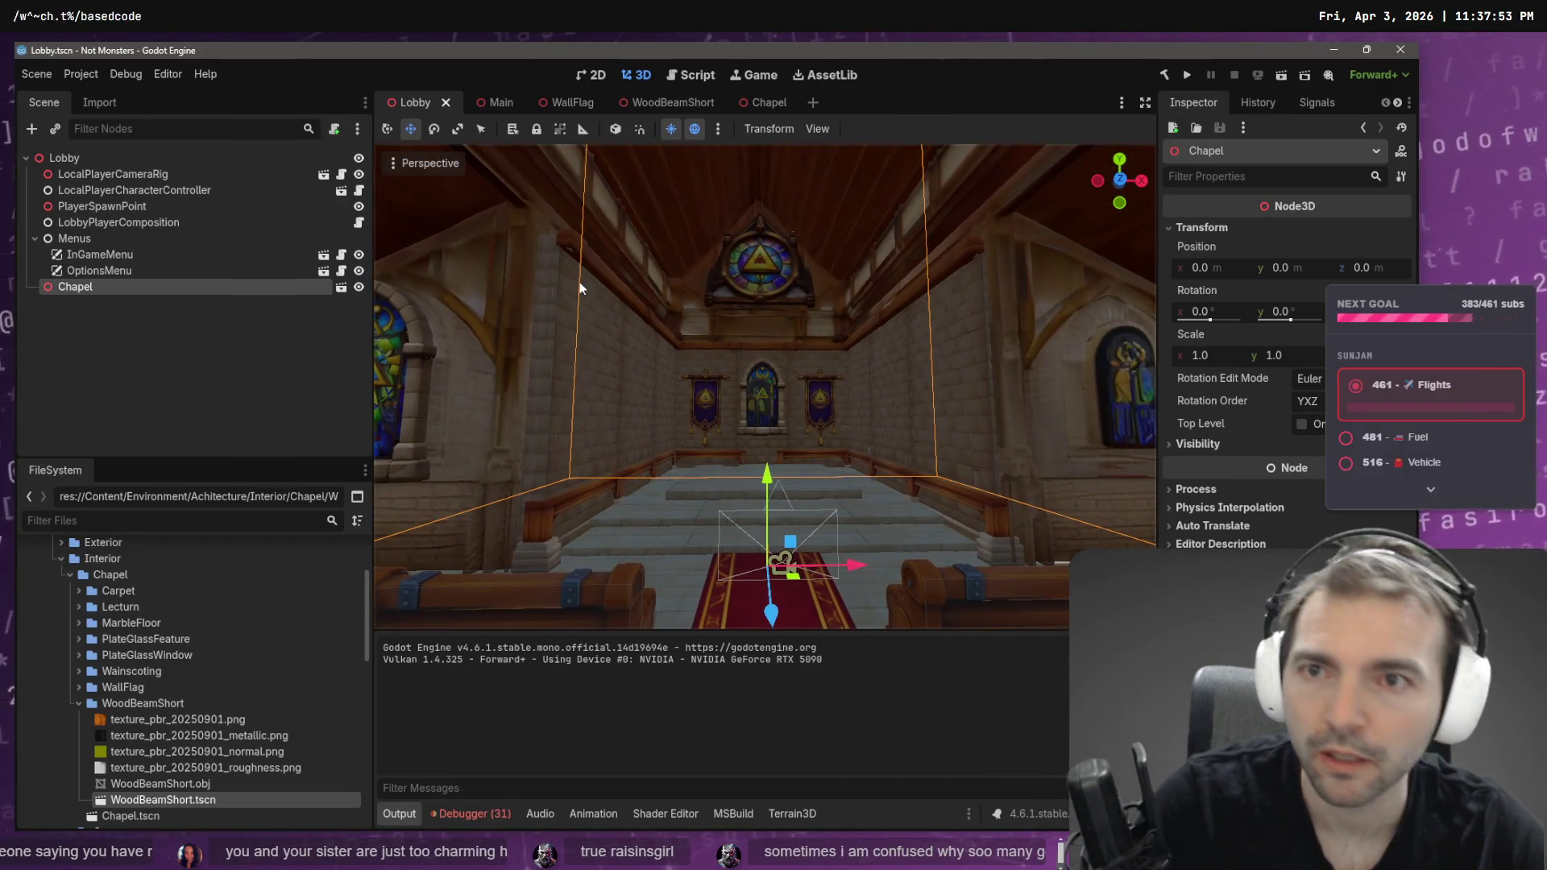
{"action": "left_click", "coordinate": [749, 102]}
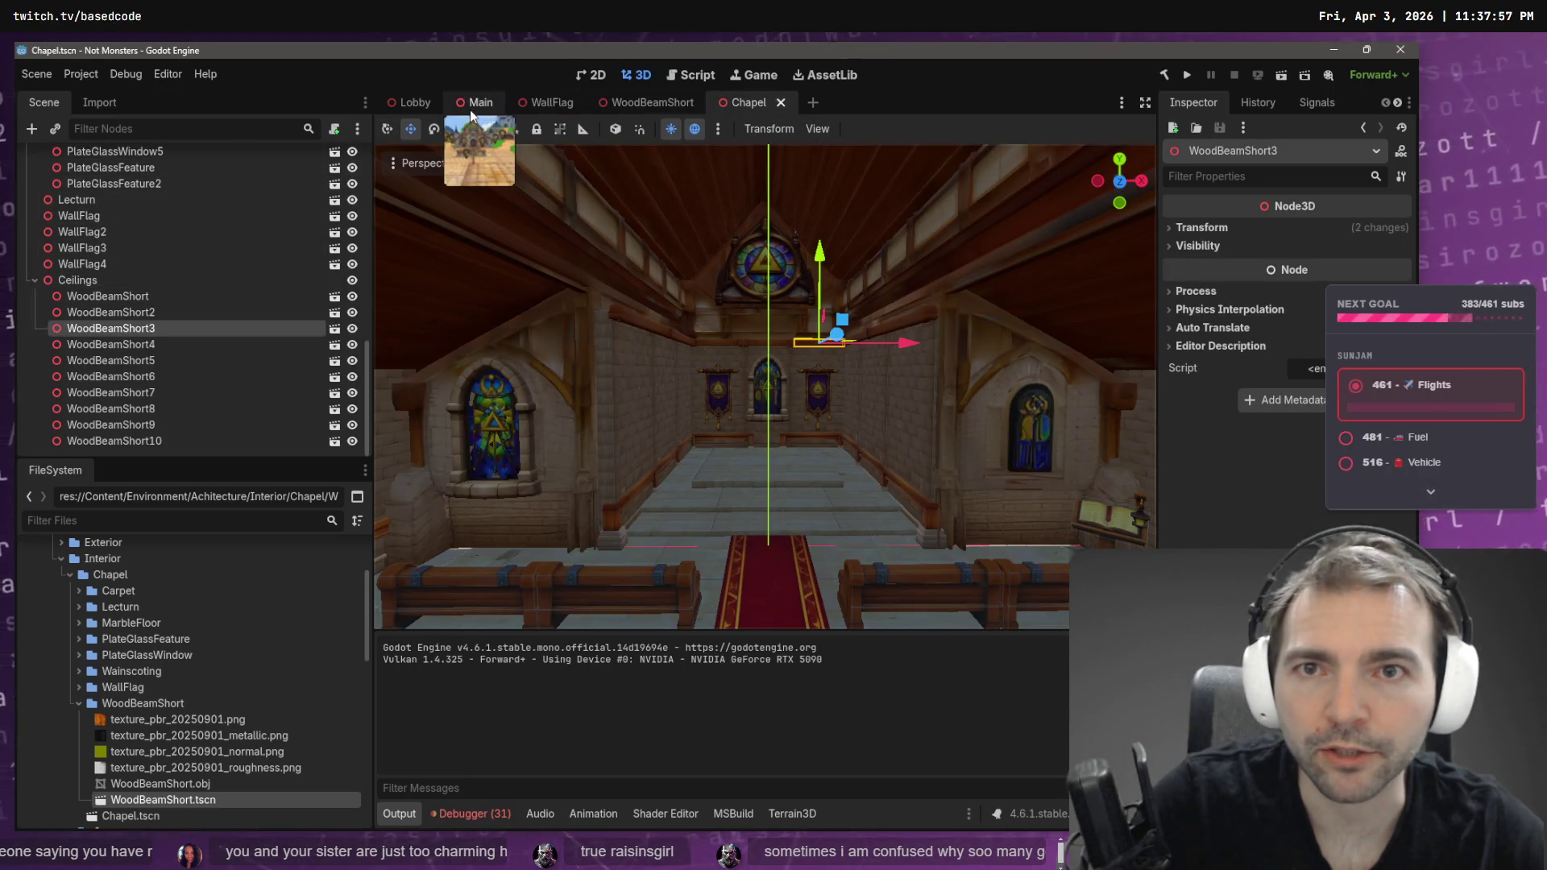
- Close the Lobby scene tab and return to the Chapel scene
{"action": "left_click", "coordinate": [409, 103]}
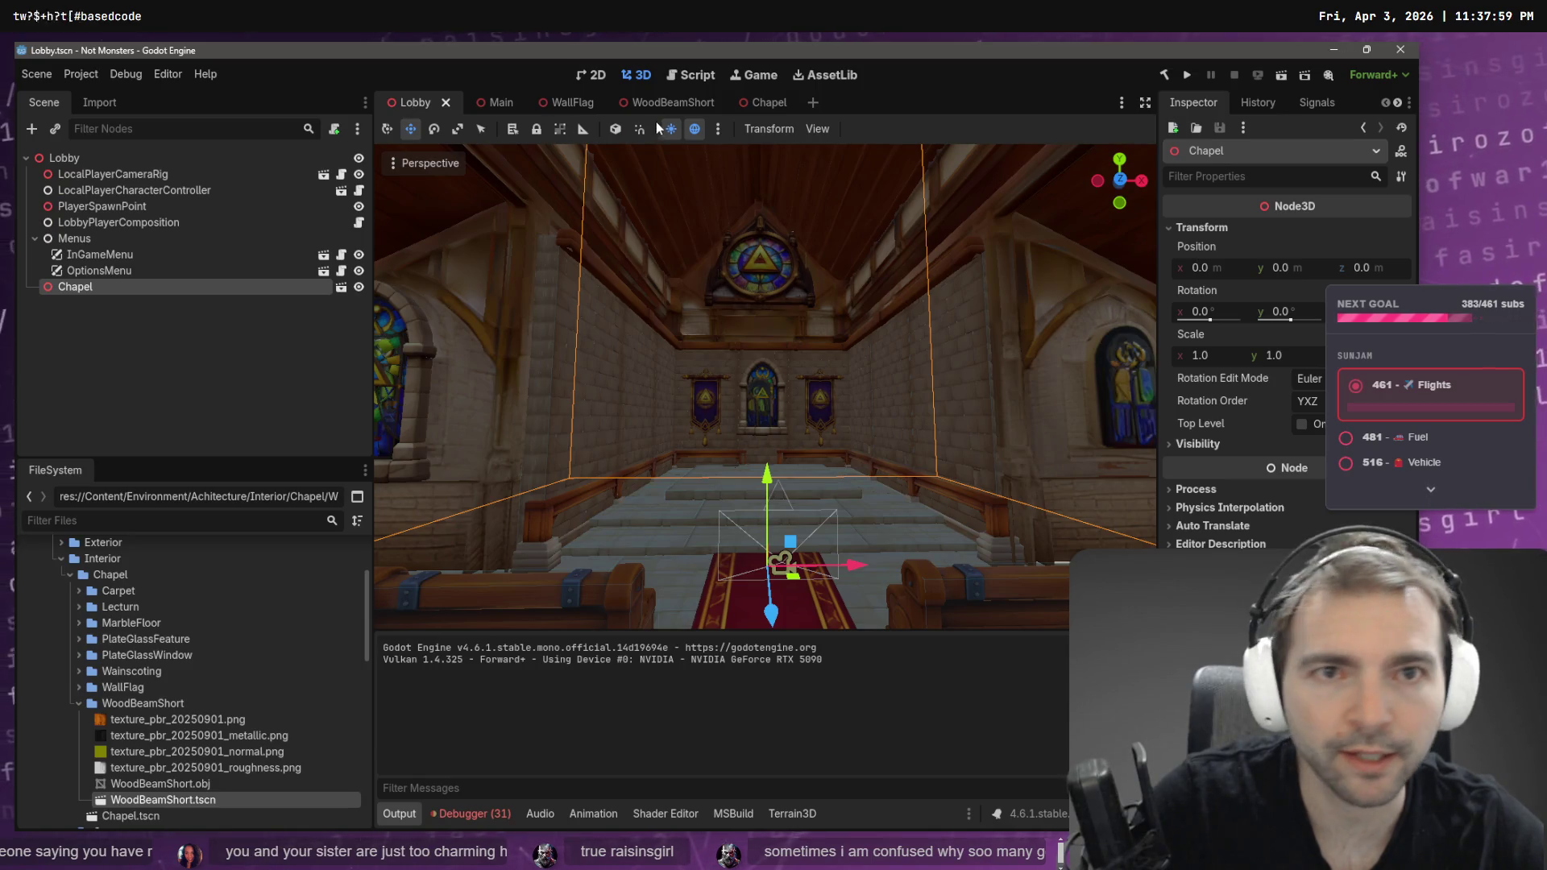
{"action": "left_click", "coordinate": [446, 103]}
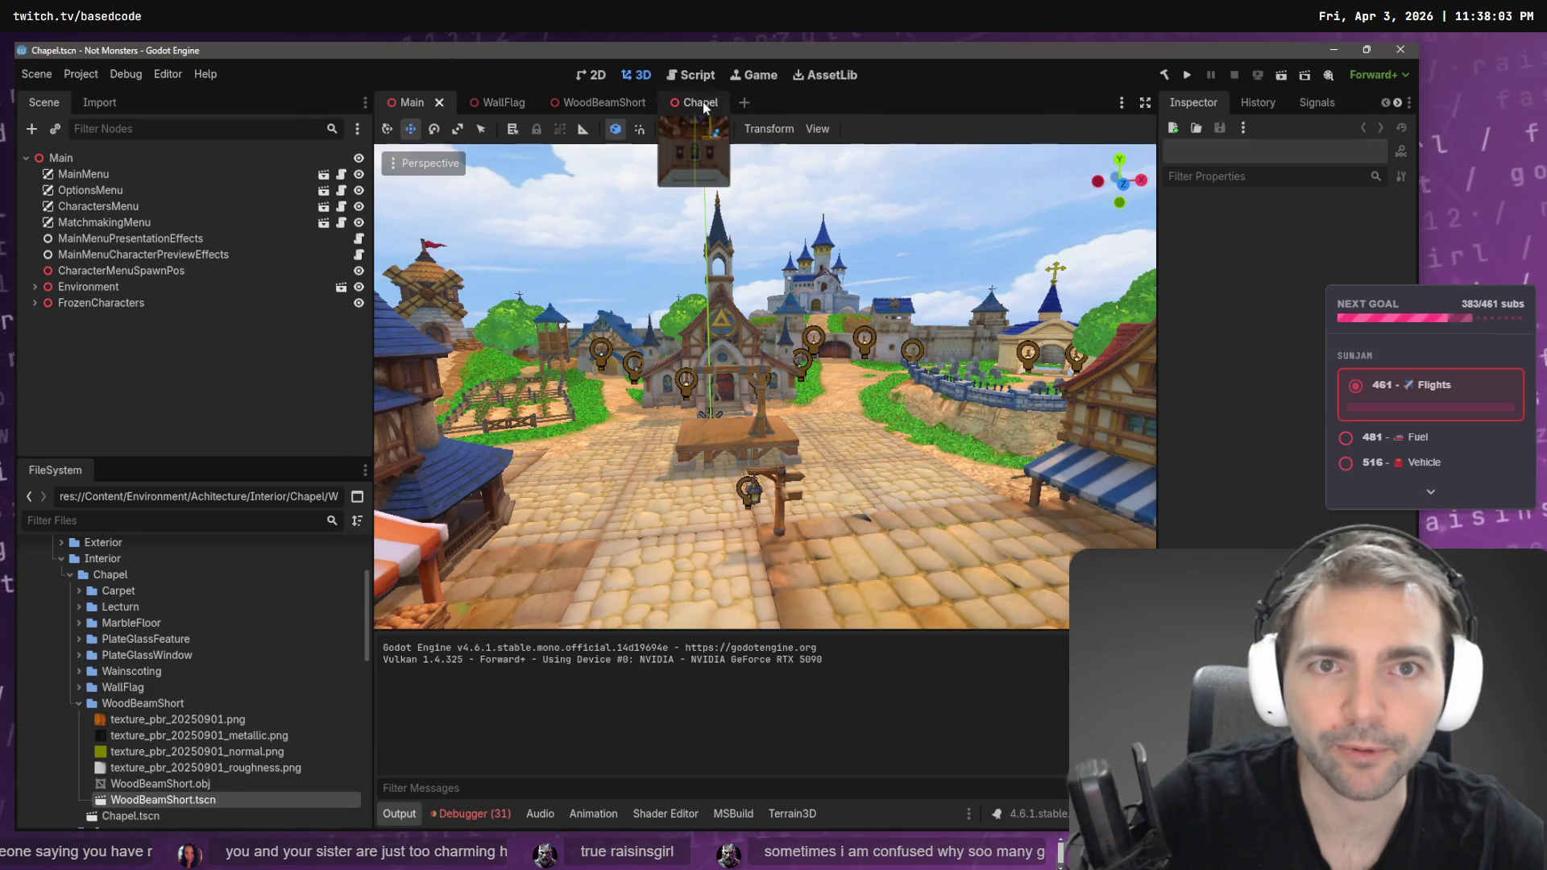
{"action": "left_click", "coordinate": [701, 102]}
{"action": "scroll", "coordinate": [726, 363], "scroll_direction": "up", "scroll_amount": 3}
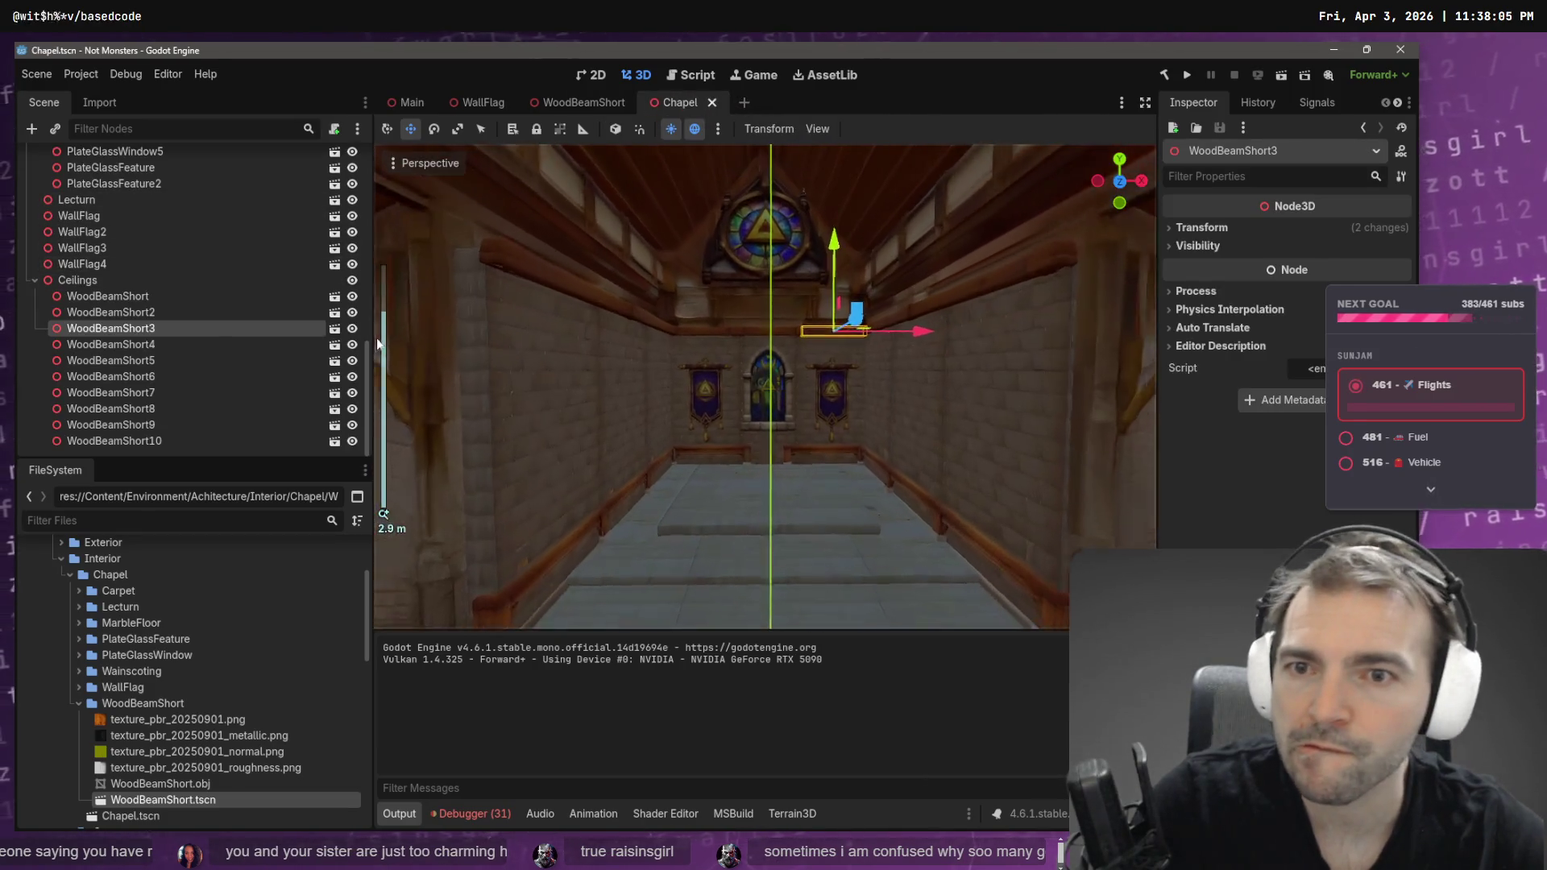
{"action": "scroll", "coordinate": [364, 154], "scroll_direction": "up", "scroll_amount": 5}
{"action": "scroll", "coordinate": [364, 154], "scroll_direction": "up", "scroll_amount": 3}
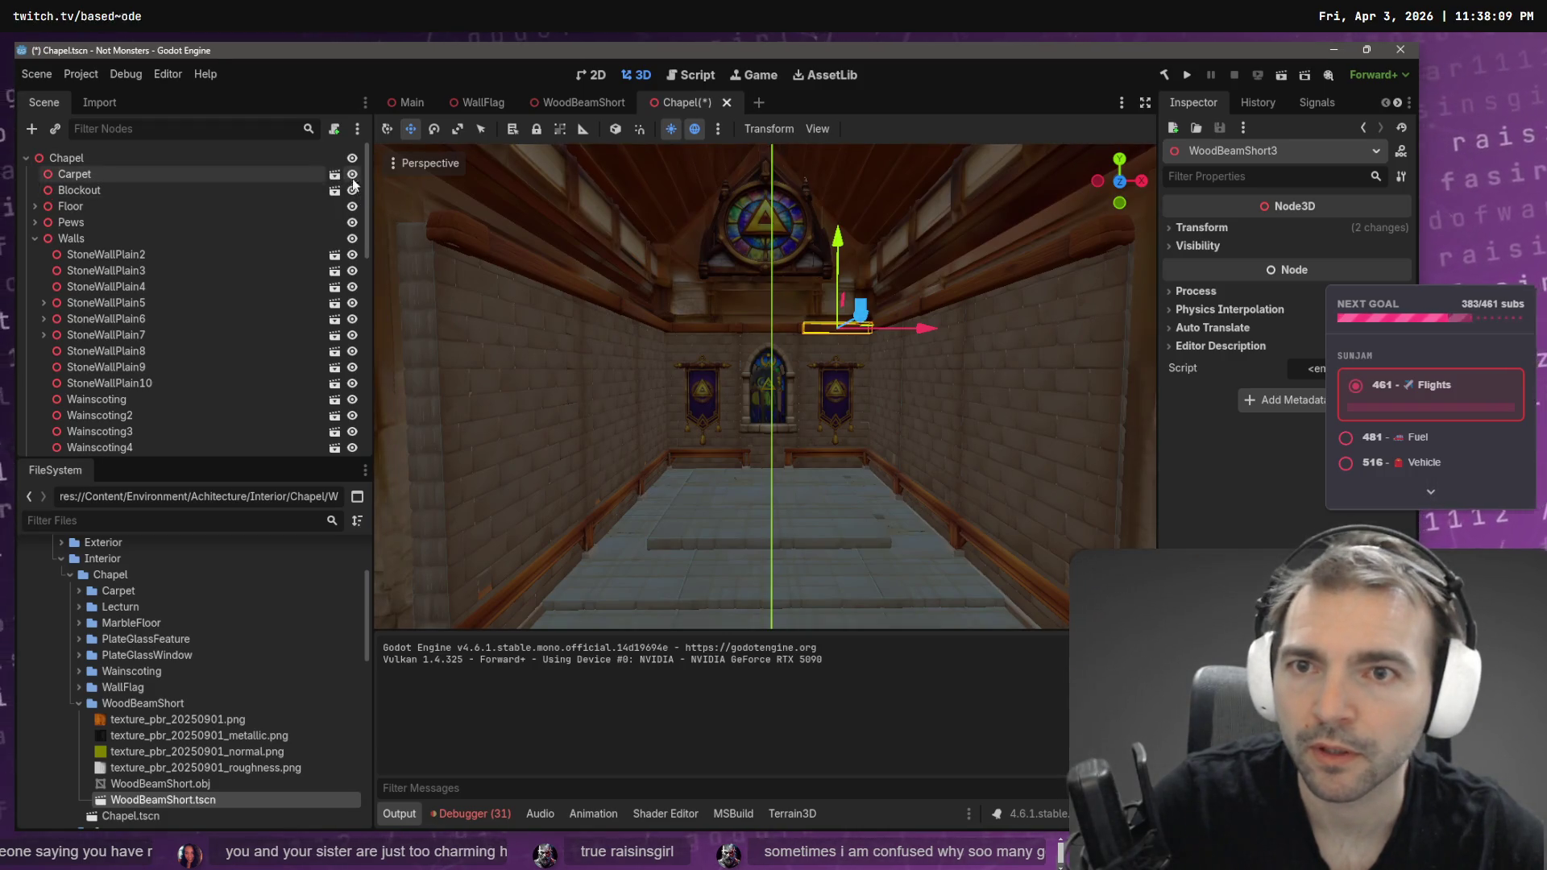
- Toggle the Blockout node until its walls and ceiling are visible, facing the side stained-glass window
{"action": "left_click", "coordinate": [353, 190]}
{"action": "scroll", "coordinate": [766, 387], "scroll_direction": "up", "scroll_amount": 5}
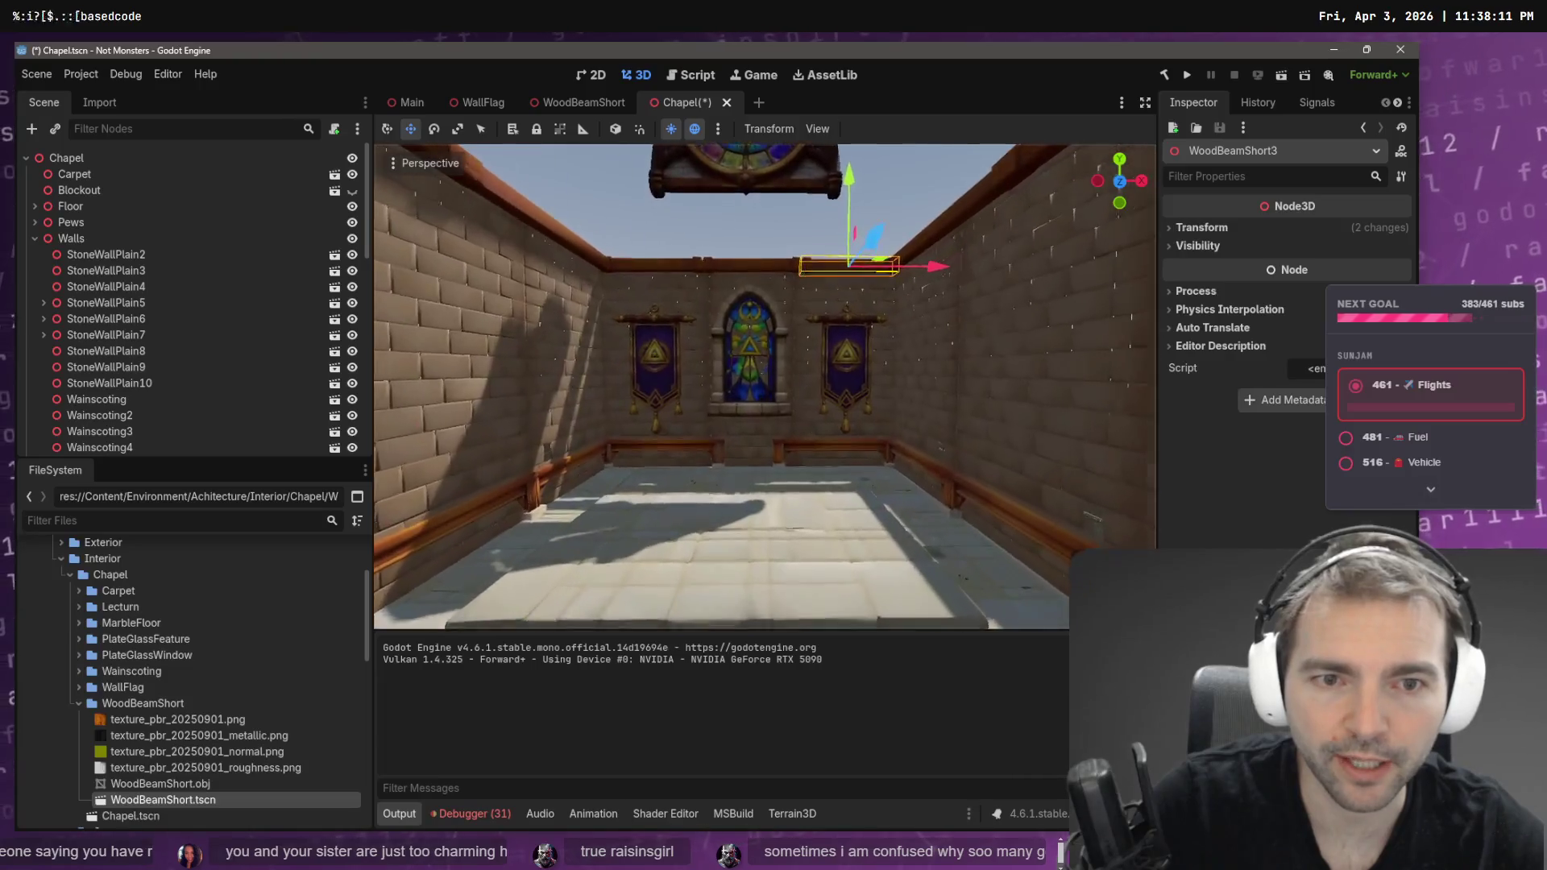
{"action": "scroll", "coordinate": [766, 387], "scroll_direction": "up", "scroll_amount": 5}
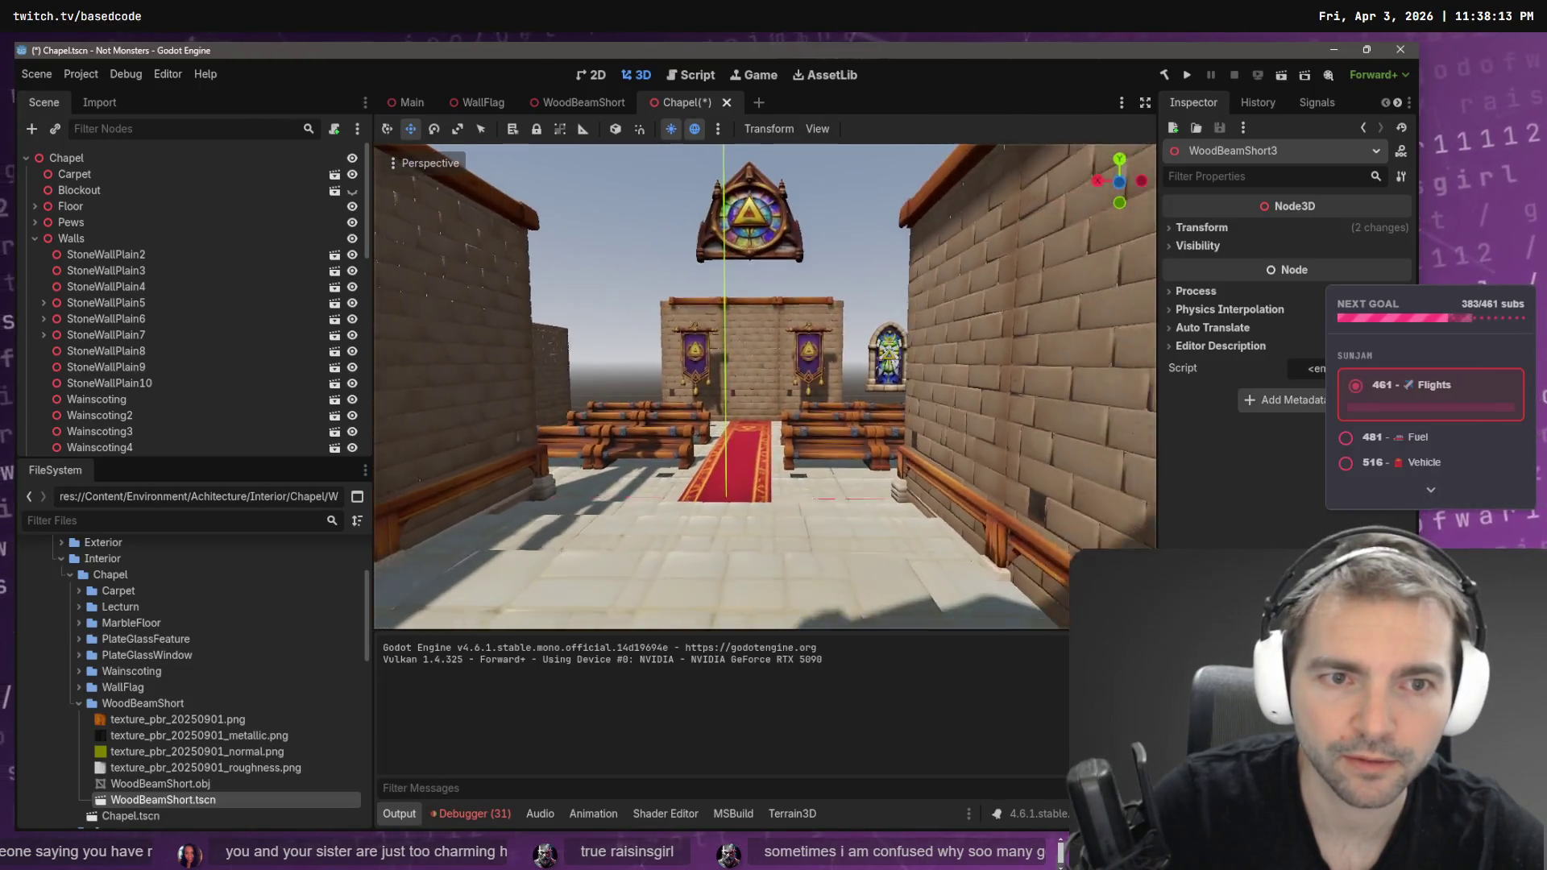
{"action": "scroll", "coordinate": [766, 387], "scroll_direction": "down", "scroll_amount": 5}
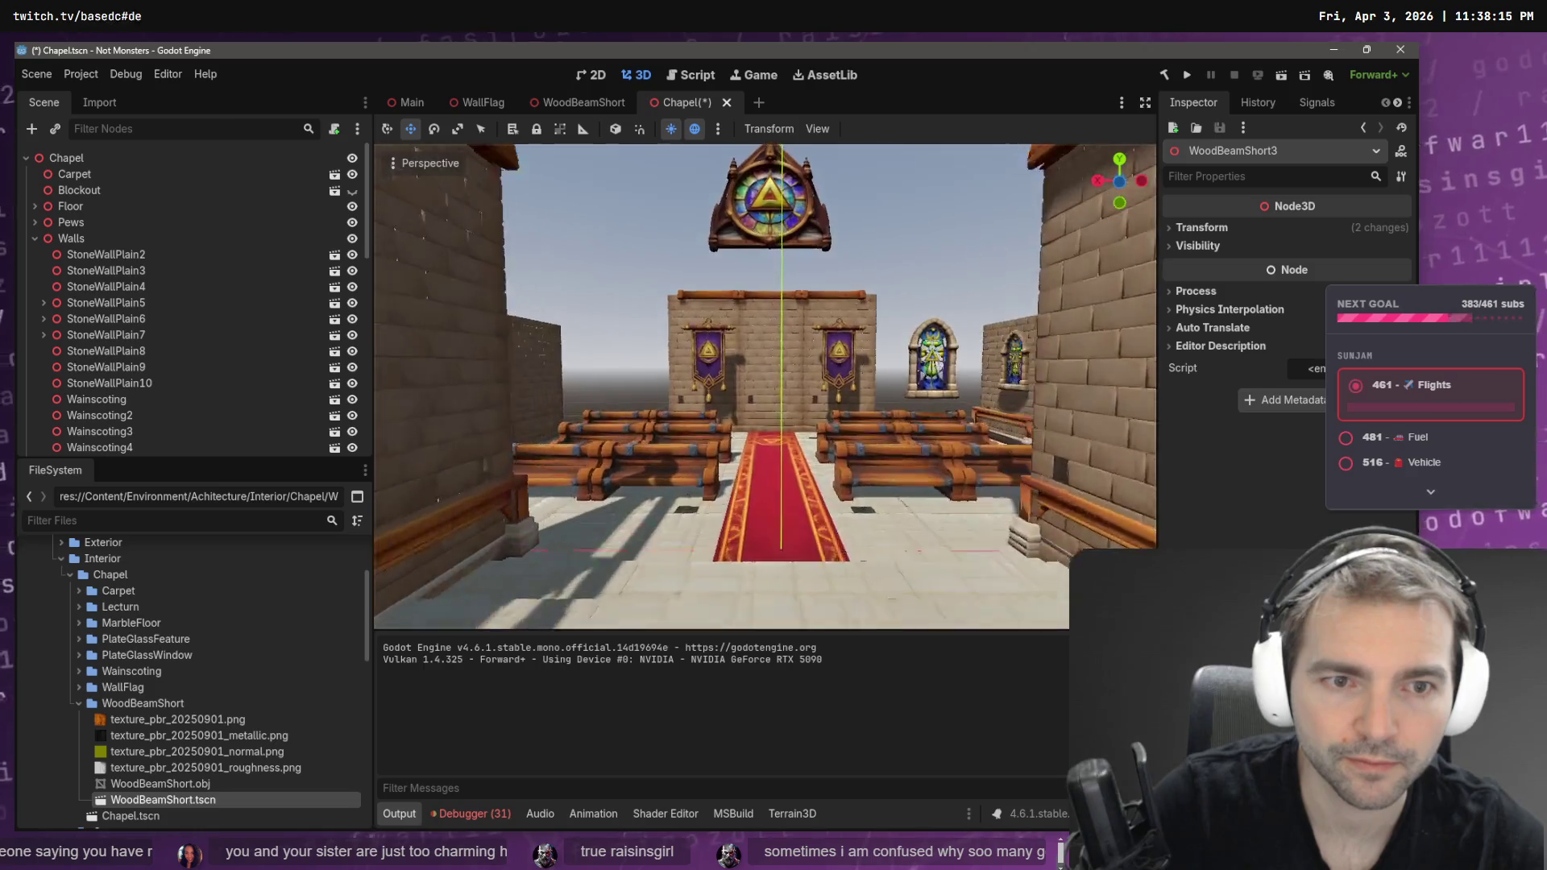
{"action": "scroll", "coordinate": [766, 387], "scroll_direction": "up", "scroll_amount": 5}
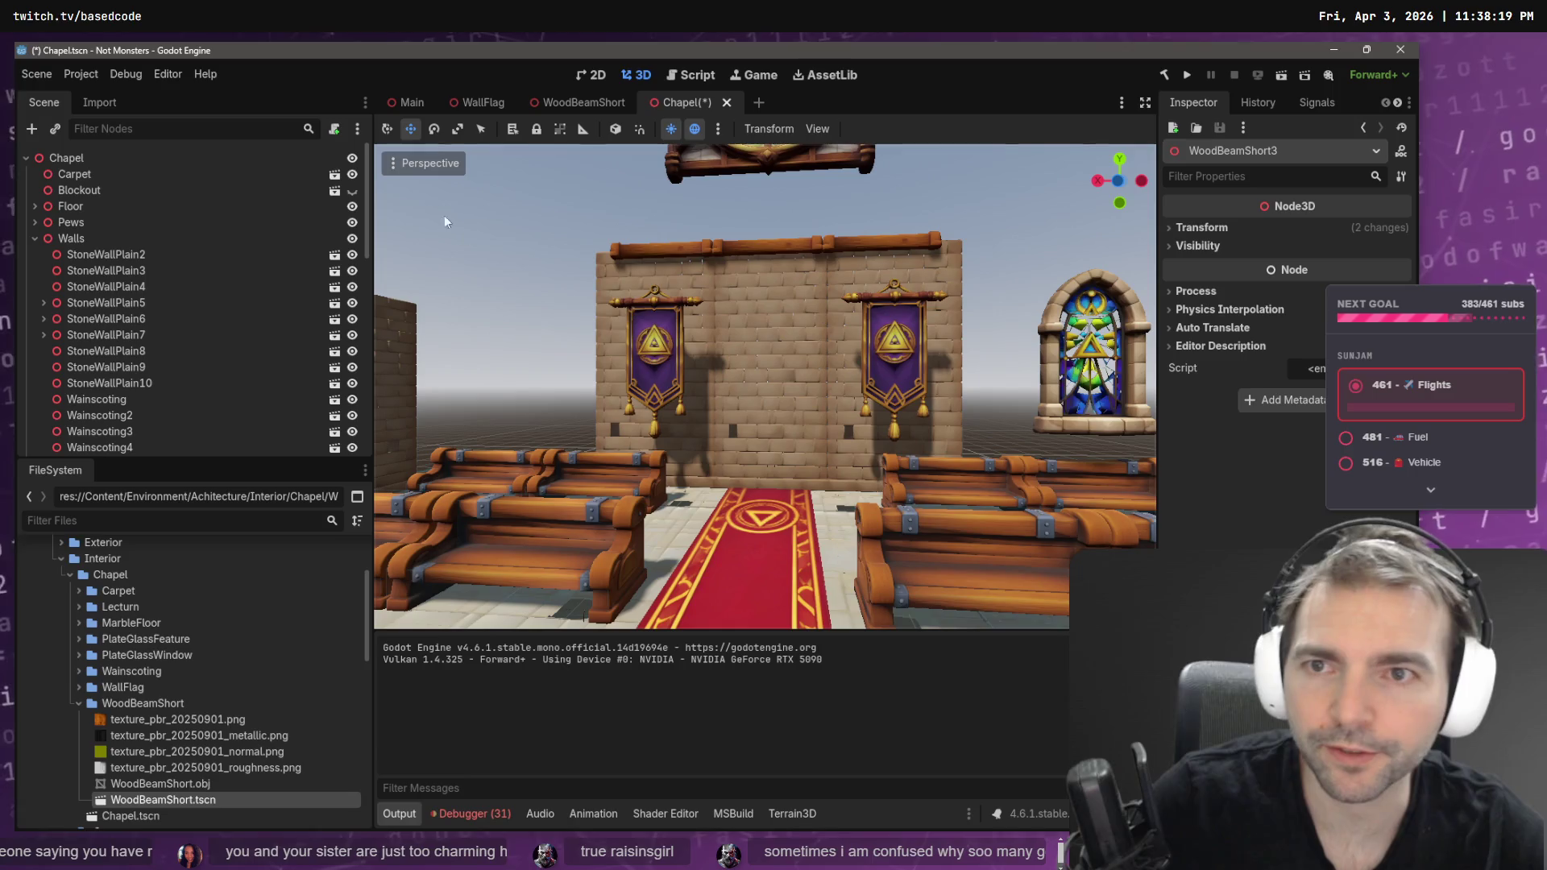
{"action": "left_click", "coordinate": [356, 191]}
{"action": "left_click", "coordinate": [356, 192]}
{"action": "left_click", "coordinate": [357, 191]}
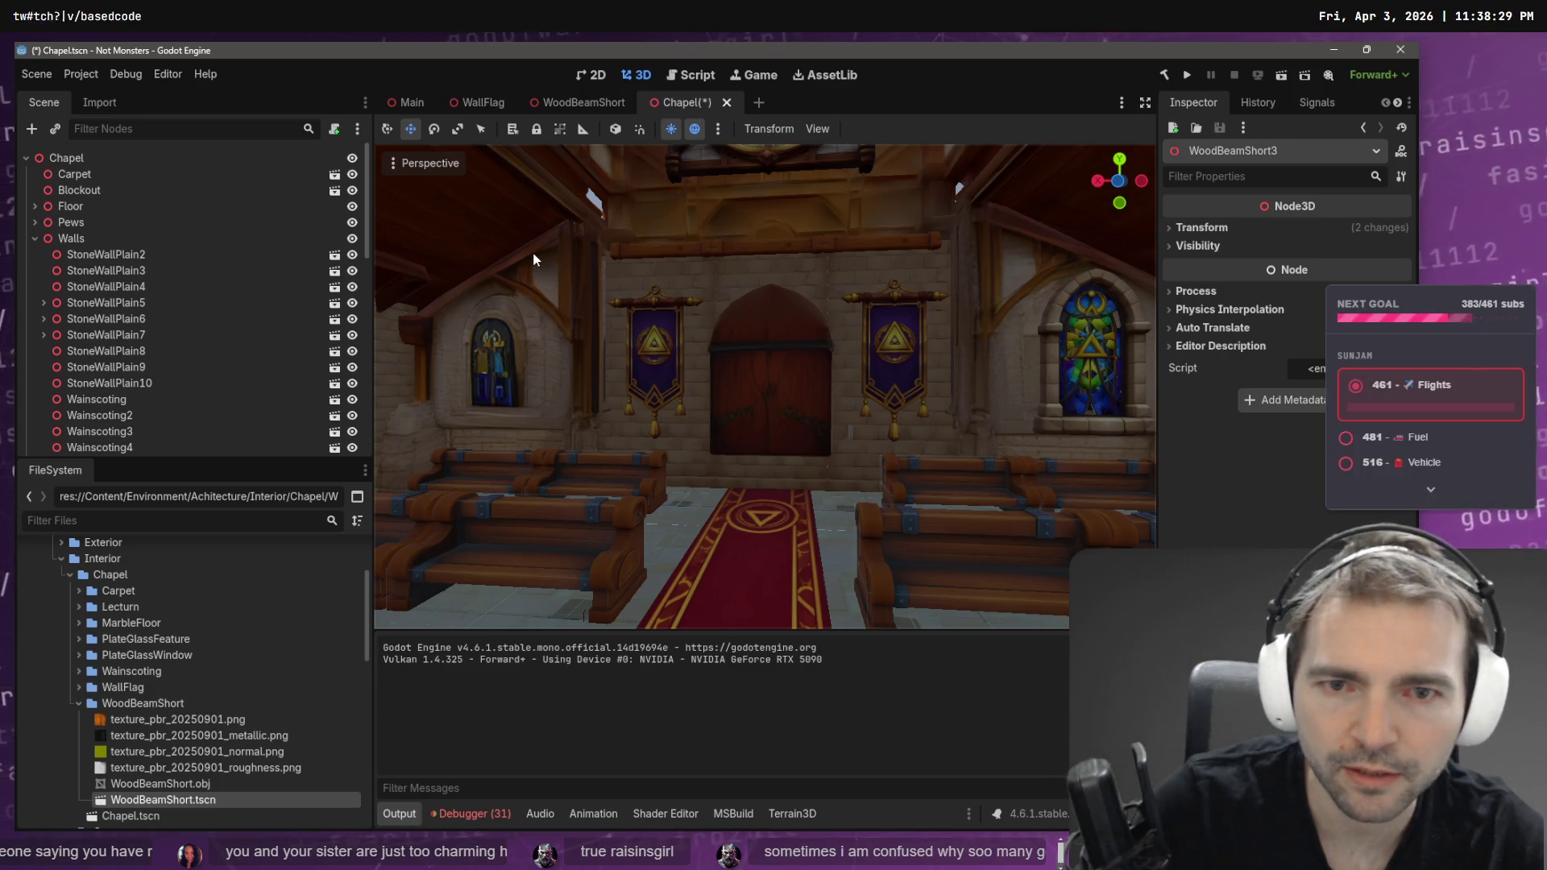
{"action": "mouse_move", "coordinate": [734, 322]}
{"action": "left_mouse_down"}
{"action": "mouse_move", "coordinate": [838, 322]}
{"action": "mouse_move", "coordinate": [794, 344]}
{"action": "mouse_move", "coordinate": [669, 344]}
{"action": "mouse_move", "coordinate": [701, 354]}
{"action": "mouse_move", "coordinate": [733, 445]}
{"action": "left_mouse_up"}
- Duplicate the two side-wall stained-glass windows with Ctrl+D
{"action": "left_click", "coordinate": [858, 344]}
{"action": "left_click", "coordinate": [854, 346]}
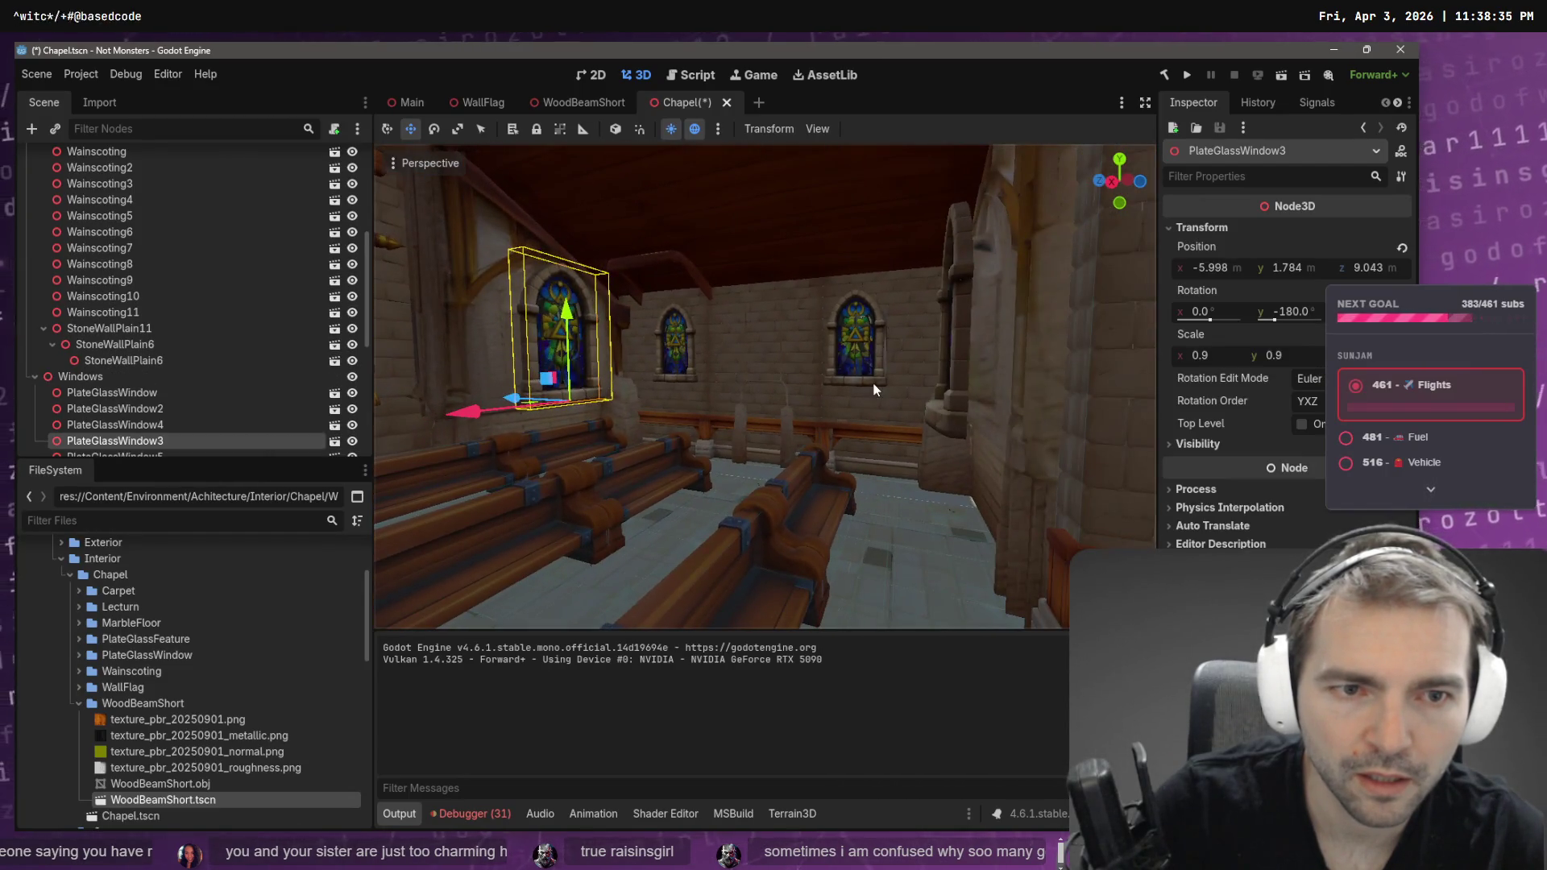
{"action": "left_click", "coordinate": [677, 349], "text": "shift"}
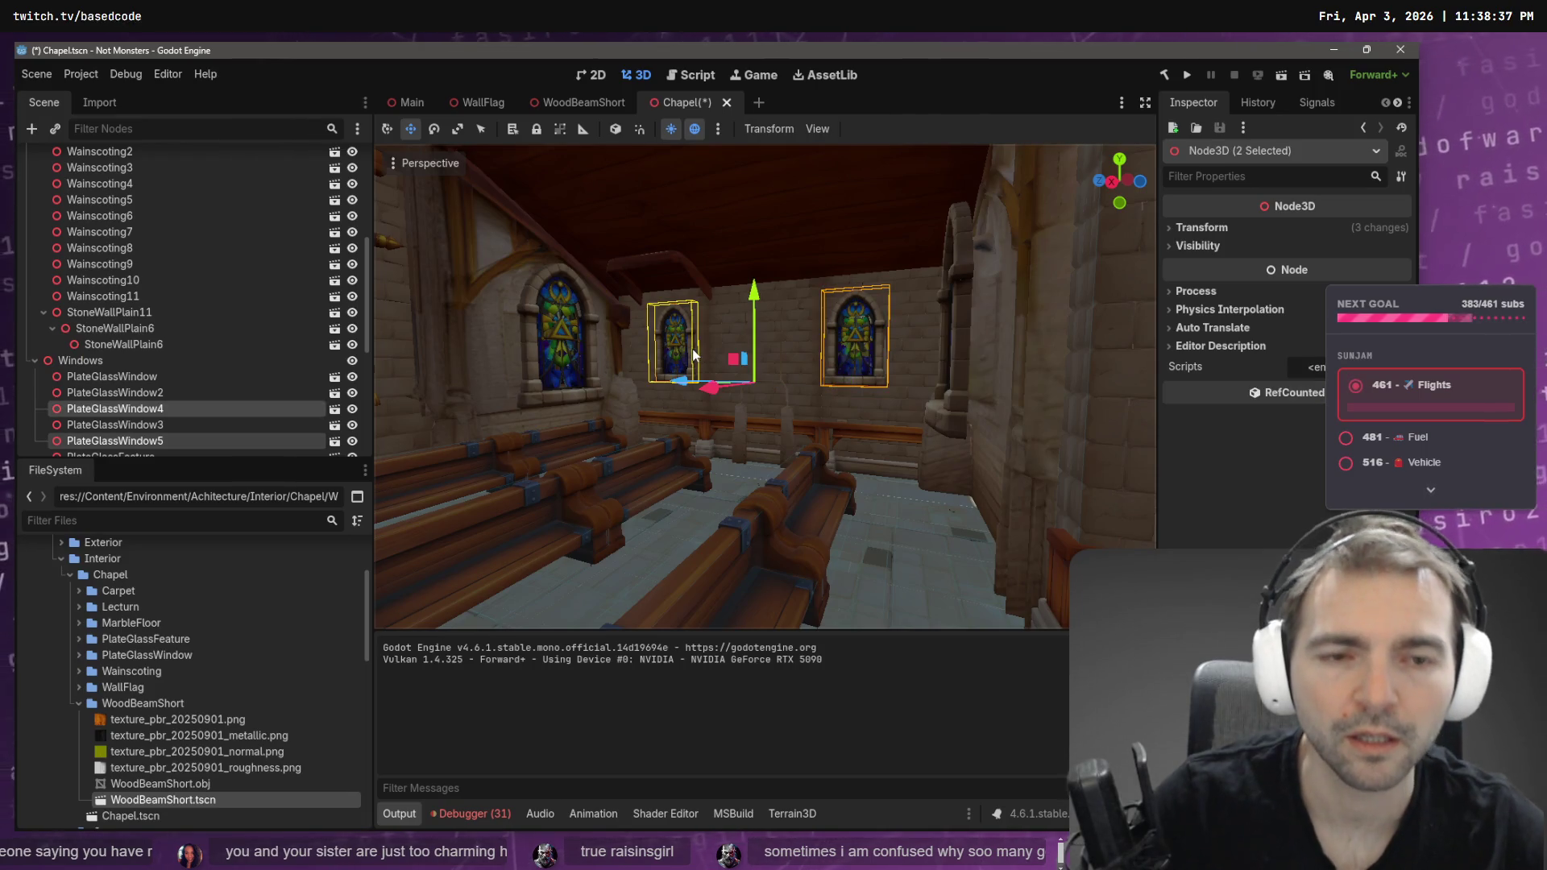
{"action": "key", "text": "ctrl+d"}
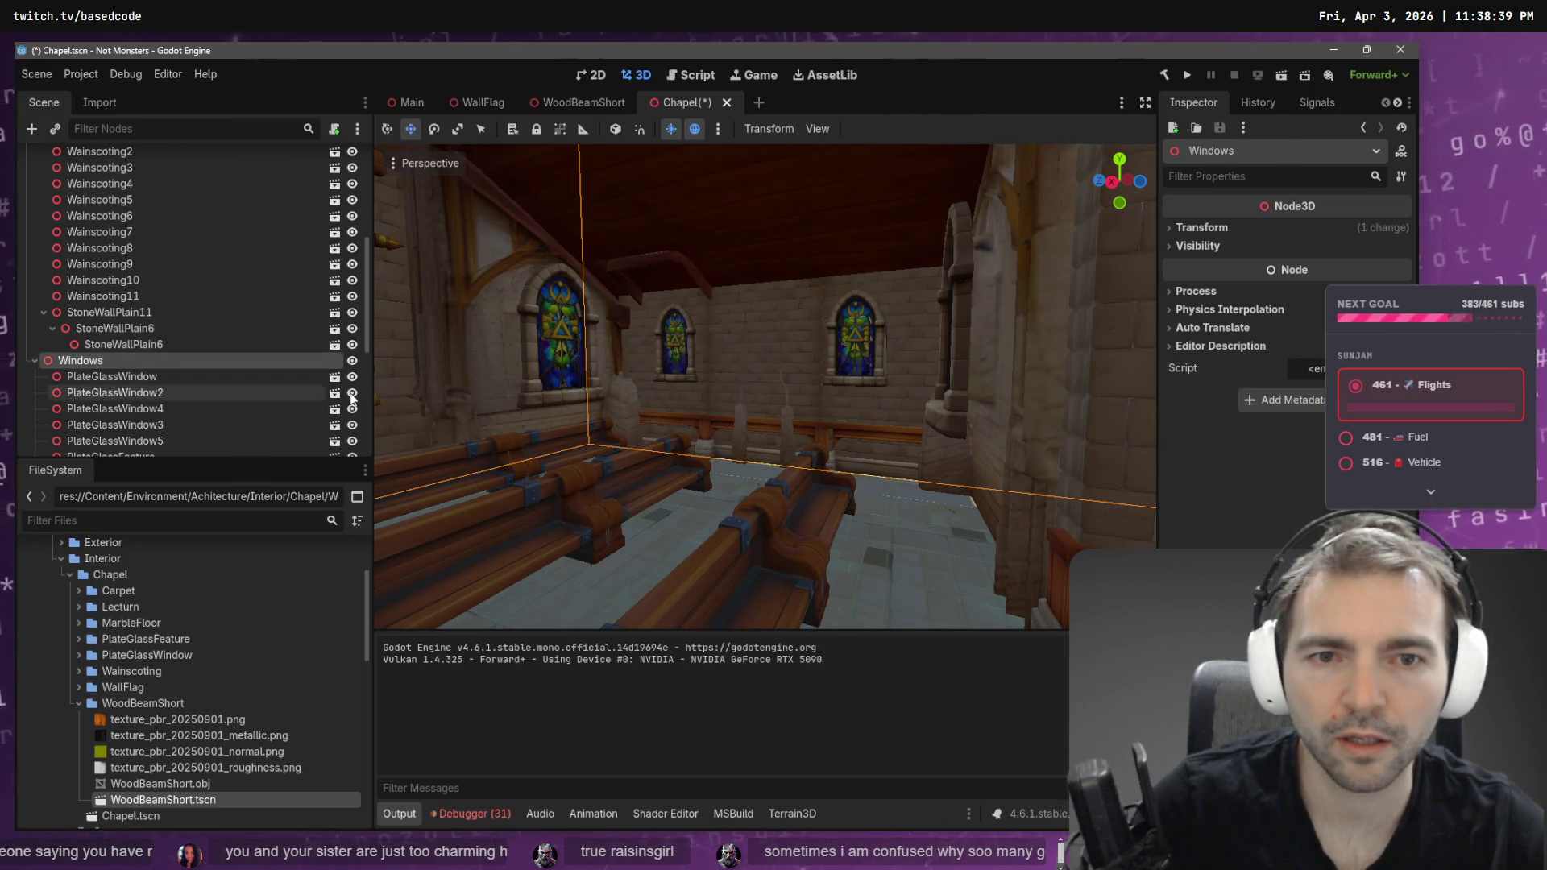
{"action": "left_click_drag", "start_coordinate": [728, 394], "coordinate": [840, 452]}
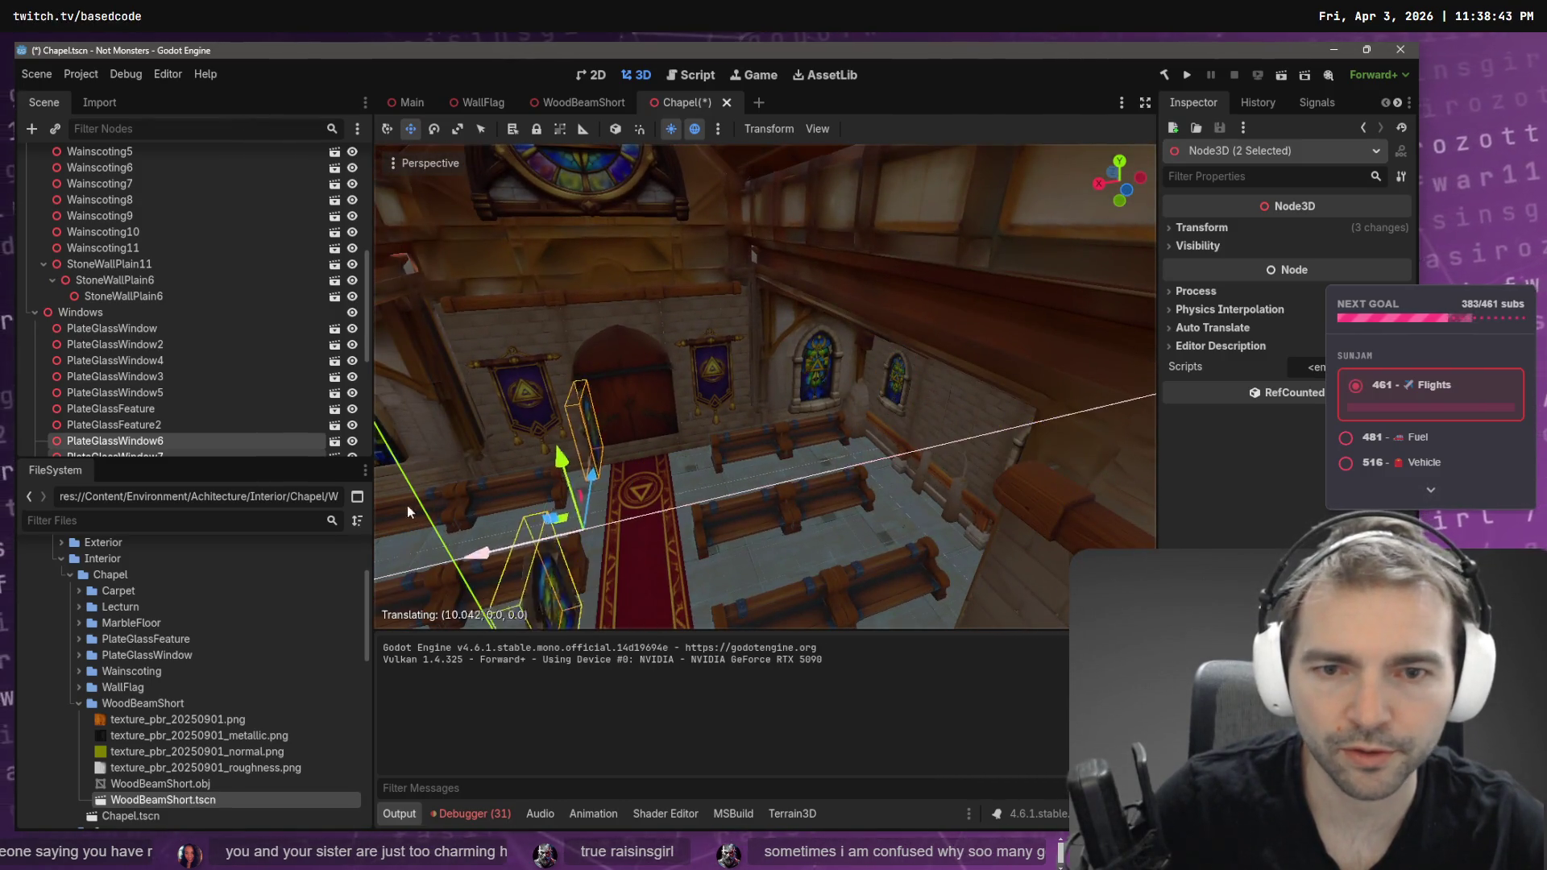
{"action": "left_click_drag", "start_coordinate": [597, 457], "coordinate": [670, 440]}
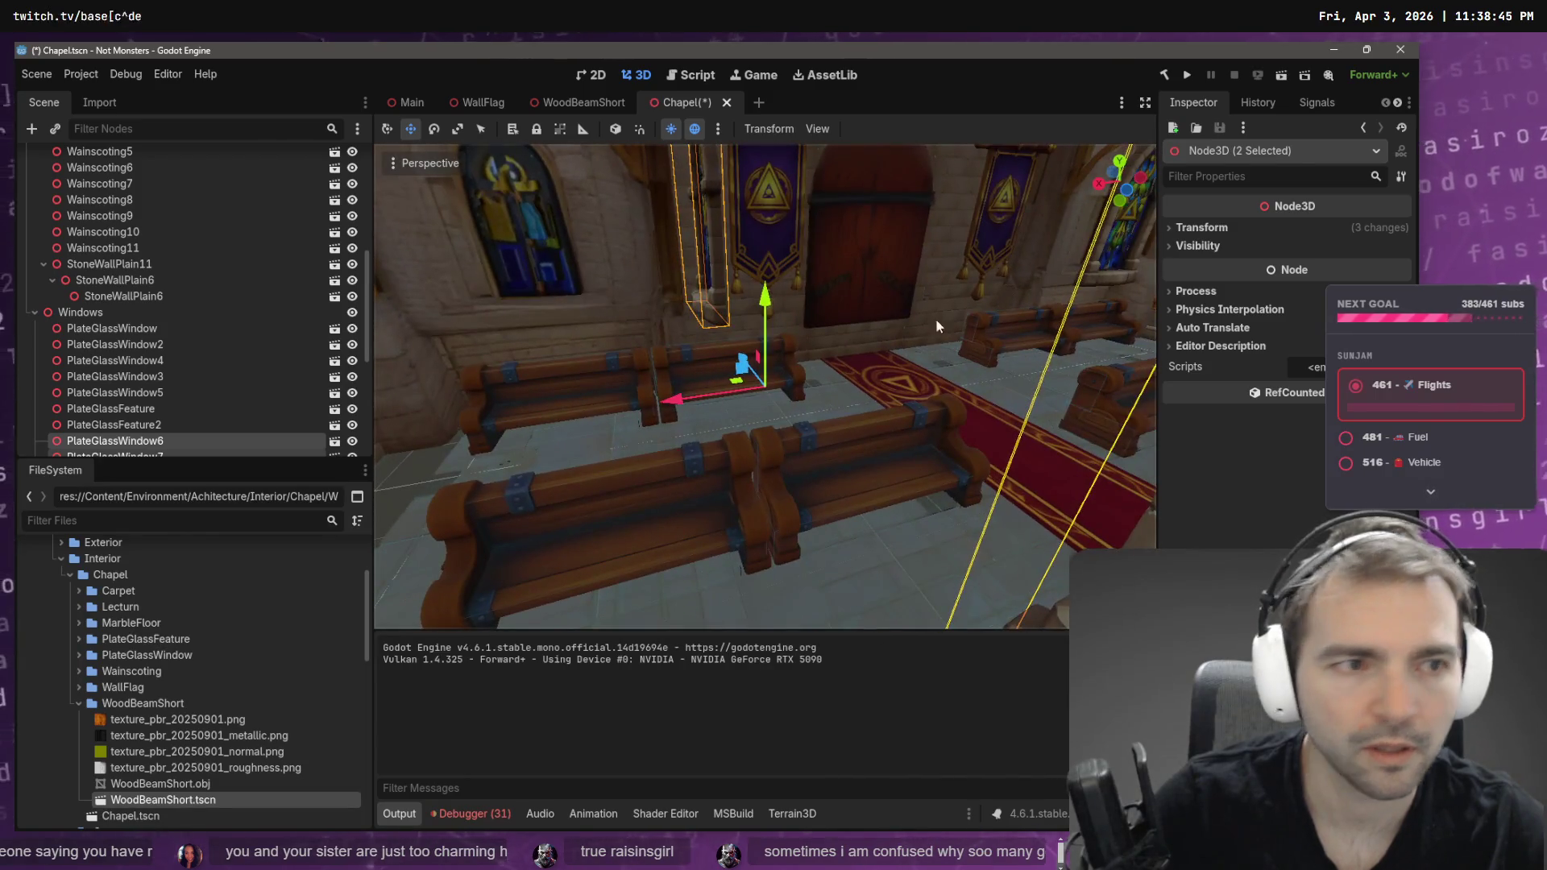
- Set the copies' Y rotation to -90 and slide them along X onto the opposite wall
{"action": "left_click", "coordinate": [1220, 227]}
{"action": "left_click", "coordinate": [1288, 312]}
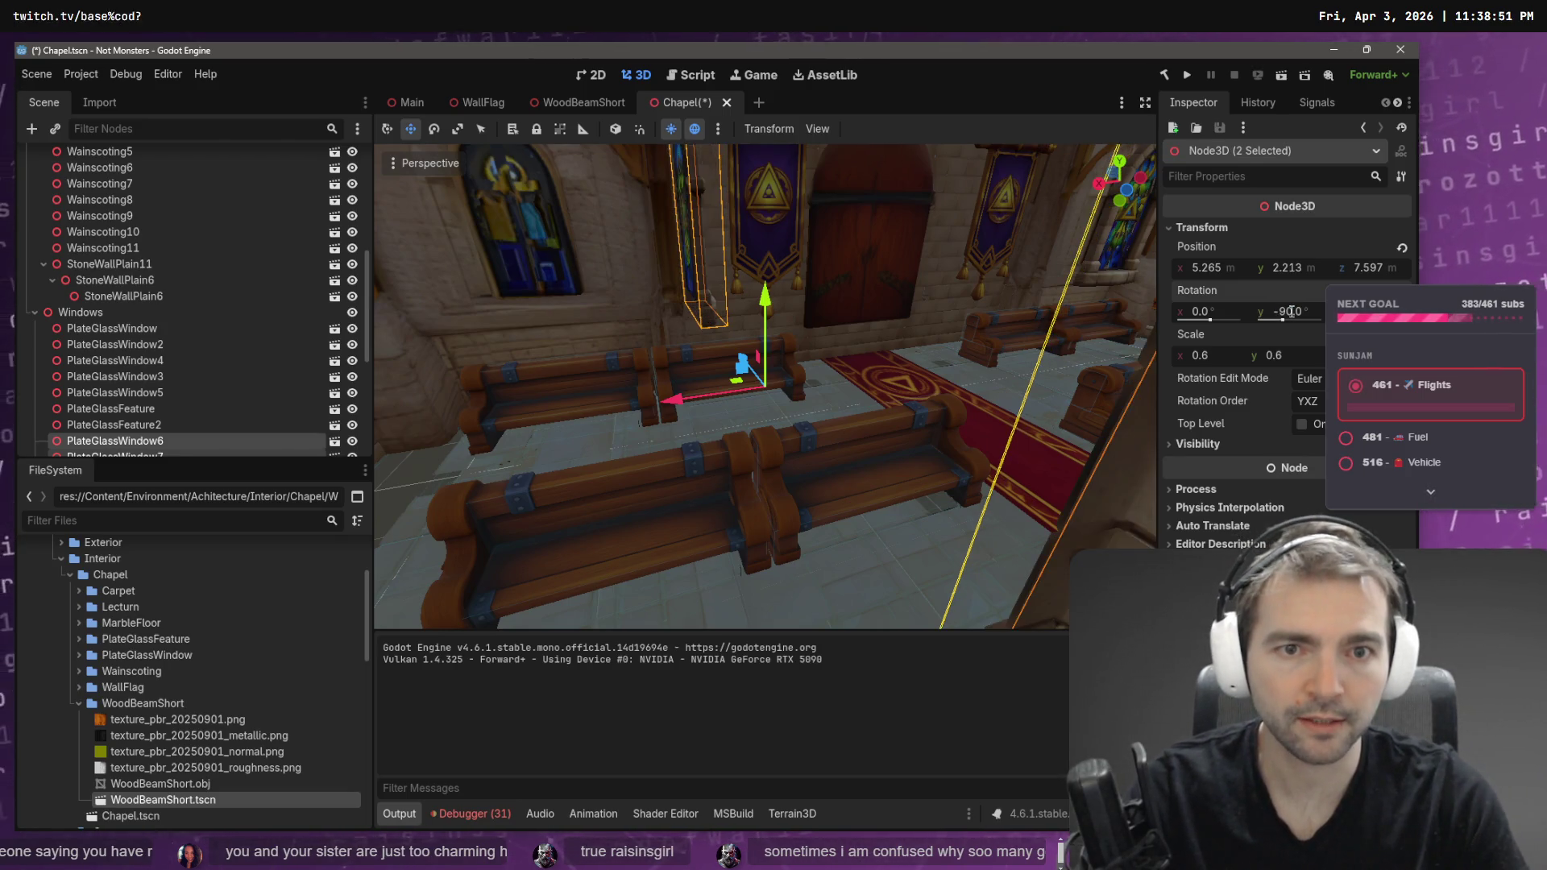
{"action": "key", "text": "Return"}
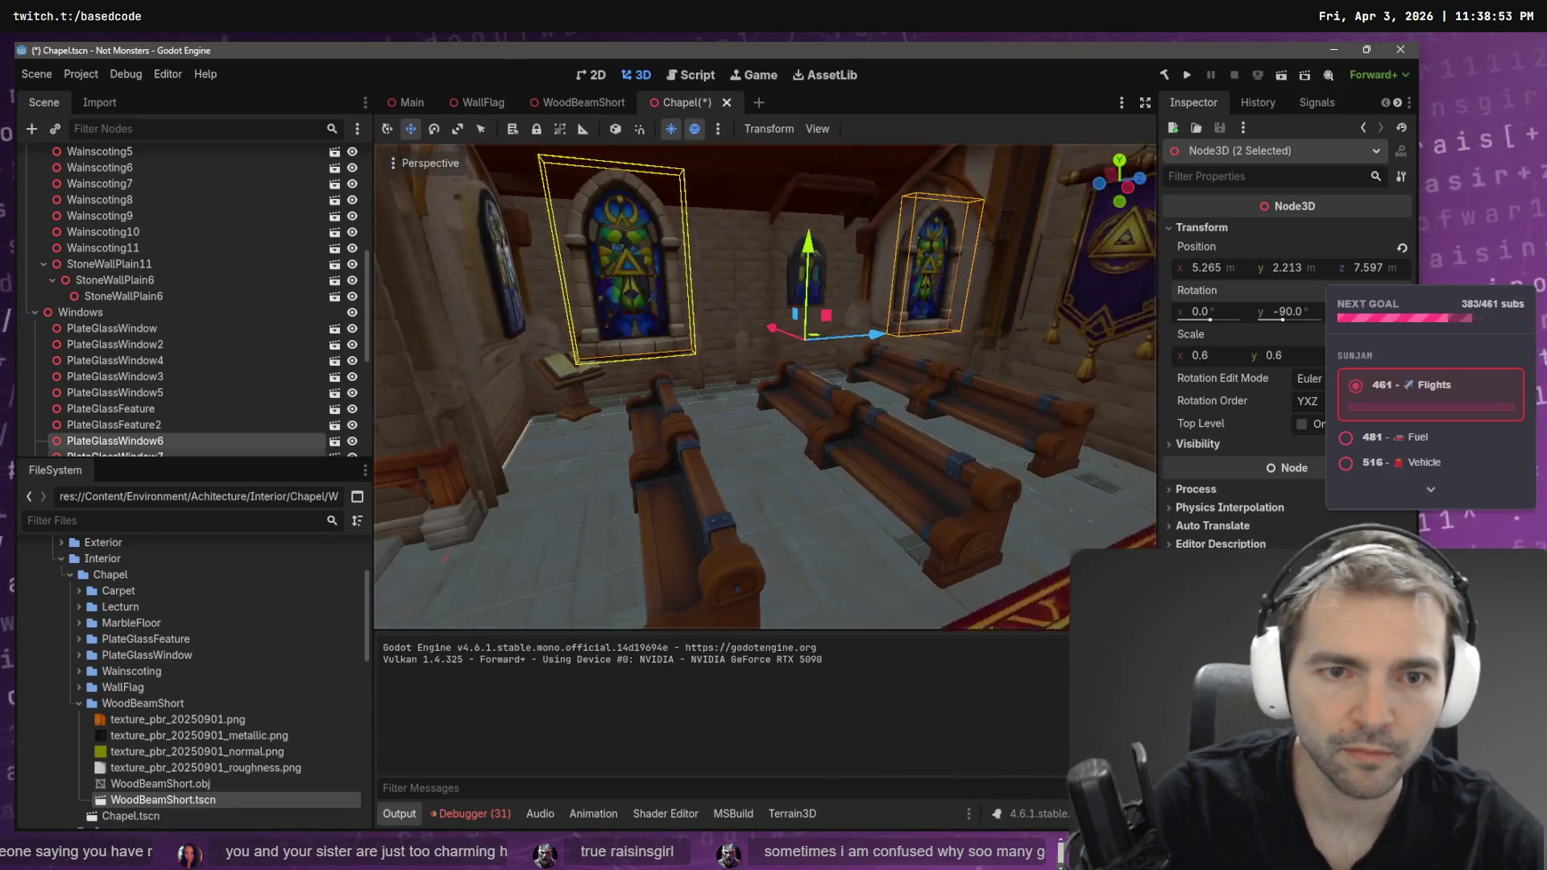
{"action": "left_click_drag", "start_coordinate": [790, 330], "coordinate": [728, 319]}
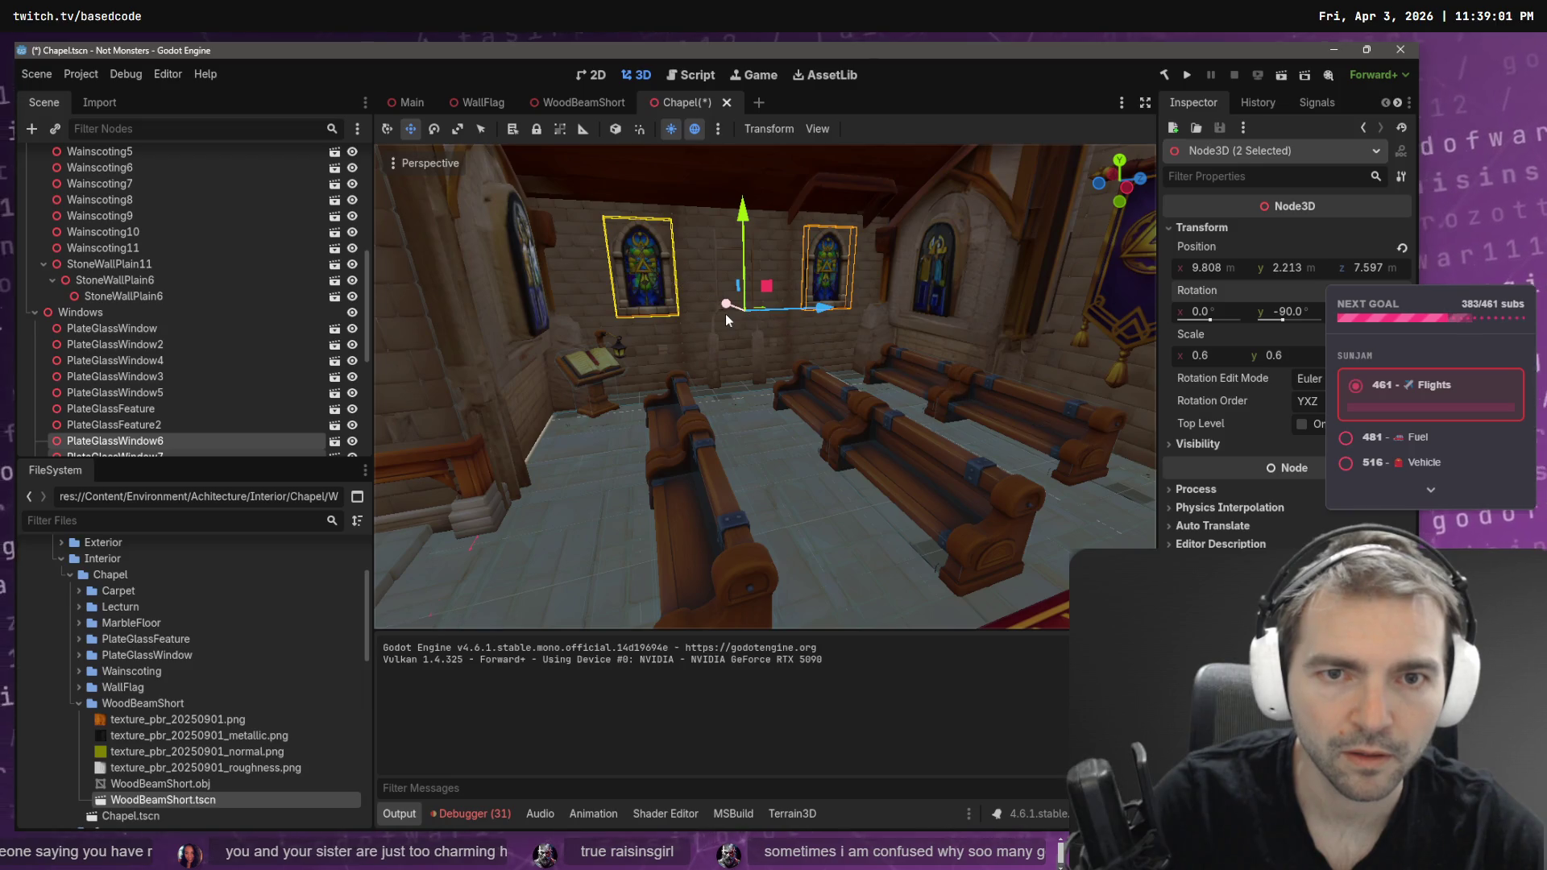
{"action": "scroll", "coordinate": [190, 249], "scroll_direction": "up", "scroll_amount": 5}
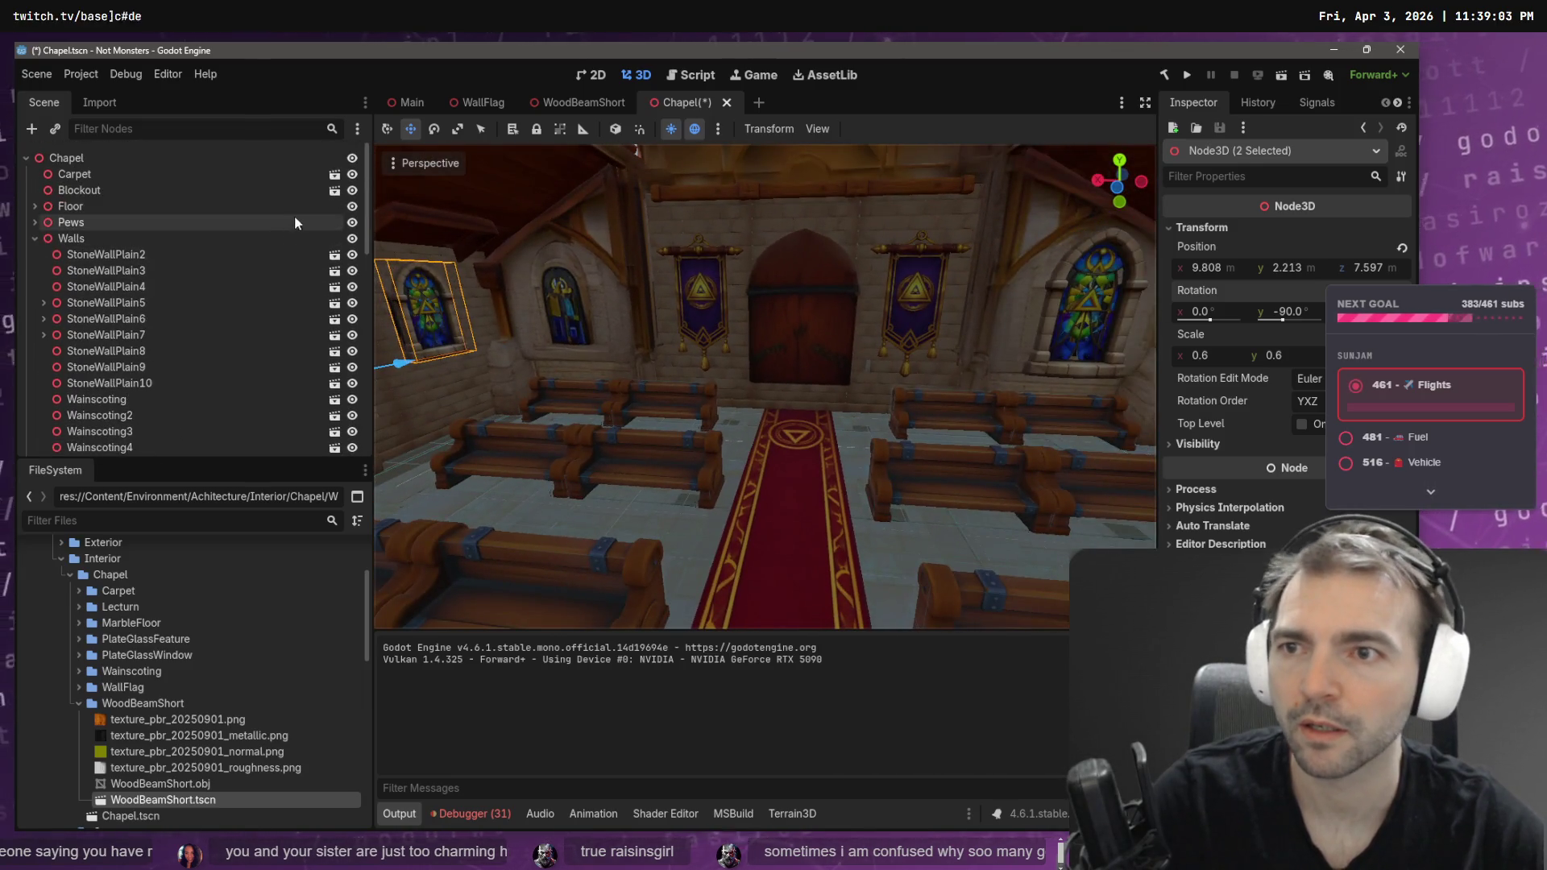
- Hide the Blockout shell, save the Chapel scene, and rise for an overview of the chapel
{"action": "left_click", "coordinate": [352, 191]}
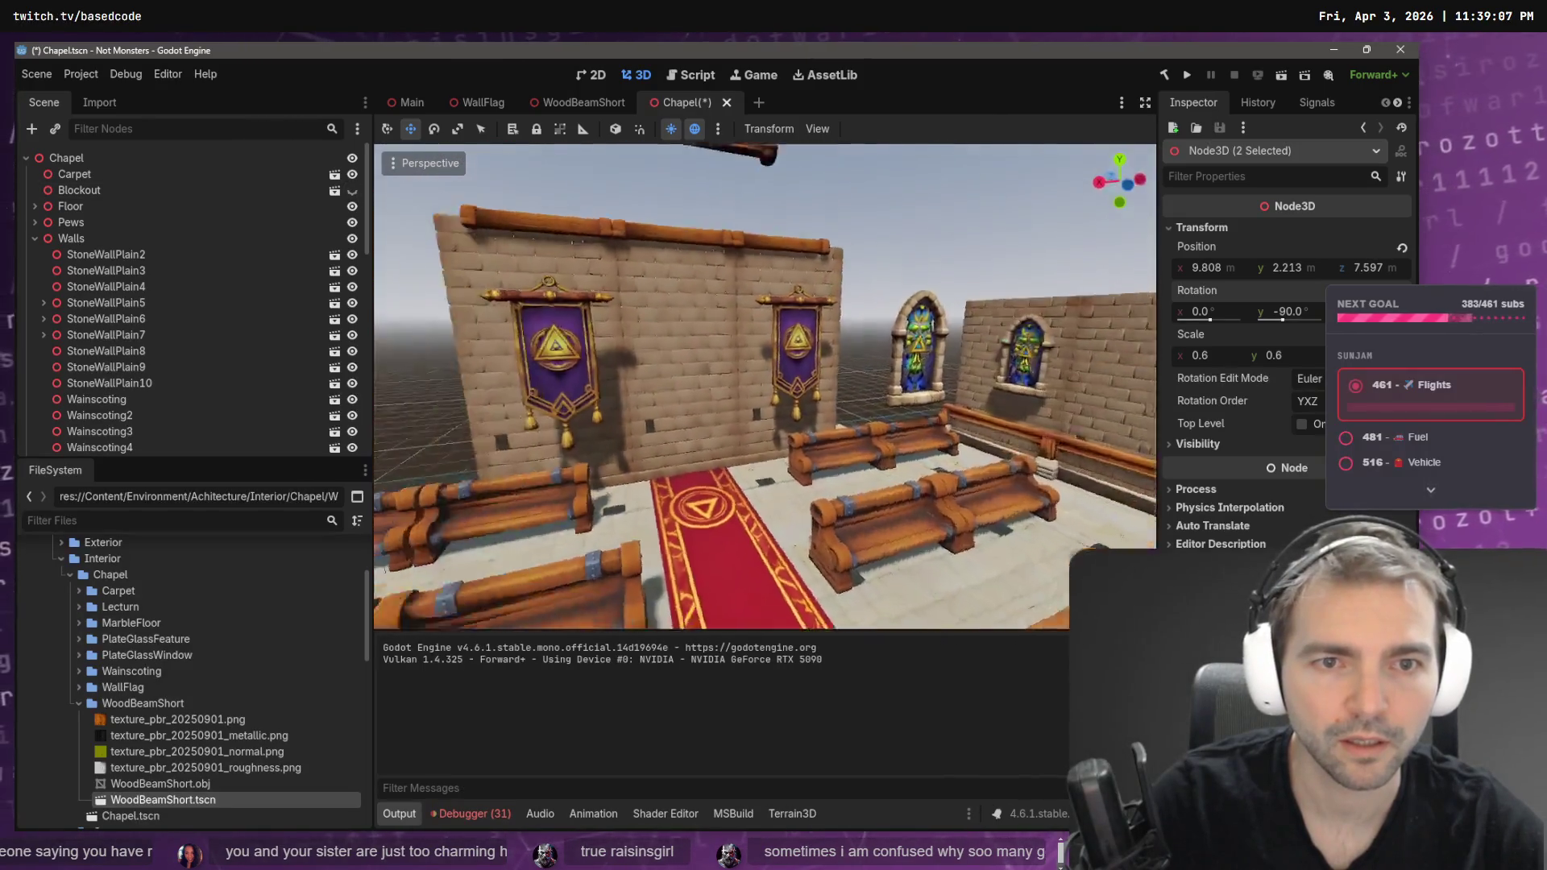
{"action": "key", "text": "w"}
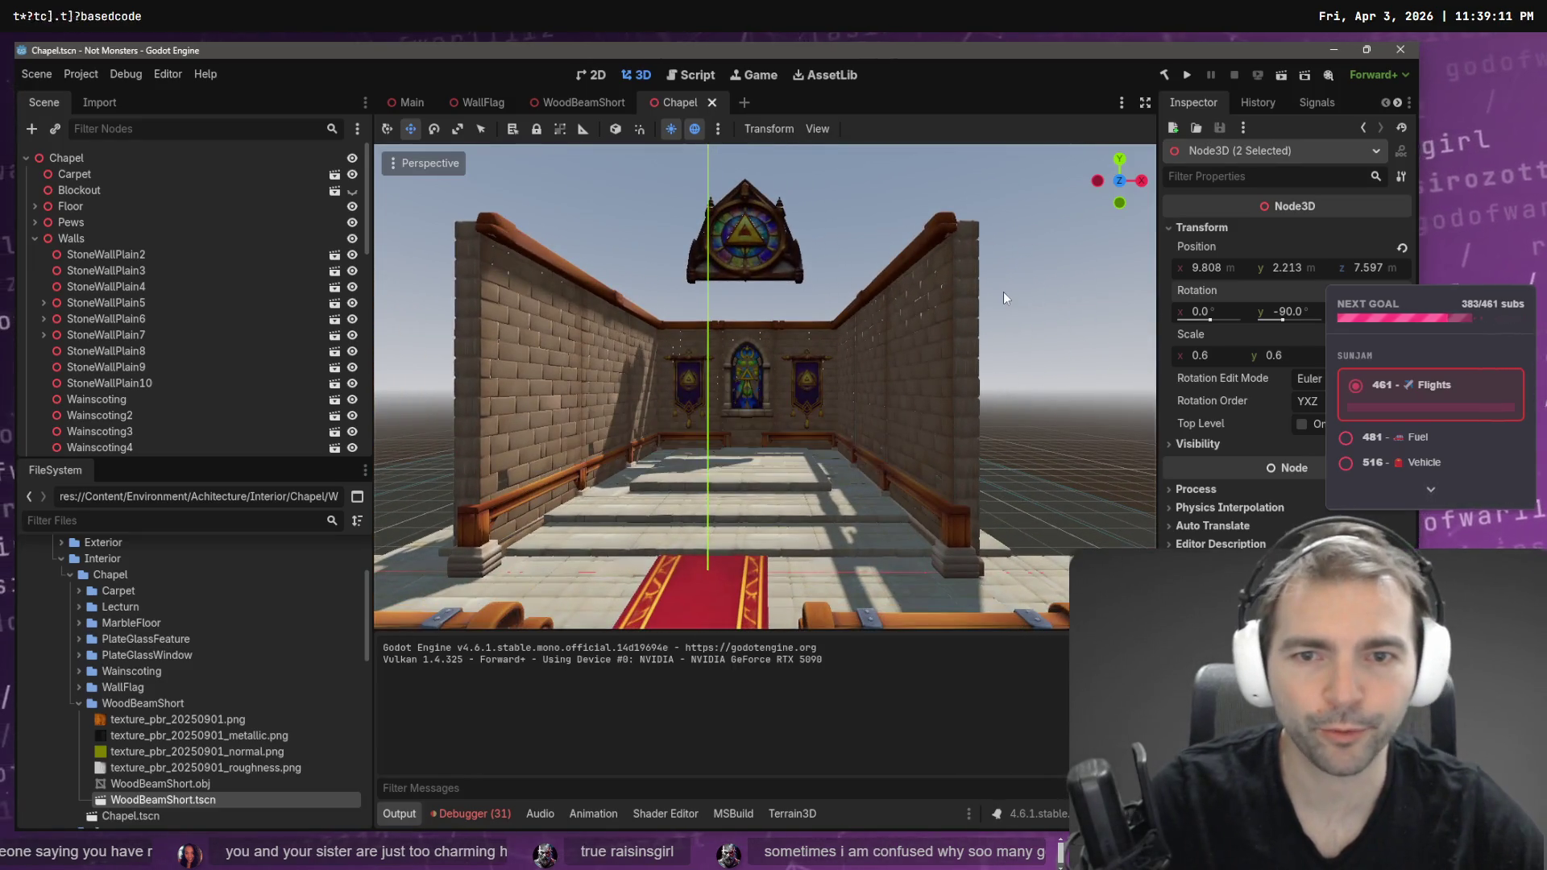
{"action": "key", "text": "ctrl+s"}
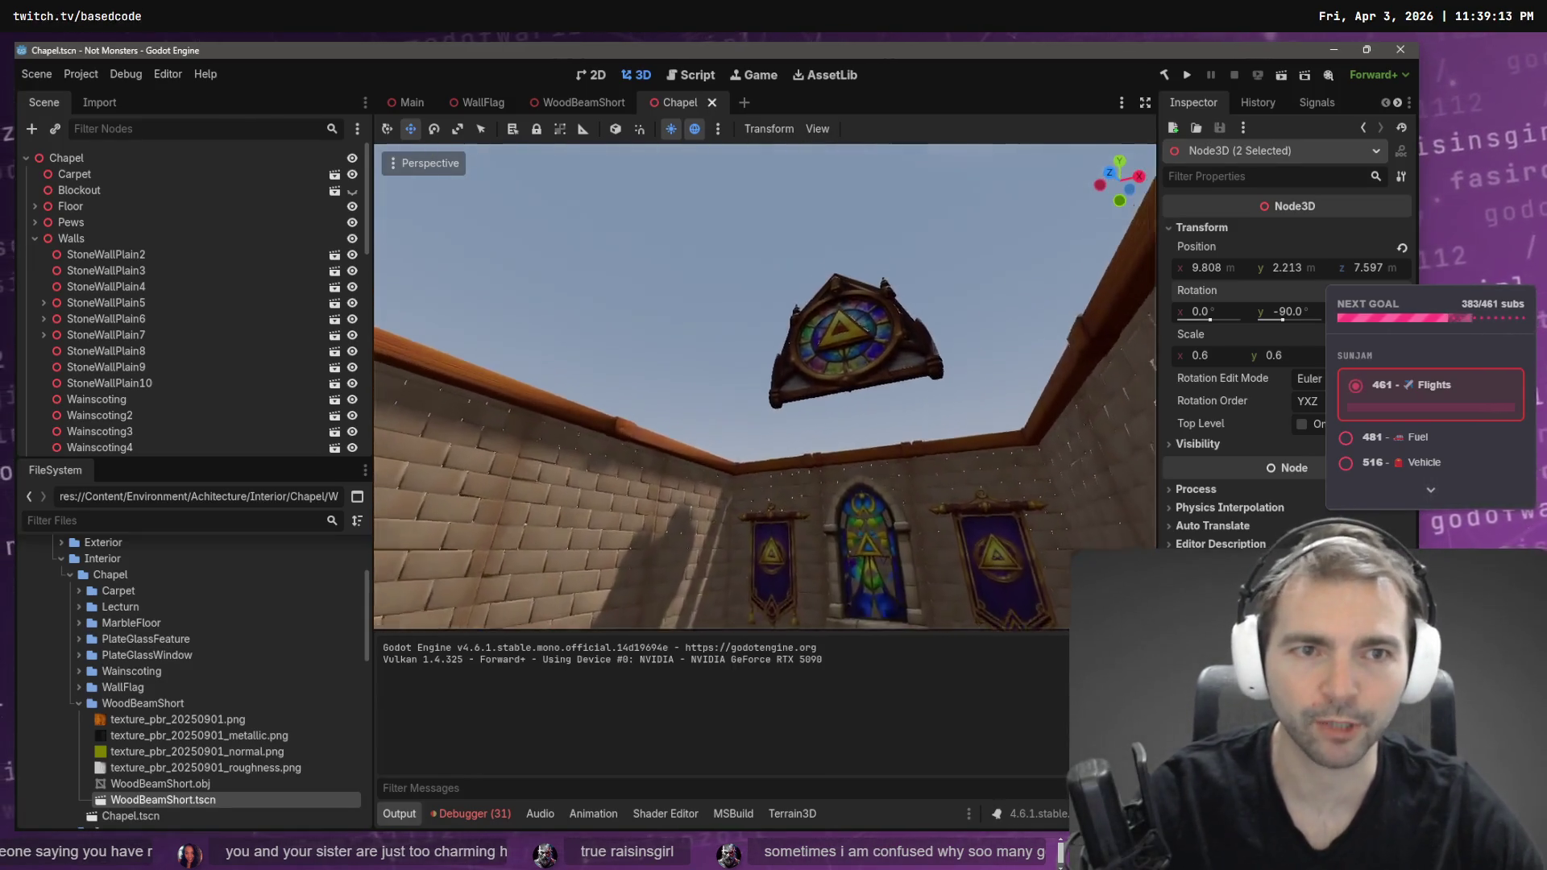
{"action": "key", "text": "s"}
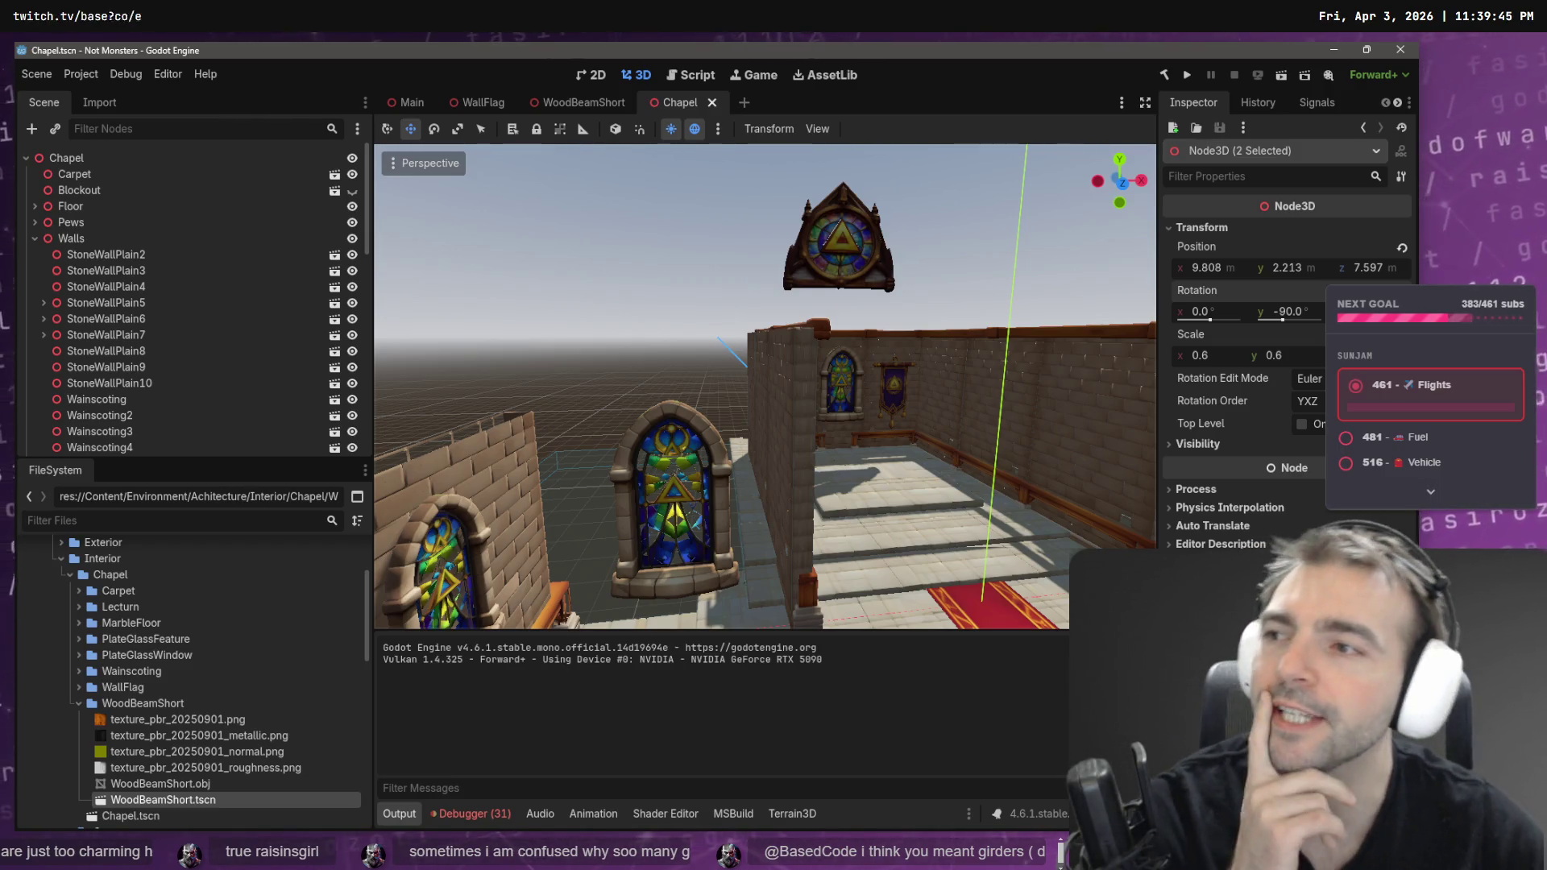
- Move WallFlag4 and WallFlag3 together 0.575 along Z and save the Chapel scene
{"action": "key", "text": "f"}
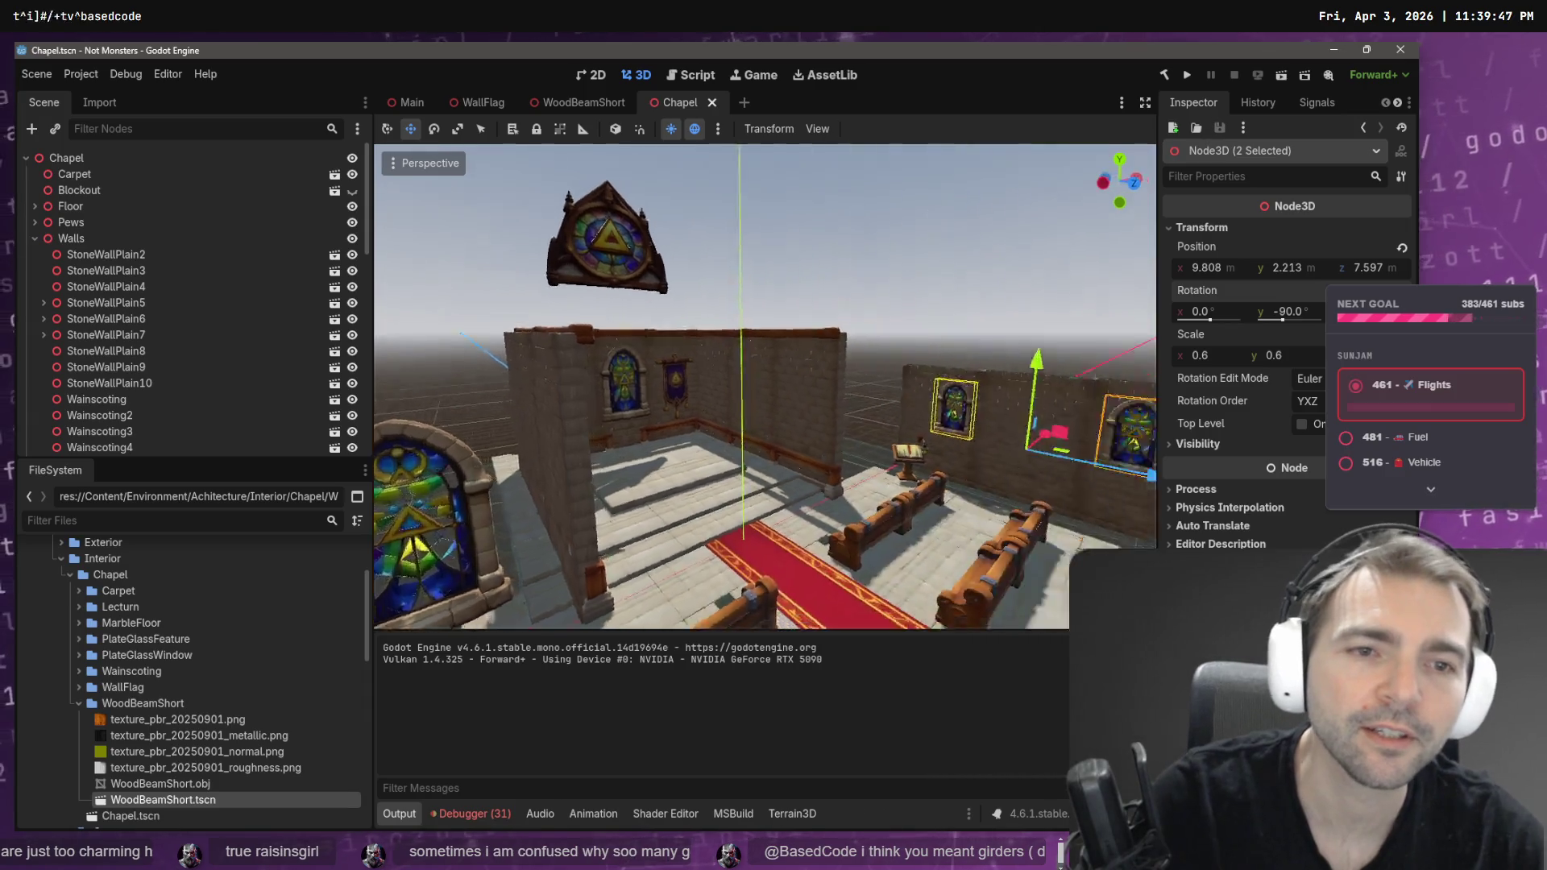
{"action": "left_click", "coordinate": [737, 297]}
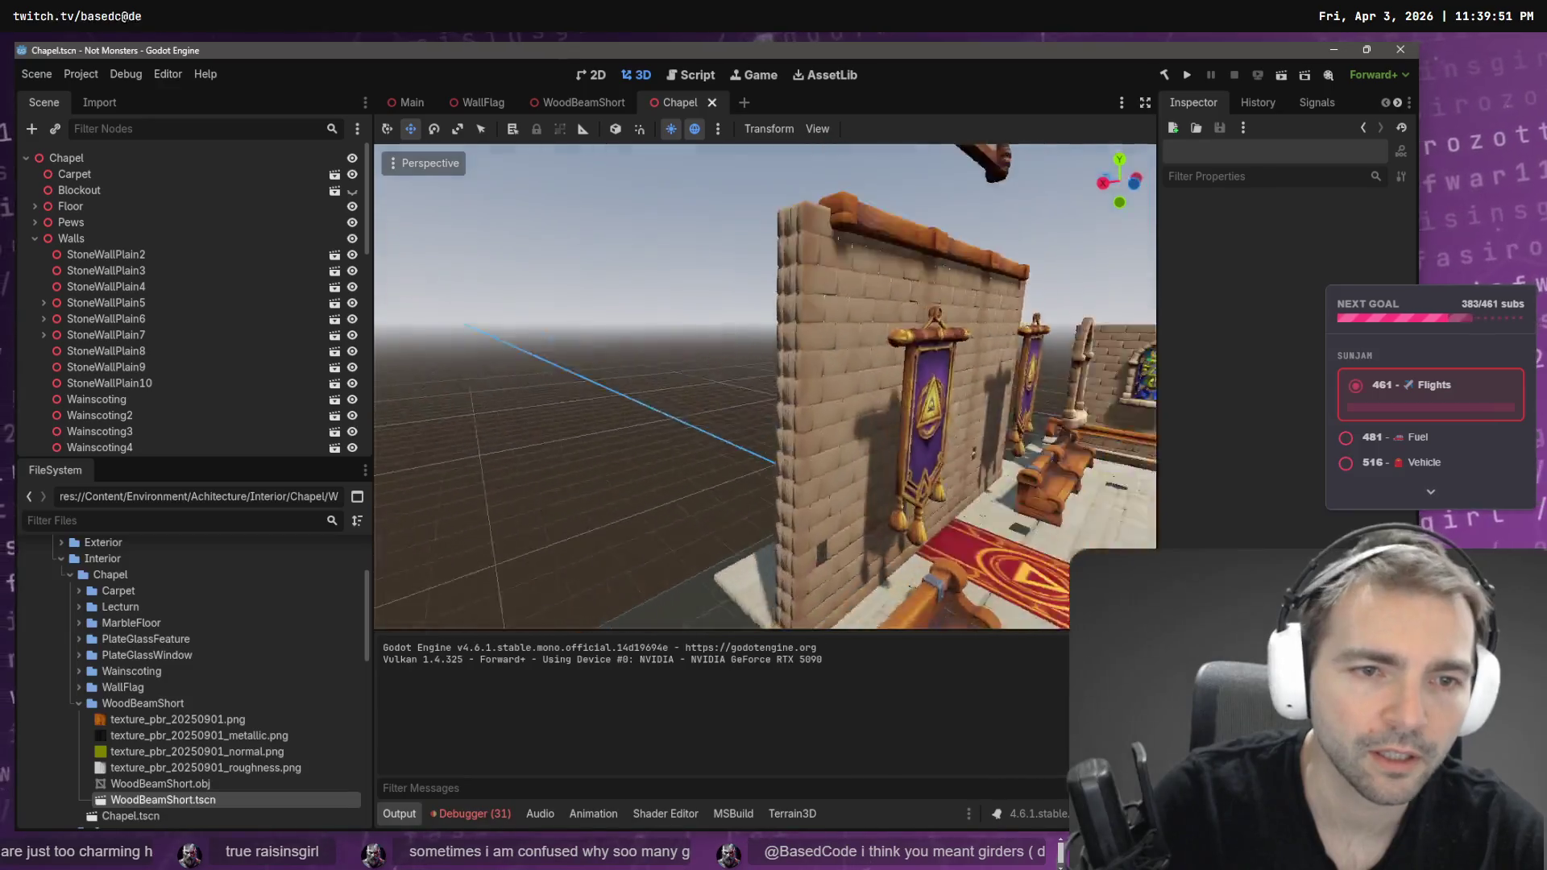
{"action": "left_click", "coordinate": [698, 331]}
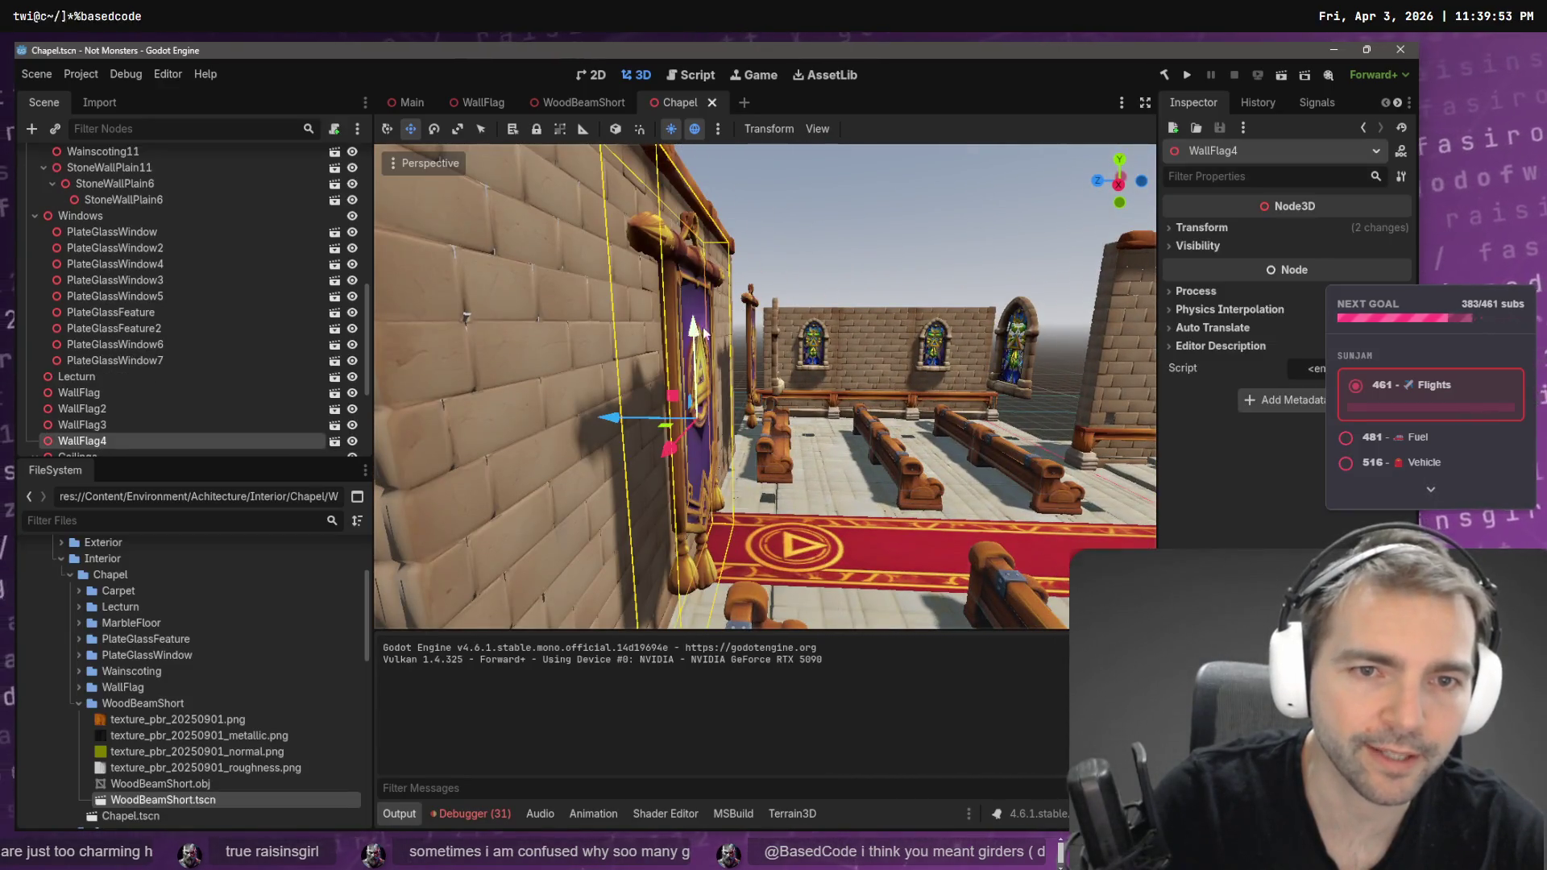
{"action": "left_click", "coordinate": [751, 320], "text": "shift"}
{"action": "left_click_drag", "start_coordinate": [647, 376], "coordinate": [613, 373]}
{"action": "left_click", "coordinate": [786, 266]}
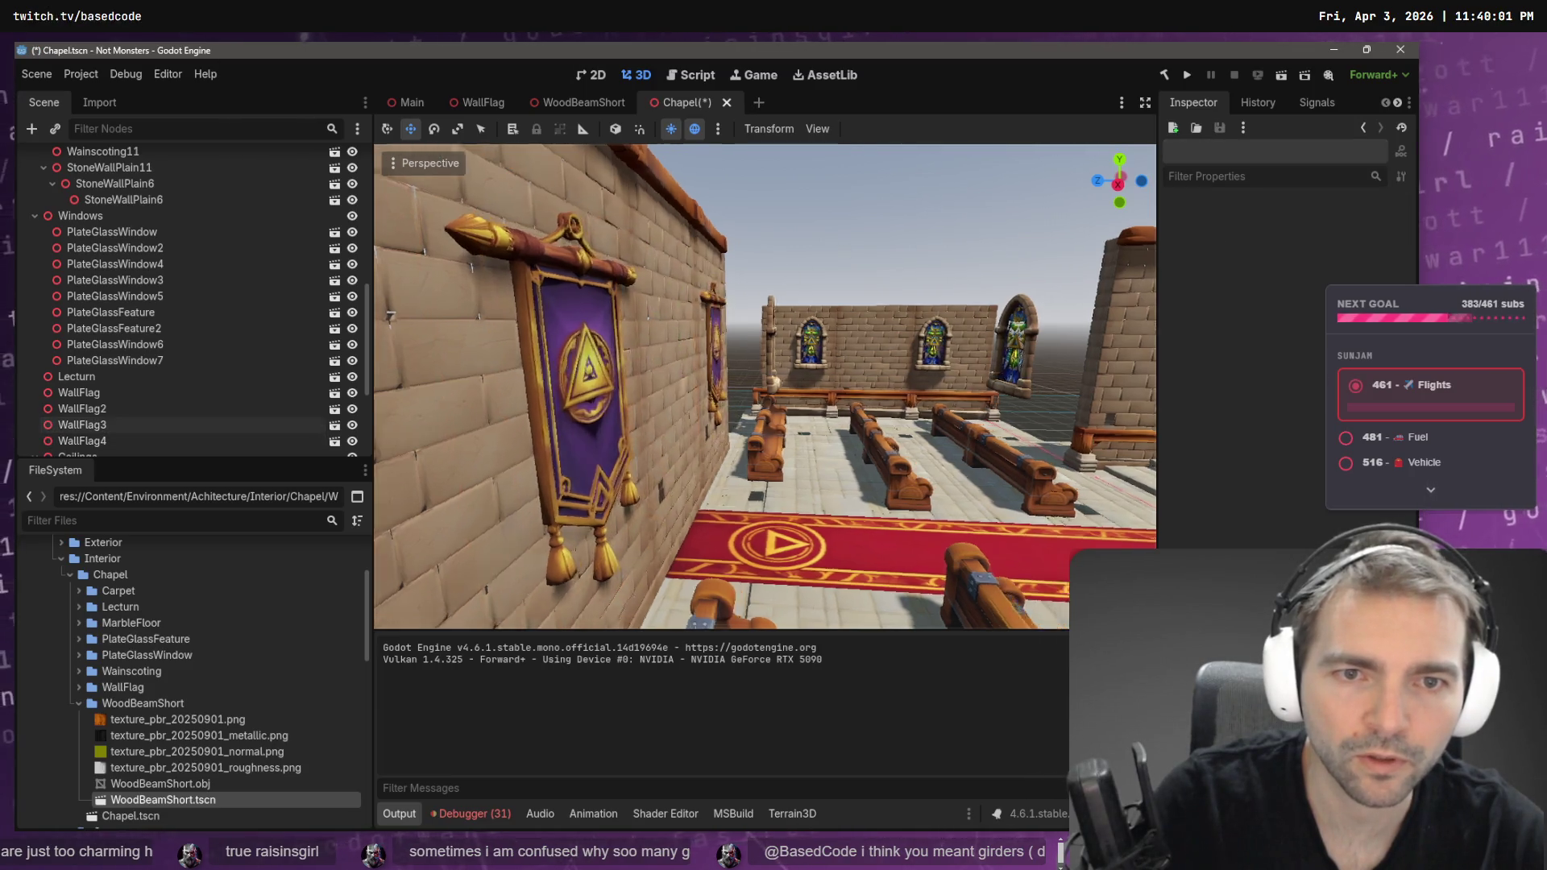
{"action": "key", "text": "ctrl+s"}
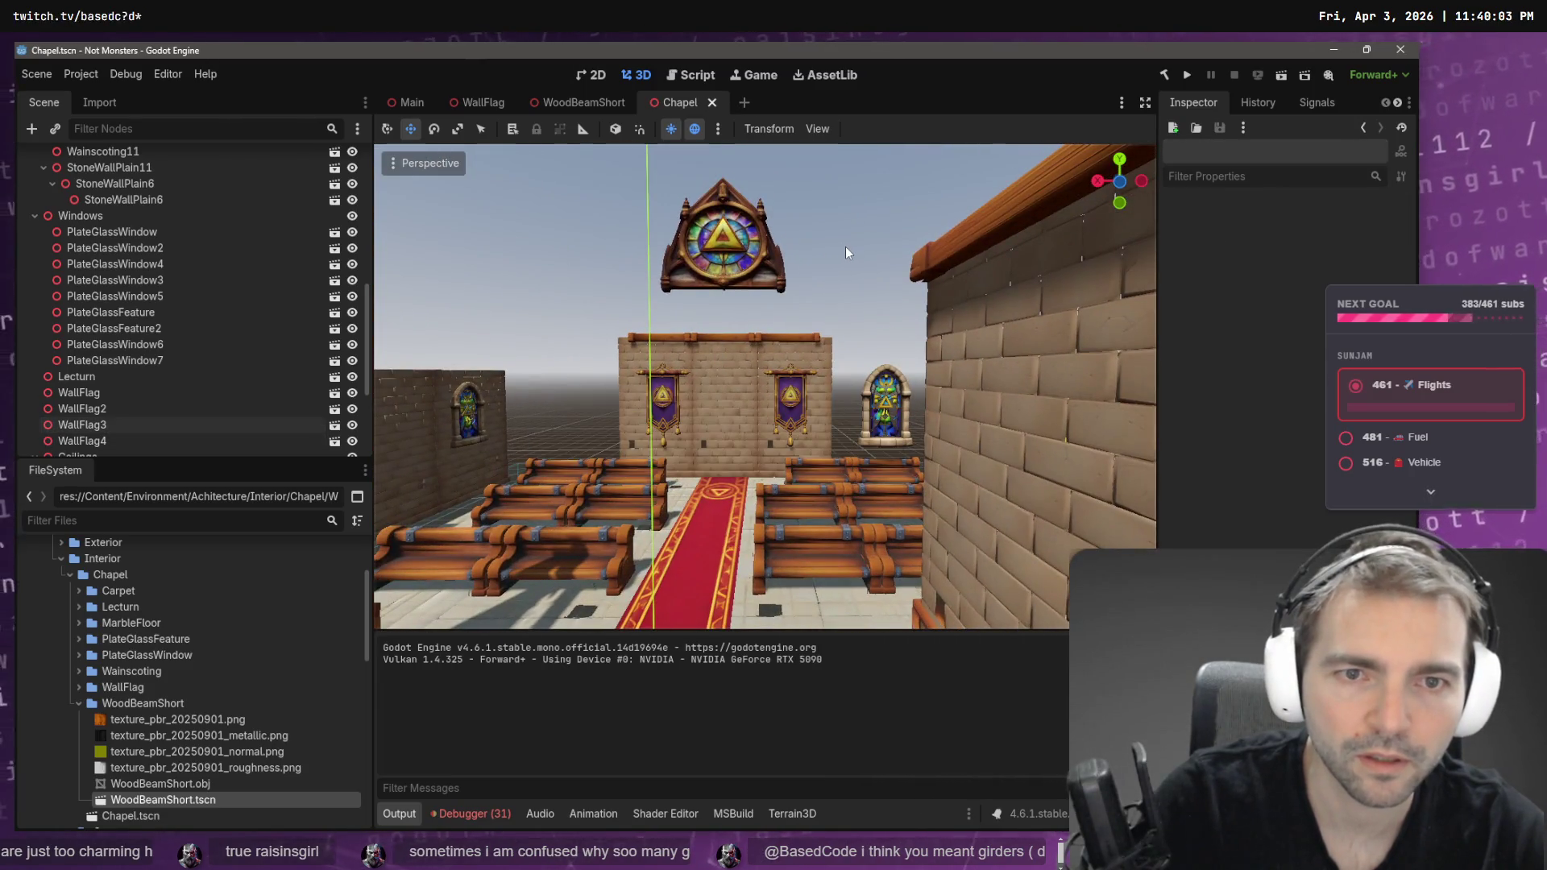
- Fly down the aisle to check the flags on the banner wall, then switch to the Main scene
{"action": "key", "text": "w"}
{"action": "key", "text": "s"}
{"action": "key", "text": "w"}
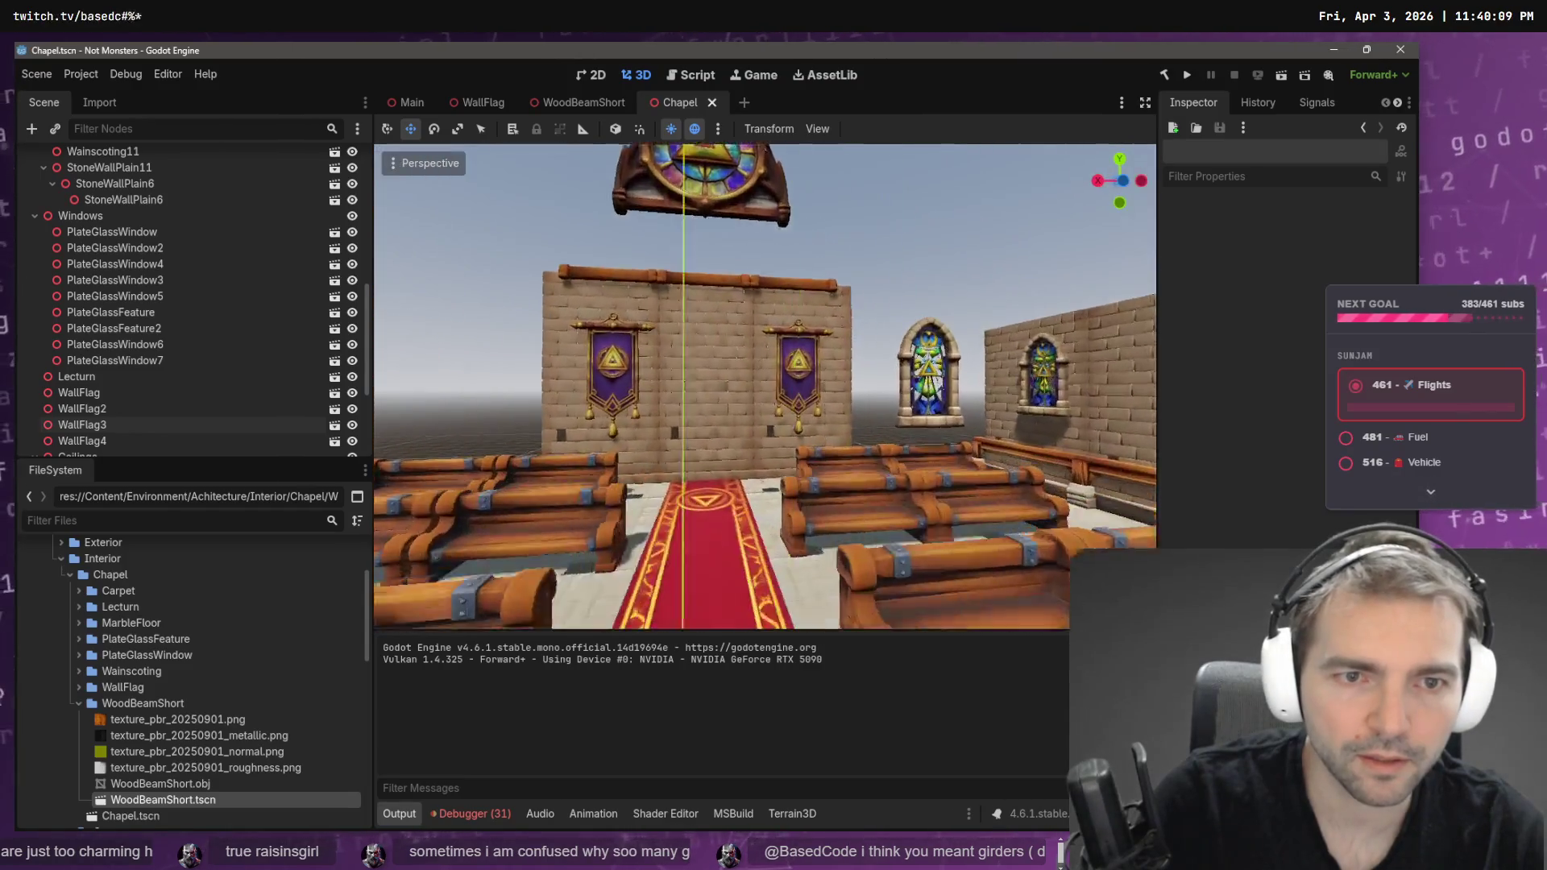
{"action": "key", "text": "w"}
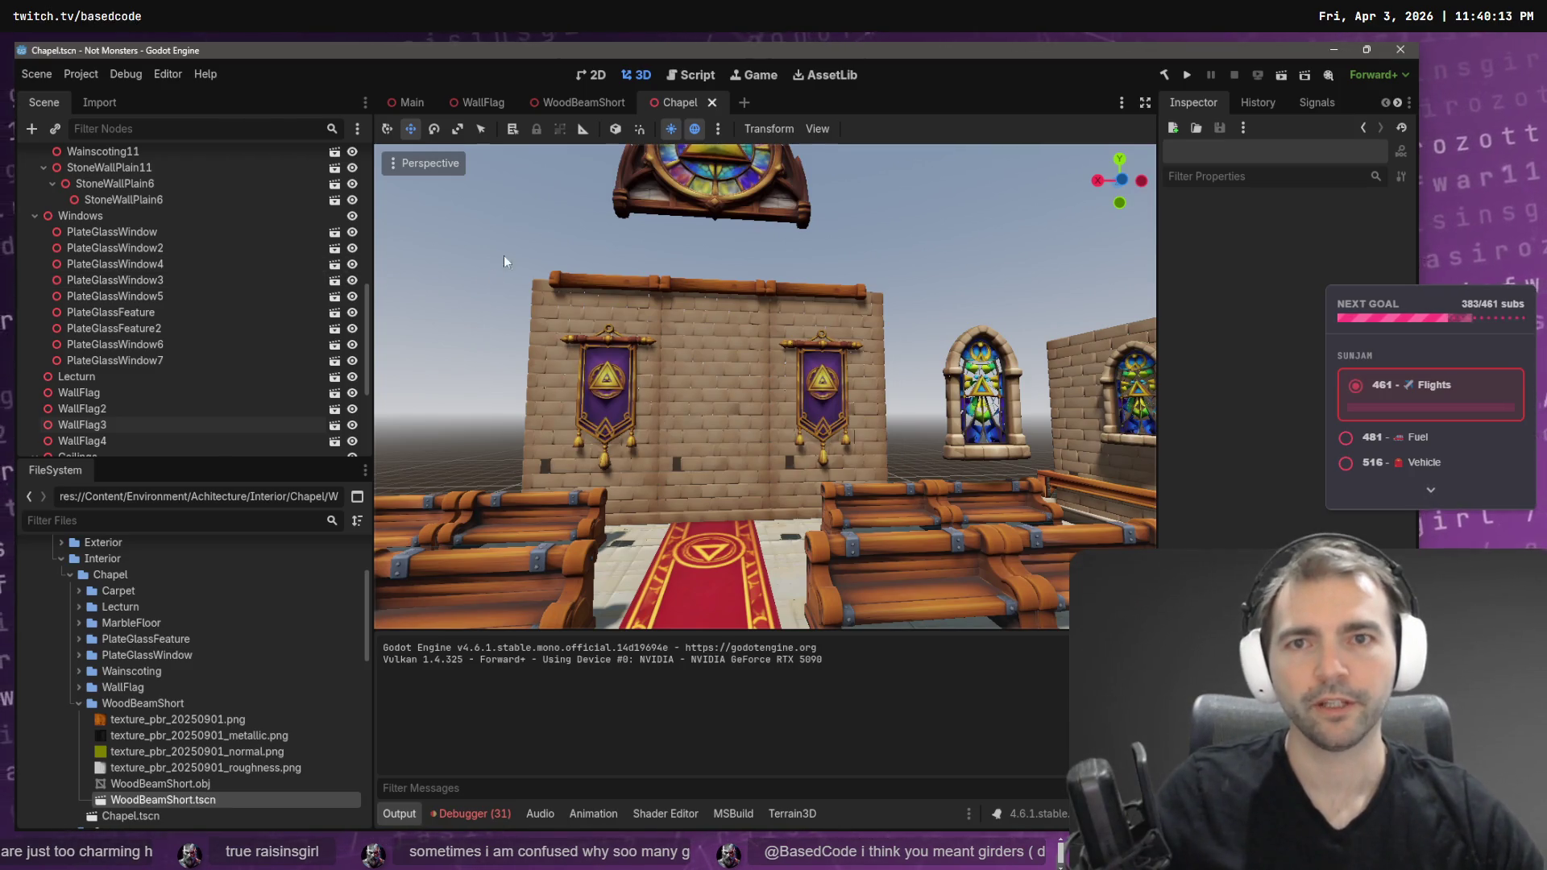
{"action": "left_click", "coordinate": [427, 160]}
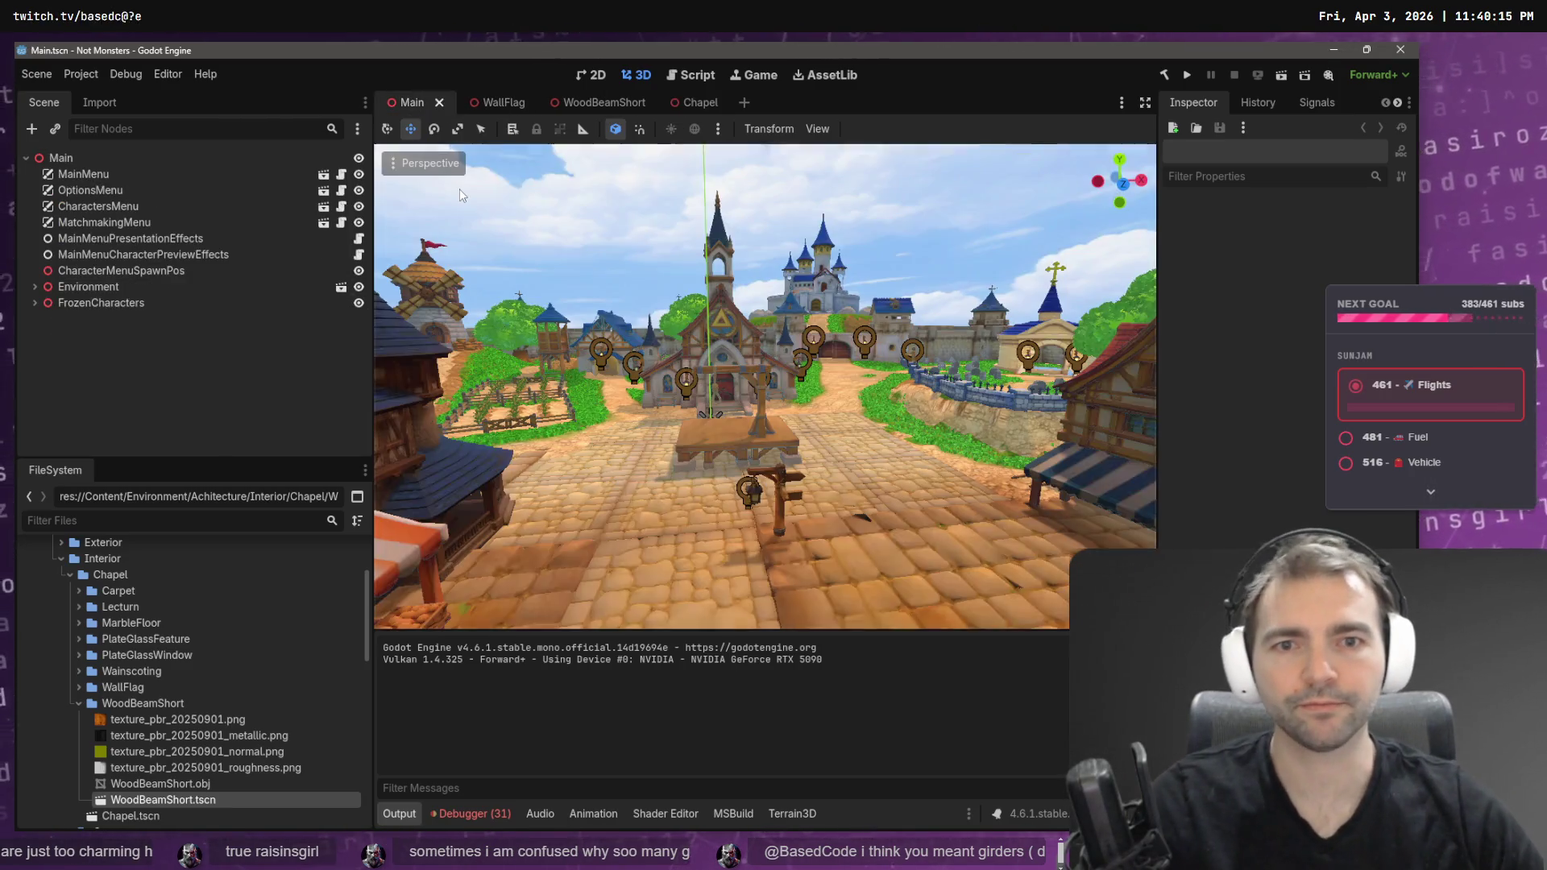
- Run the game with F5, pick a character, walk up the chapel aisle, then stop with F8
{"action": "key", "text": "F5"}
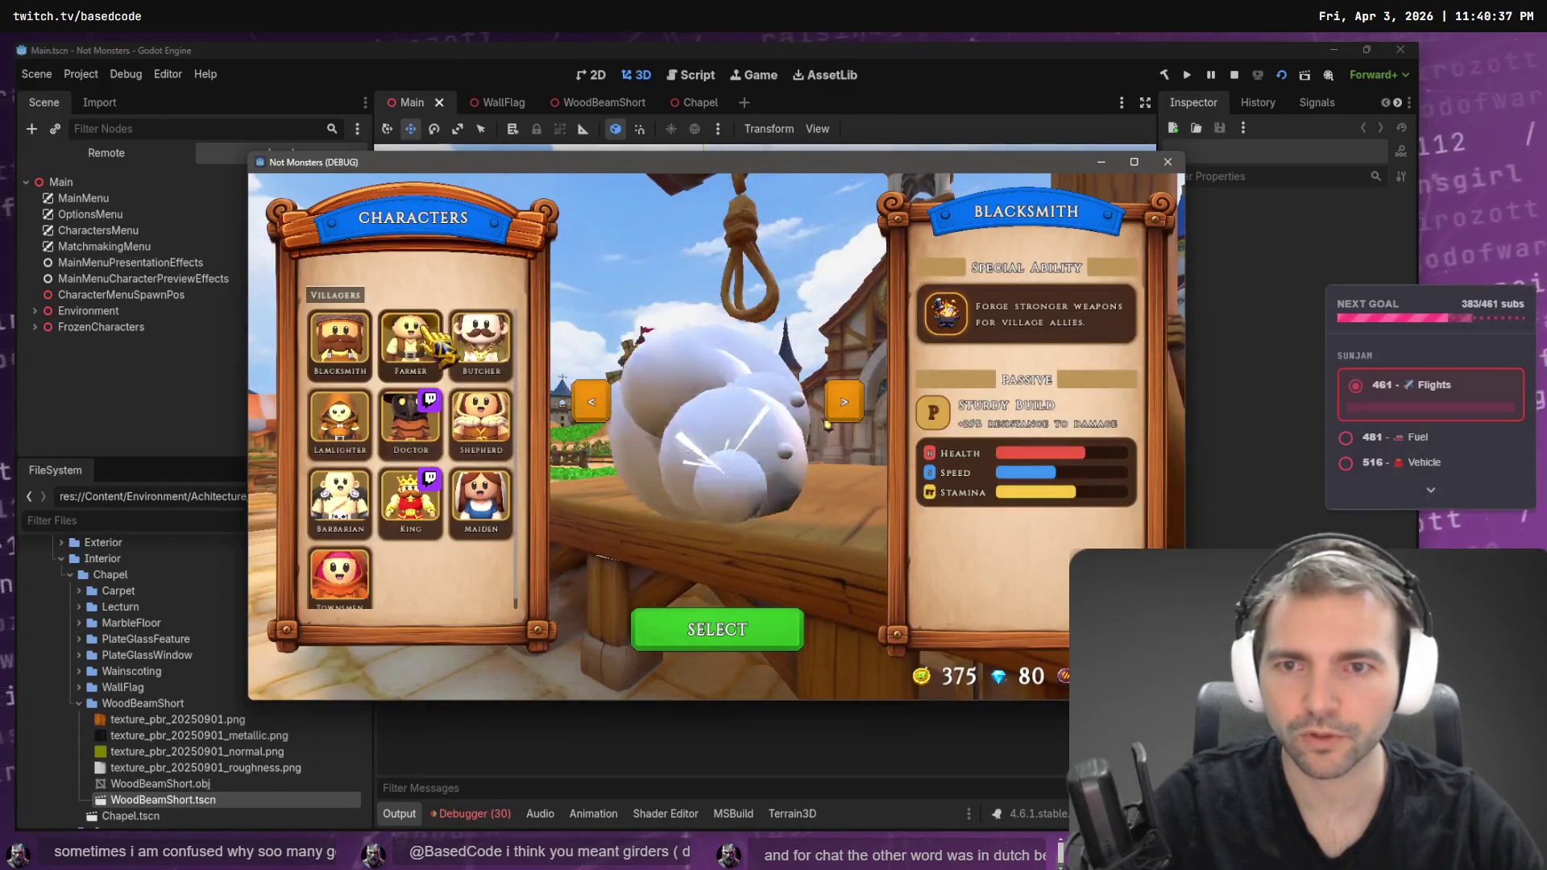
{"action": "left_click", "coordinate": [411, 343]}
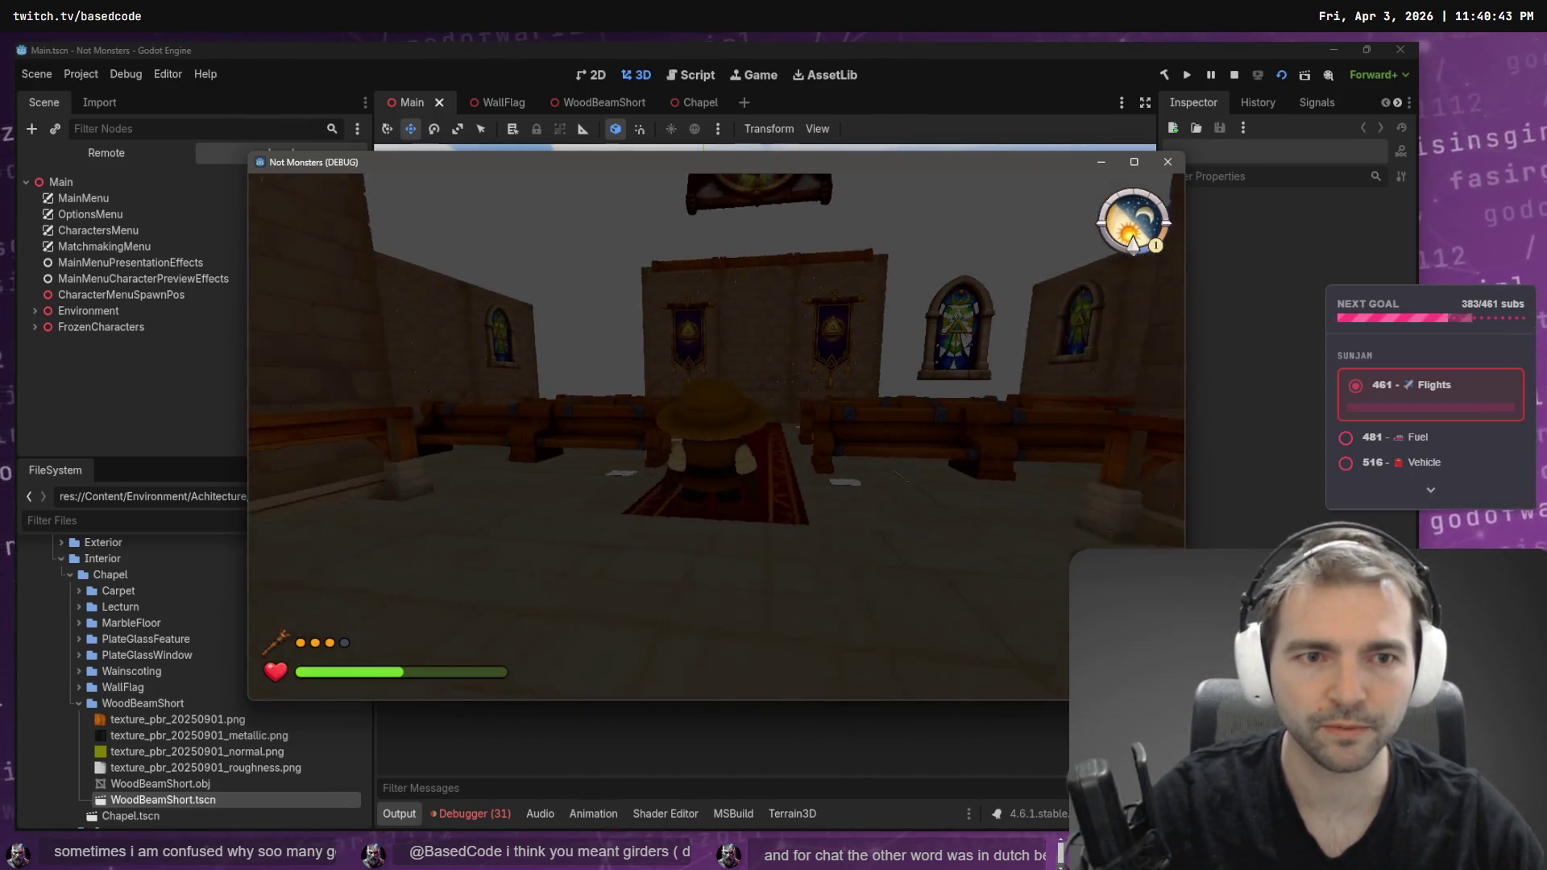
{"action": "key", "text": "w"}
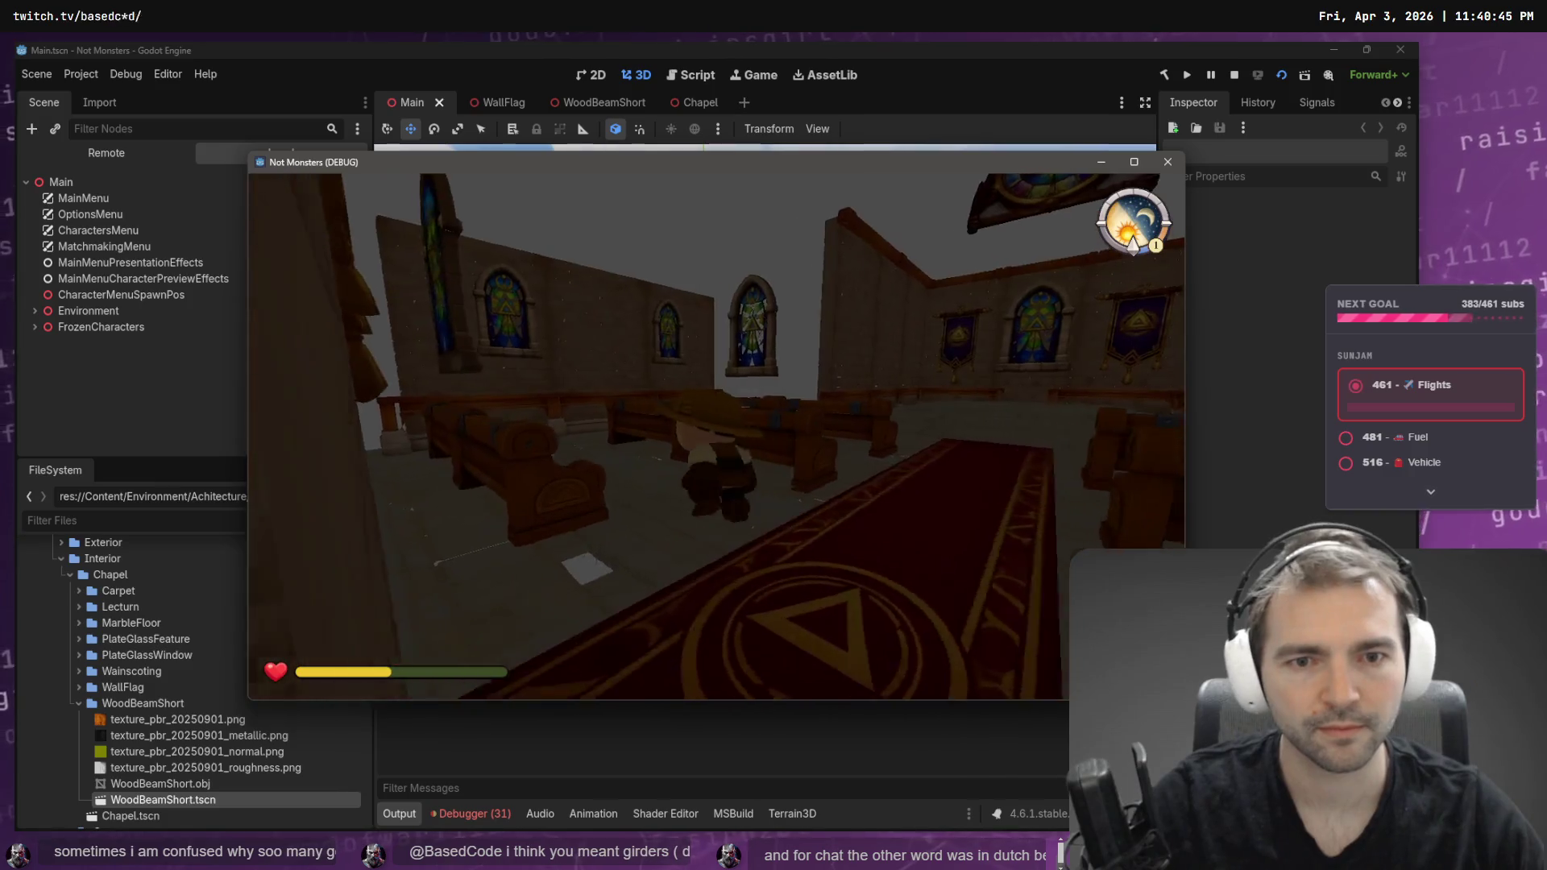
{"action": "key", "text": "w"}
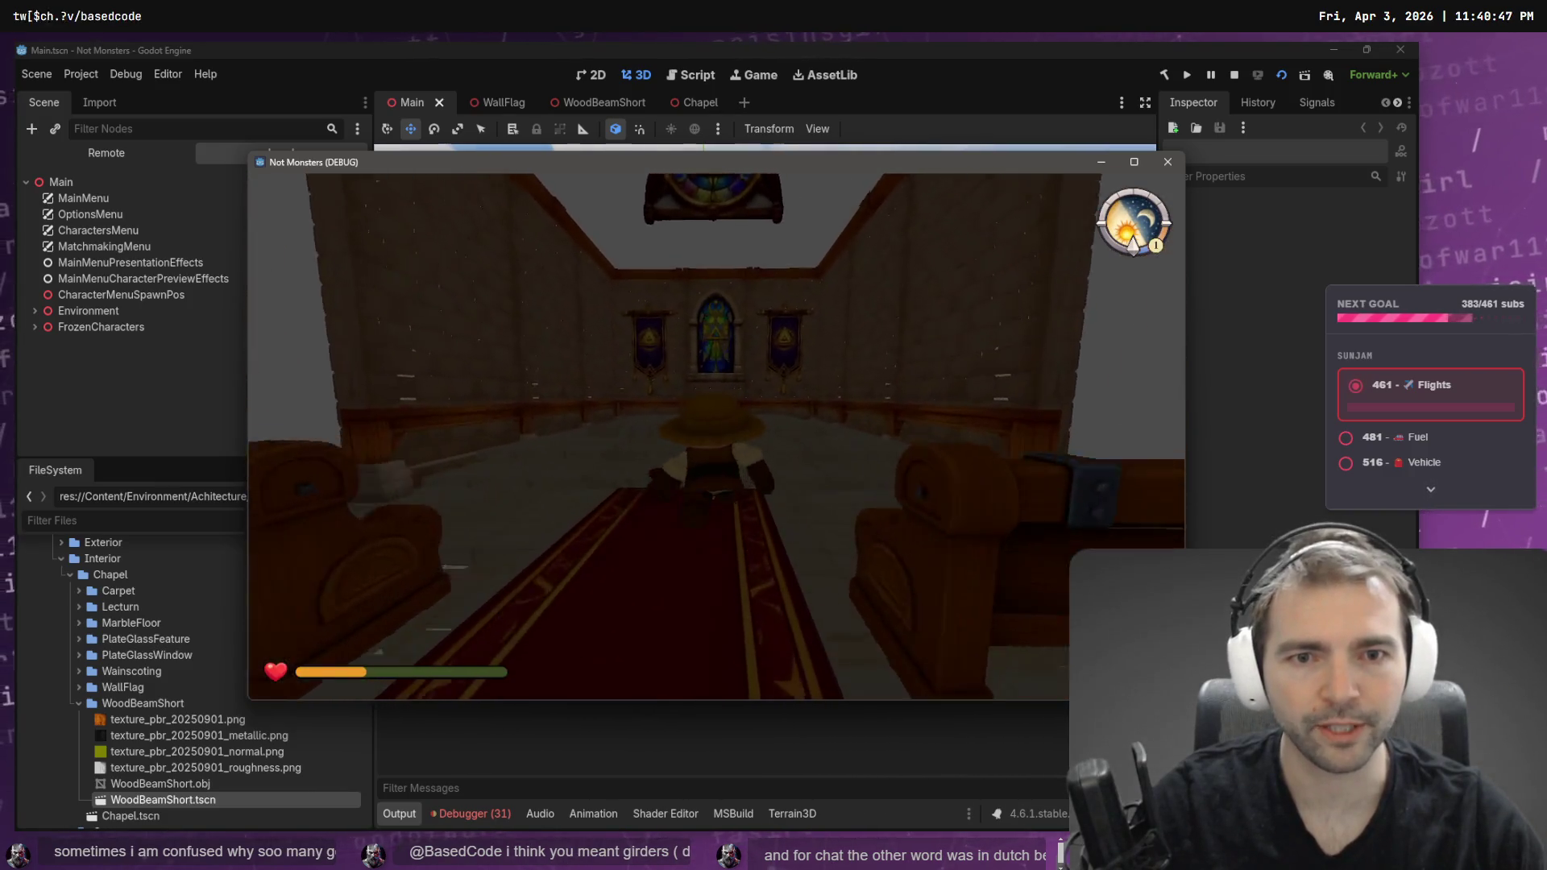
{"action": "key", "text": "w"}
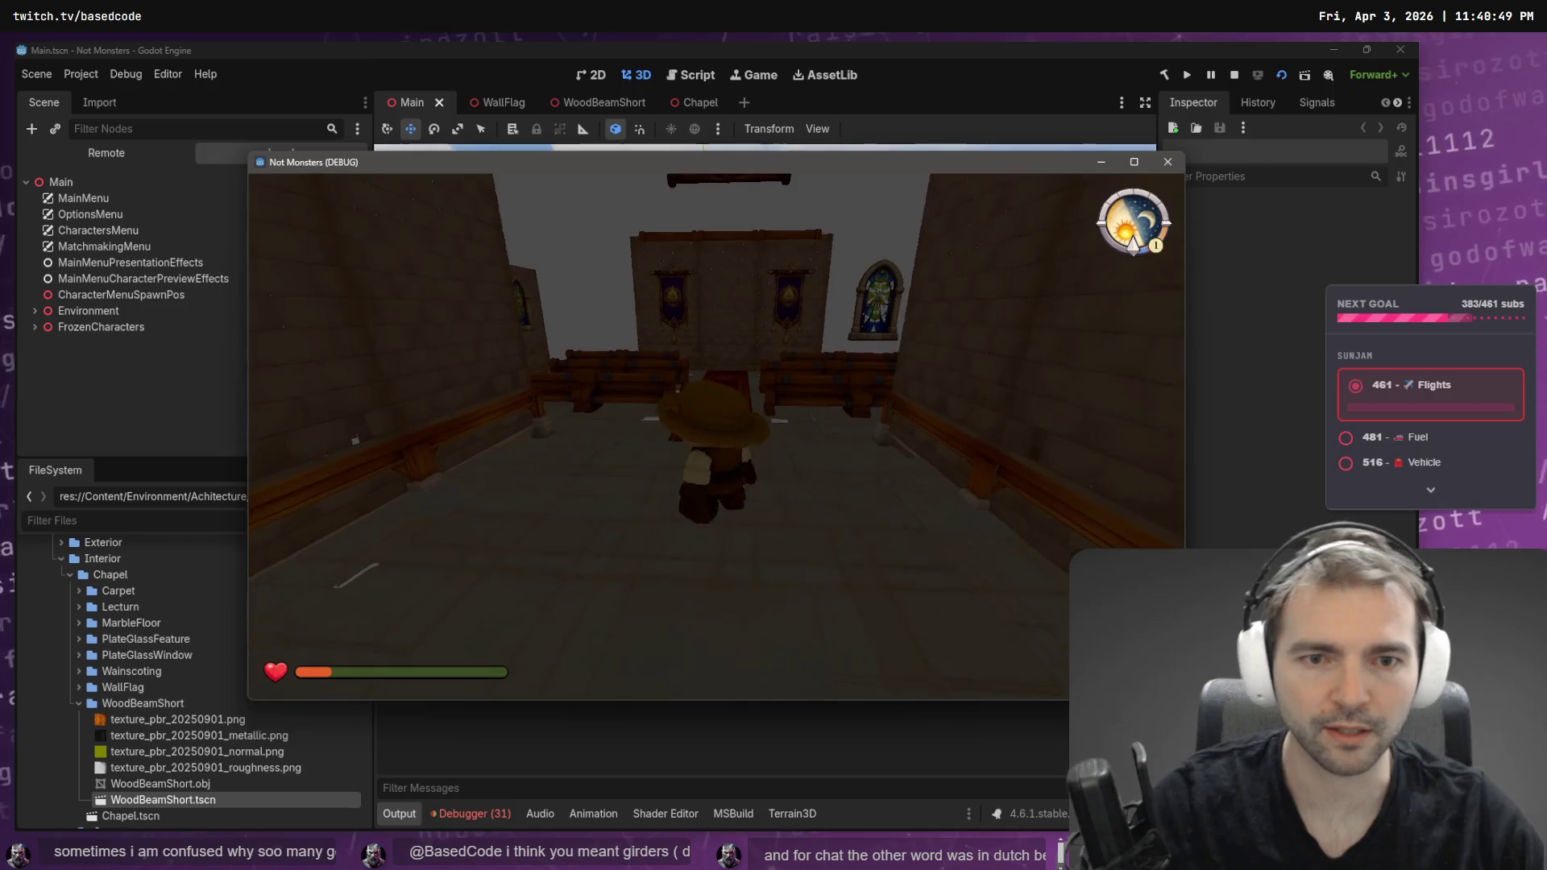
{"action": "key", "text": "F8"}
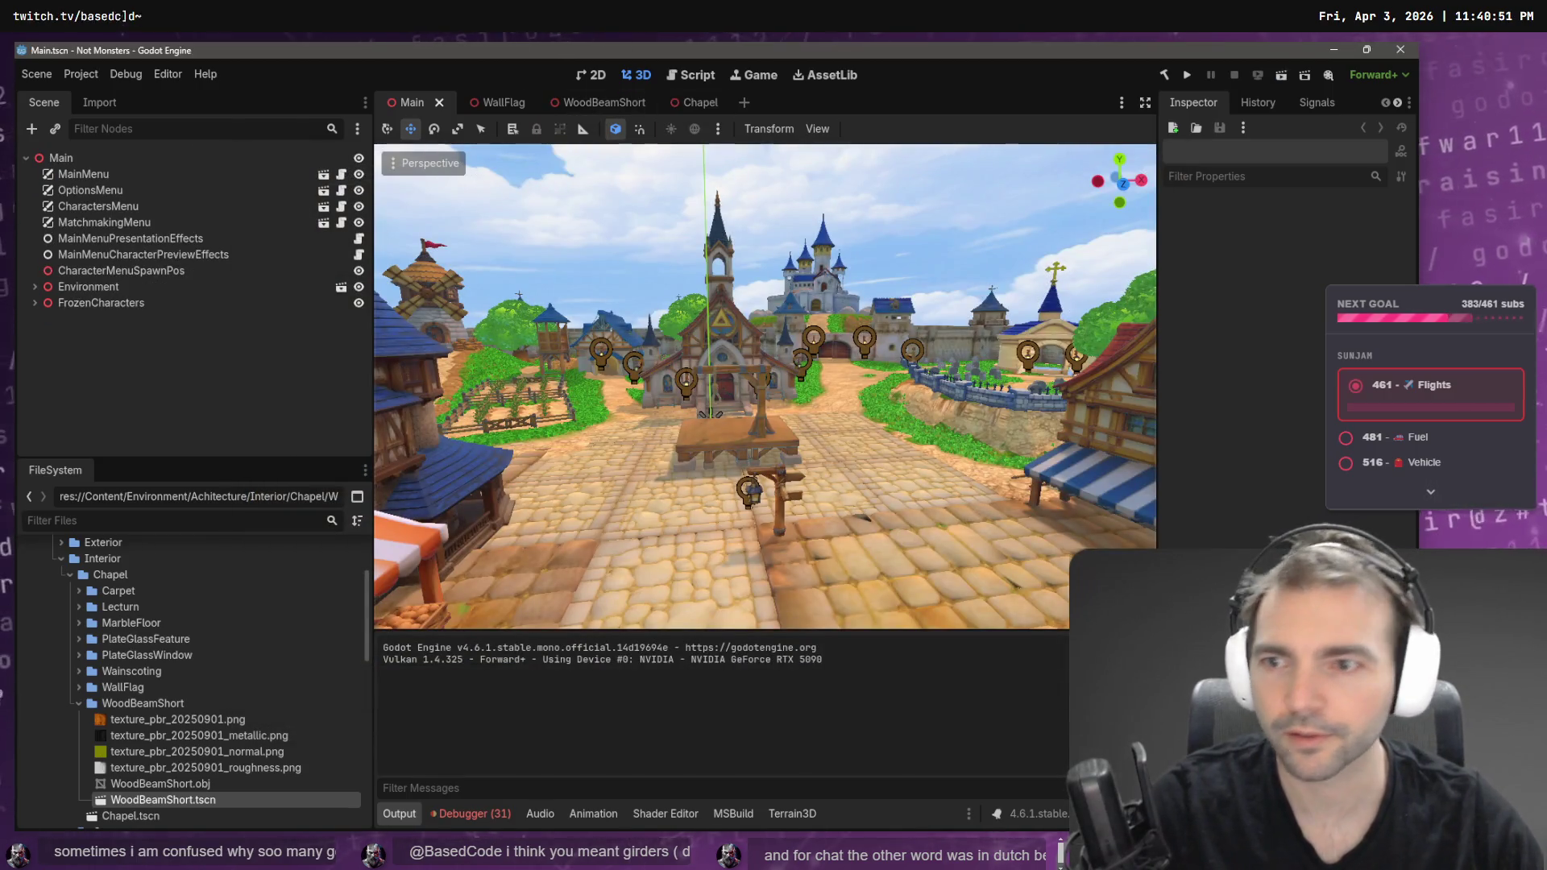
- Filter the FileSystem for 'Lobby' and open Lobby.tscn
{"action": "left_click", "coordinate": [79, 704]}
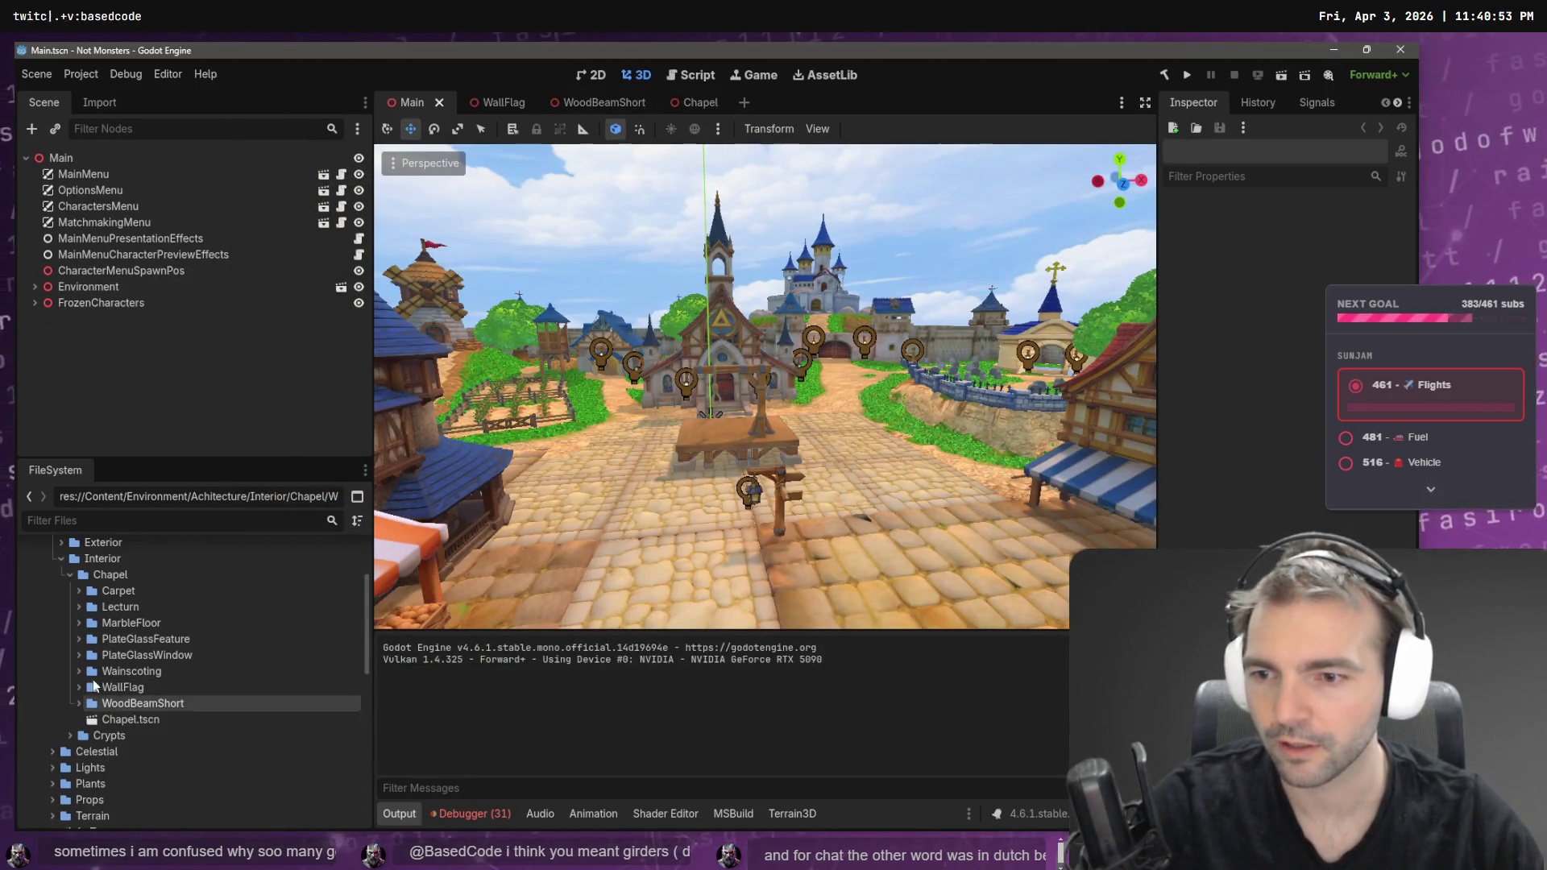
{"action": "left_click", "coordinate": [149, 521]}
{"action": "type", "text": "Lobby"}
{"action": "double_click", "coordinate": [116, 588]}
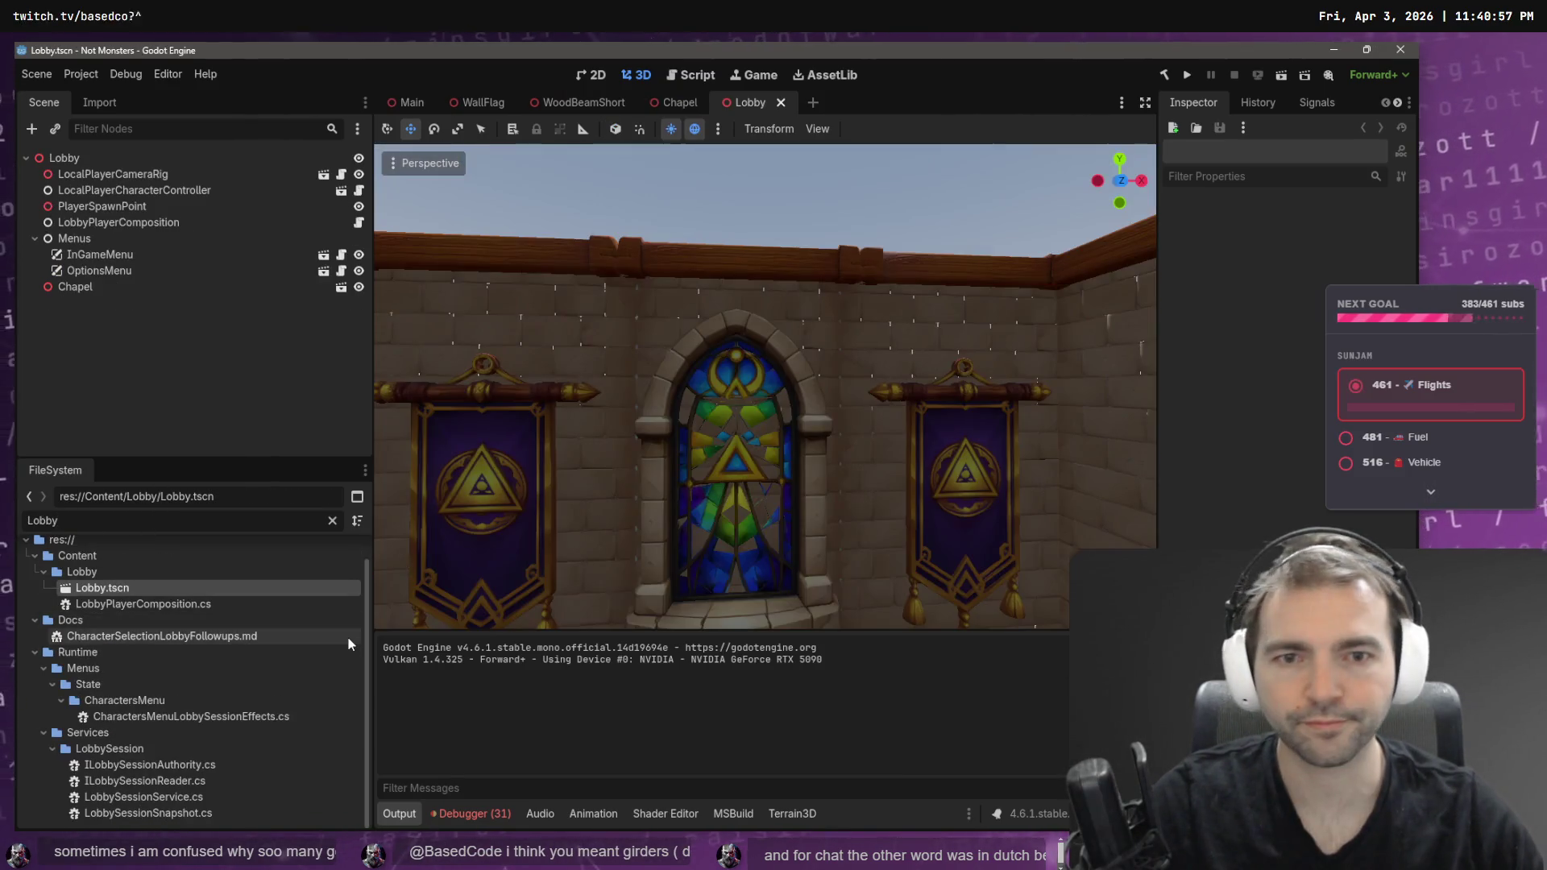
{"action": "left_click", "coordinate": [32, 235]}
- Replace the file filter with 'Envi' and open Environment.tscn
{"action": "left_click", "coordinate": [134, 517]}
{"action": "key", "text": "ctrl+a"}
{"action": "key", "text": "BackSpace"}
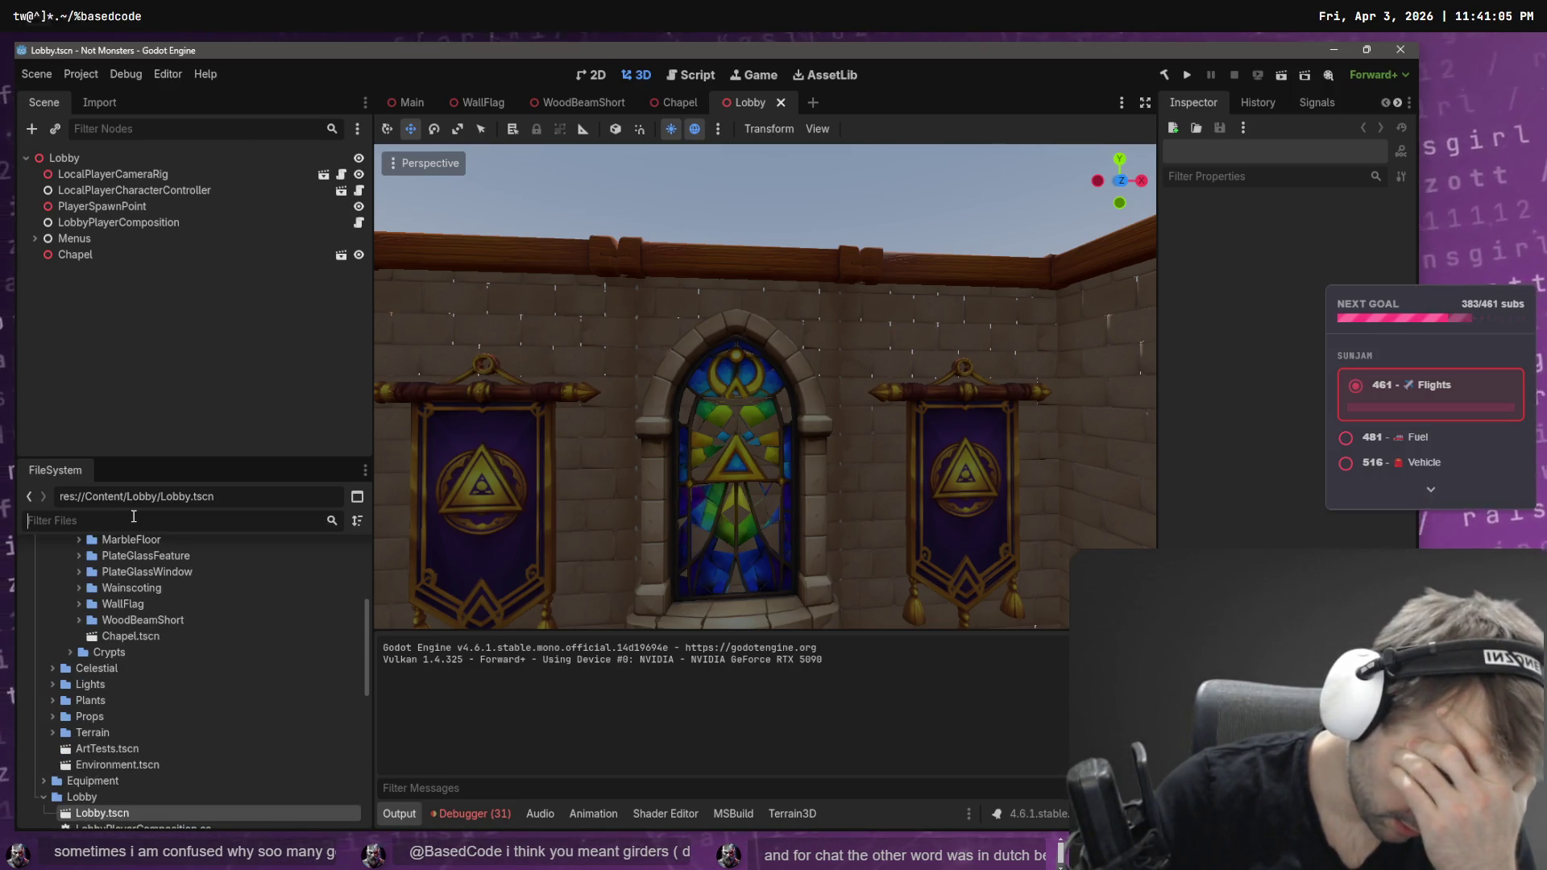
{"action": "type", "text": "Envi"}
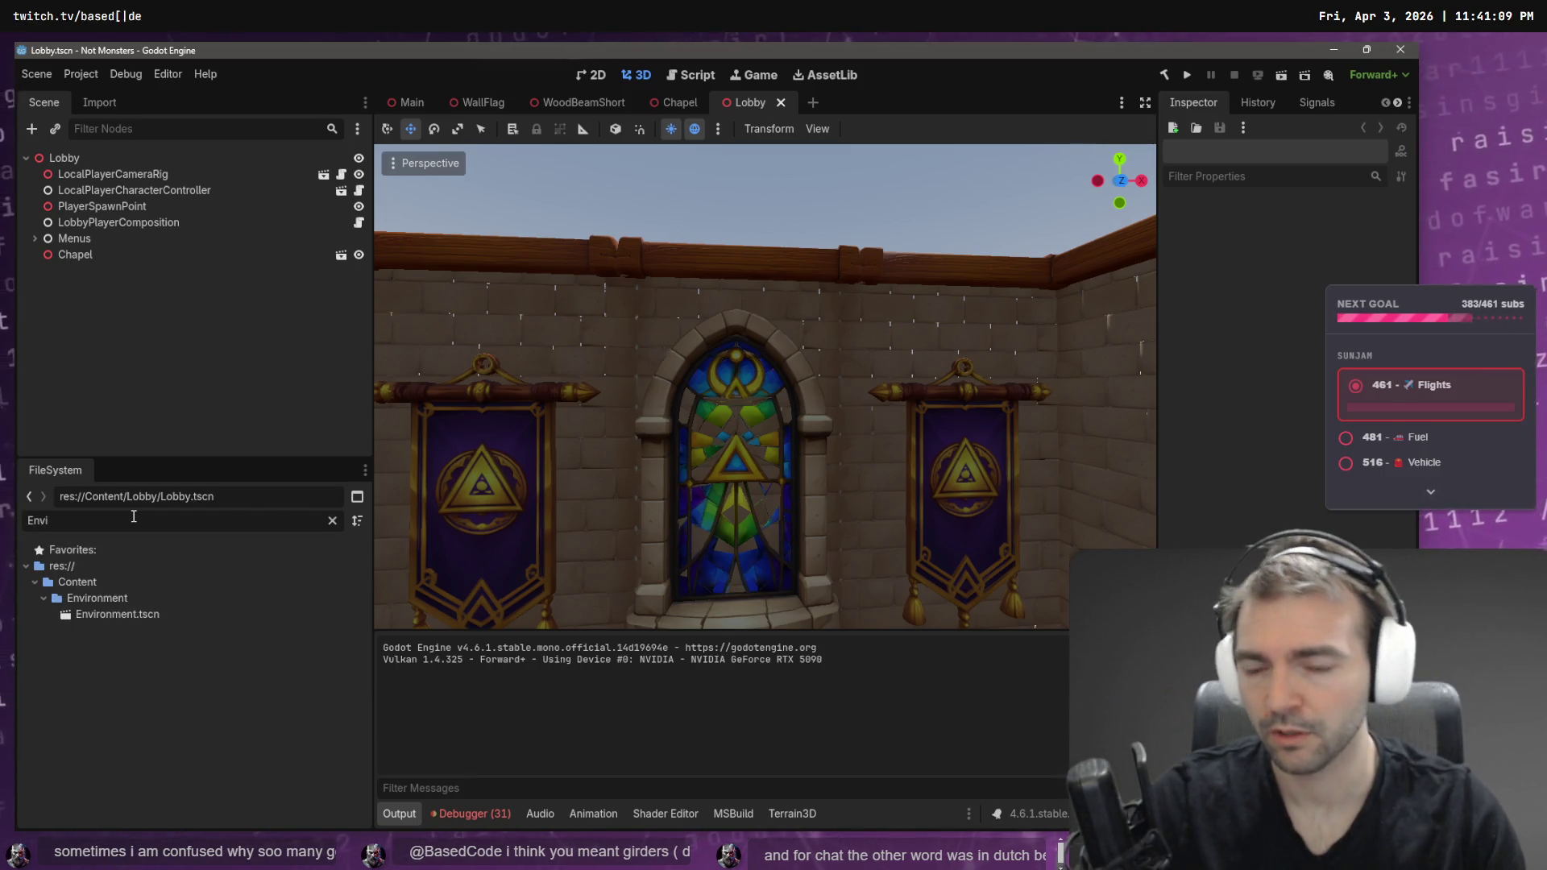
{"action": "double_click", "coordinate": [145, 615]}
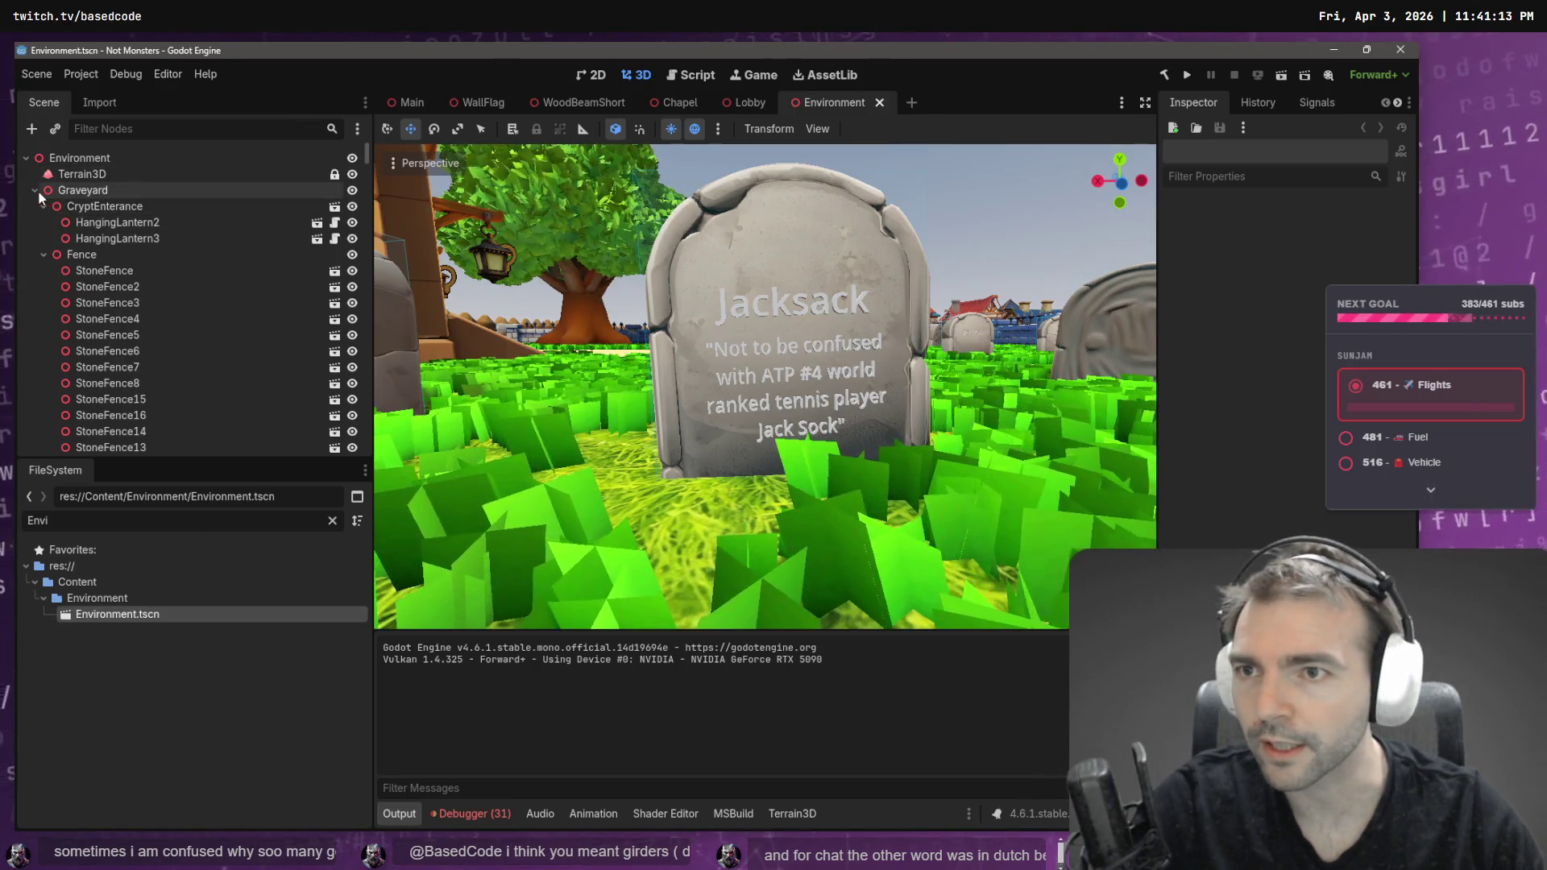
- Collapse the Graveyard, Walls, Paving, Buildings, Tenement3, Farm and StonePedestal nodes, then close Environment
{"action": "left_click", "coordinate": [35, 190]}
{"action": "left_click", "coordinate": [34, 206]}
{"action": "left_click", "coordinate": [35, 222]}
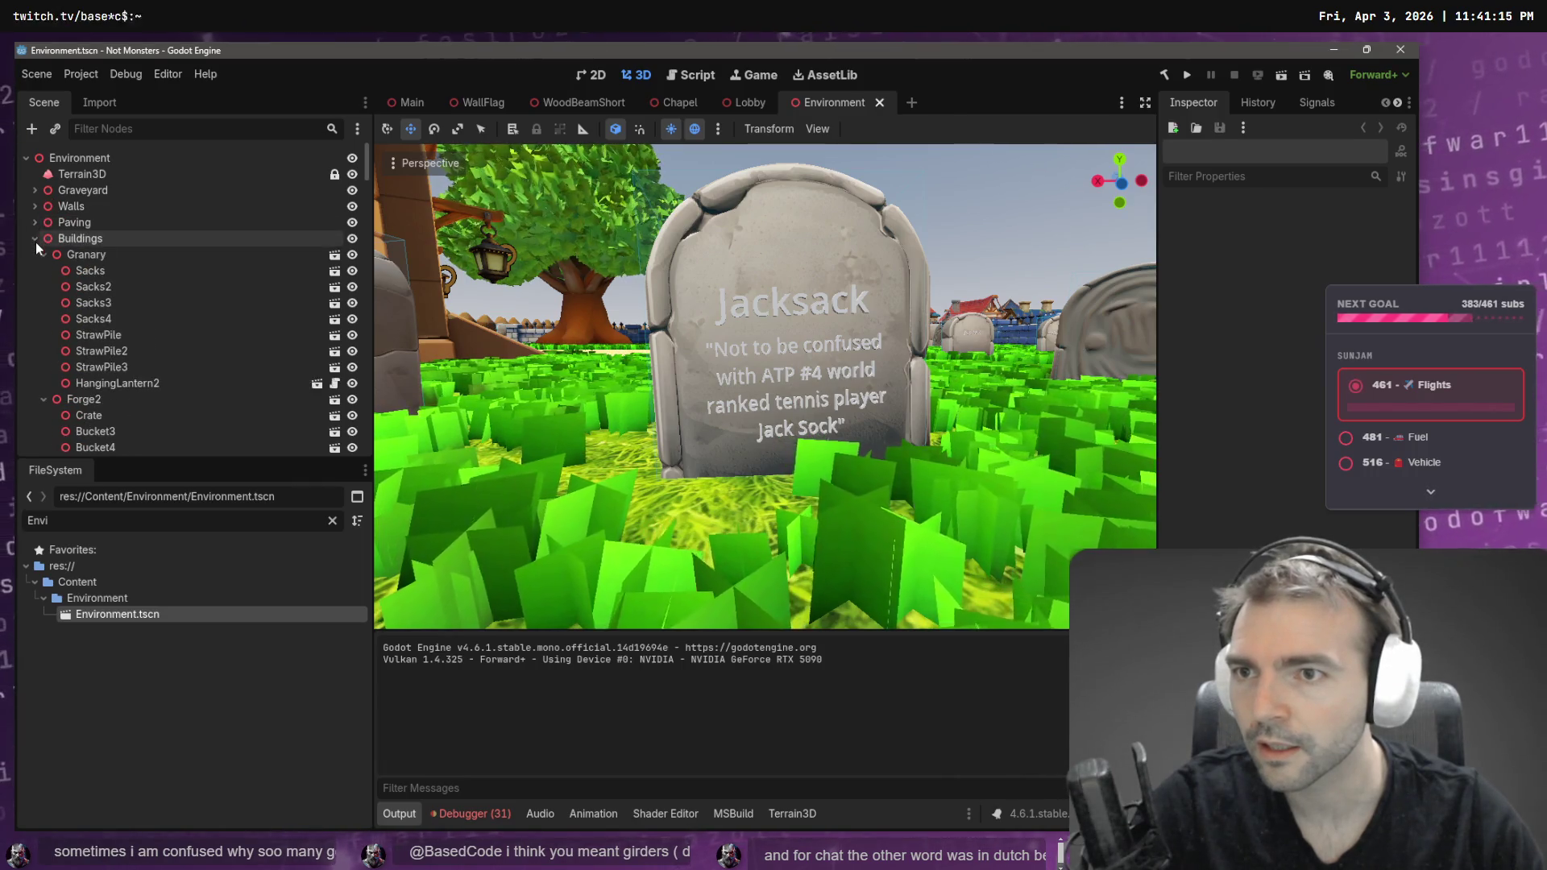
{"action": "left_click", "coordinate": [35, 238]}
{"action": "left_click", "coordinate": [34, 319]}
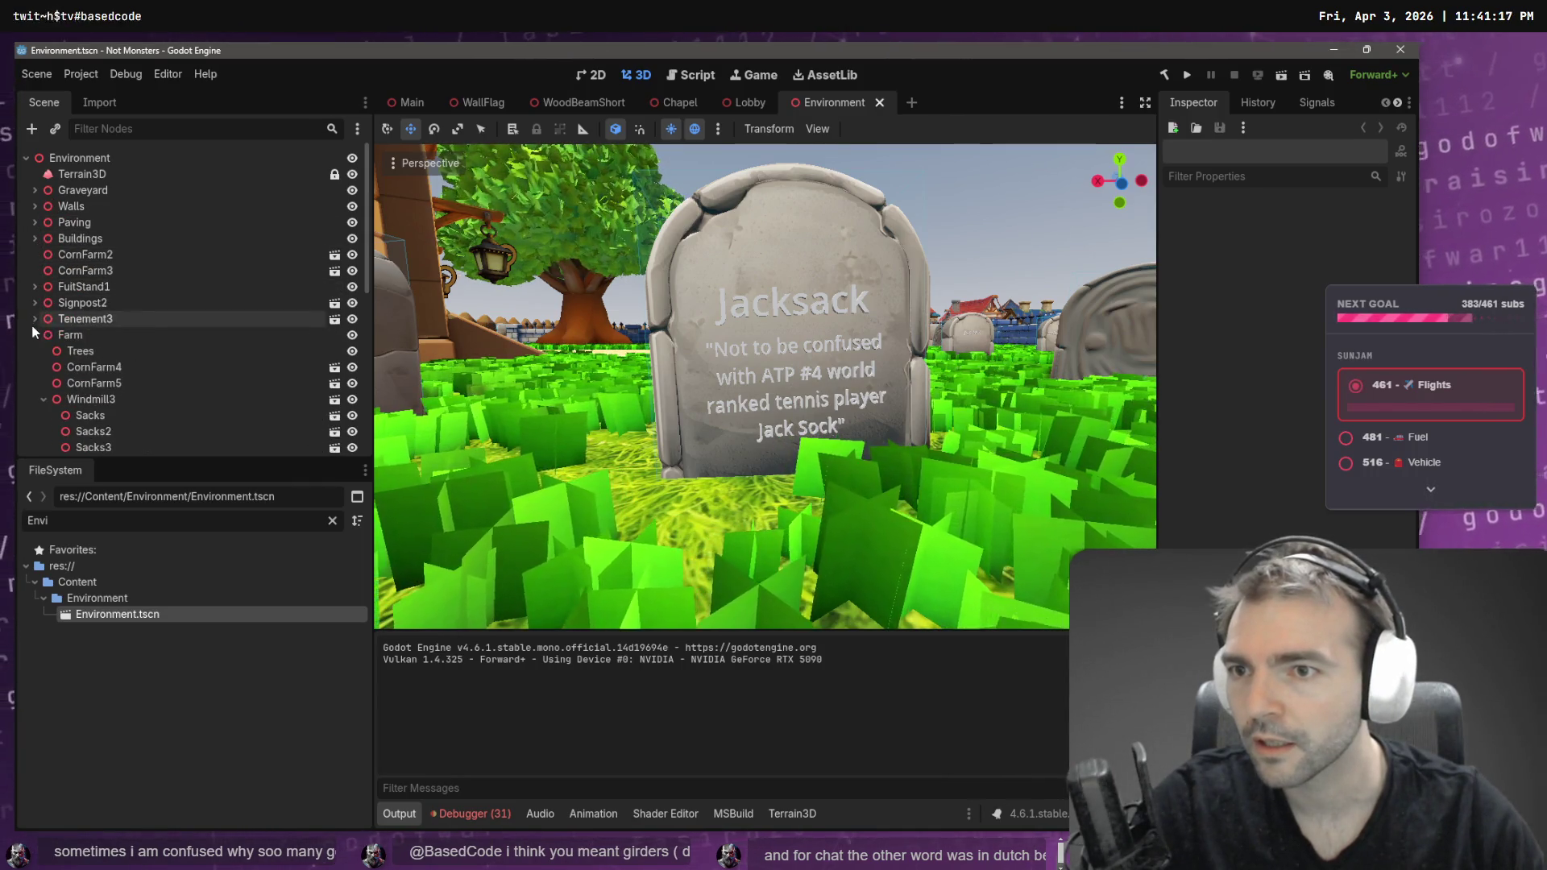
{"action": "left_click", "coordinate": [35, 335]}
{"action": "left_click", "coordinate": [34, 351]}
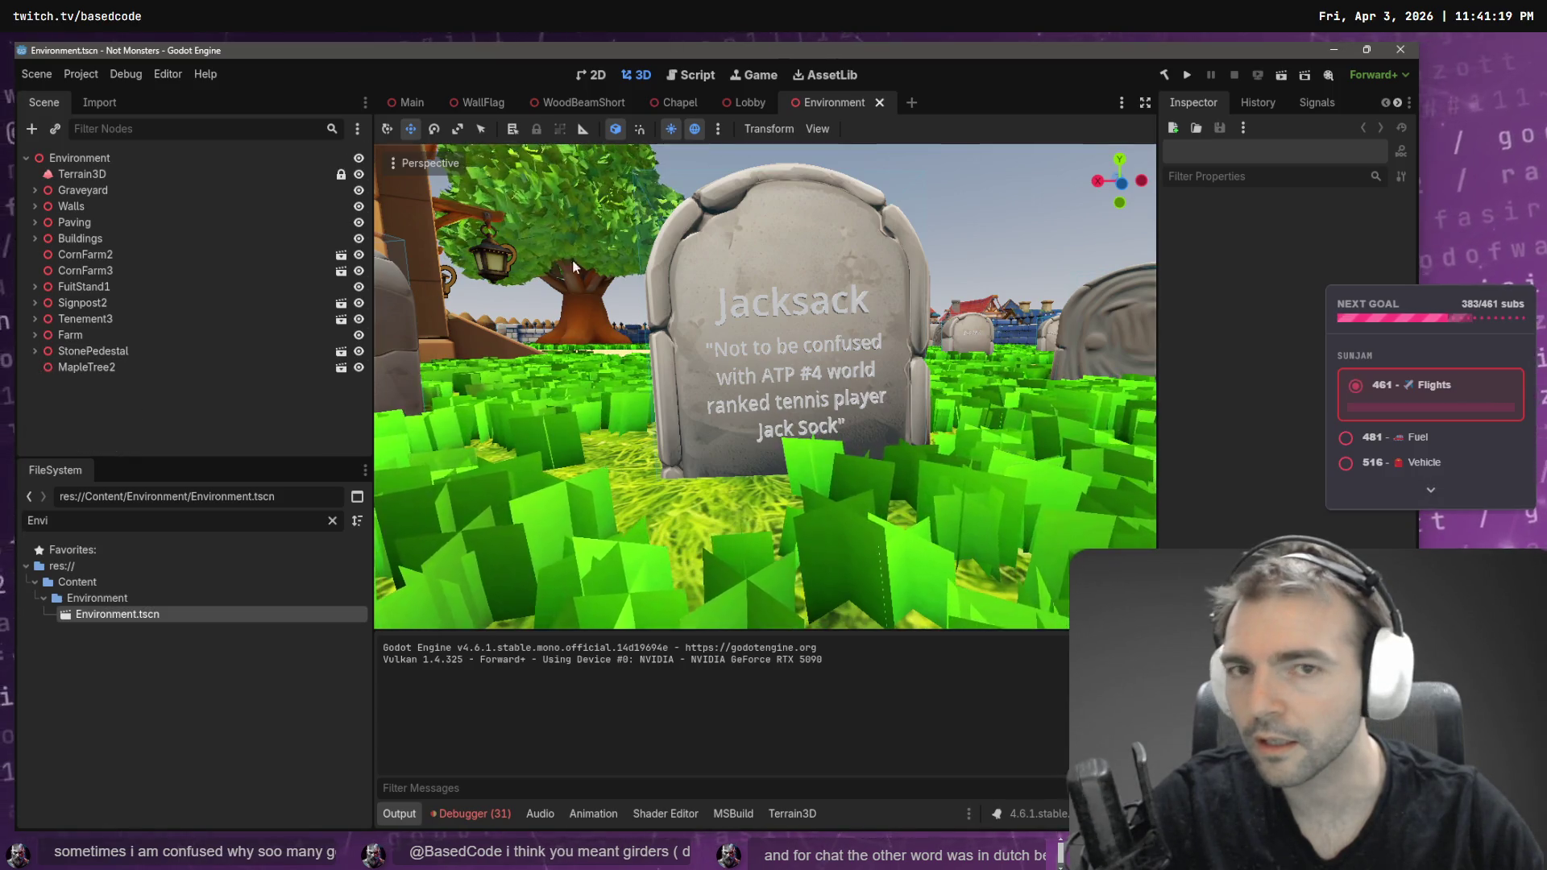
{"action": "scroll", "coordinate": [538, 274], "scroll_direction": "down", "scroll_amount": 2}
{"action": "left_click", "coordinate": [879, 102]}
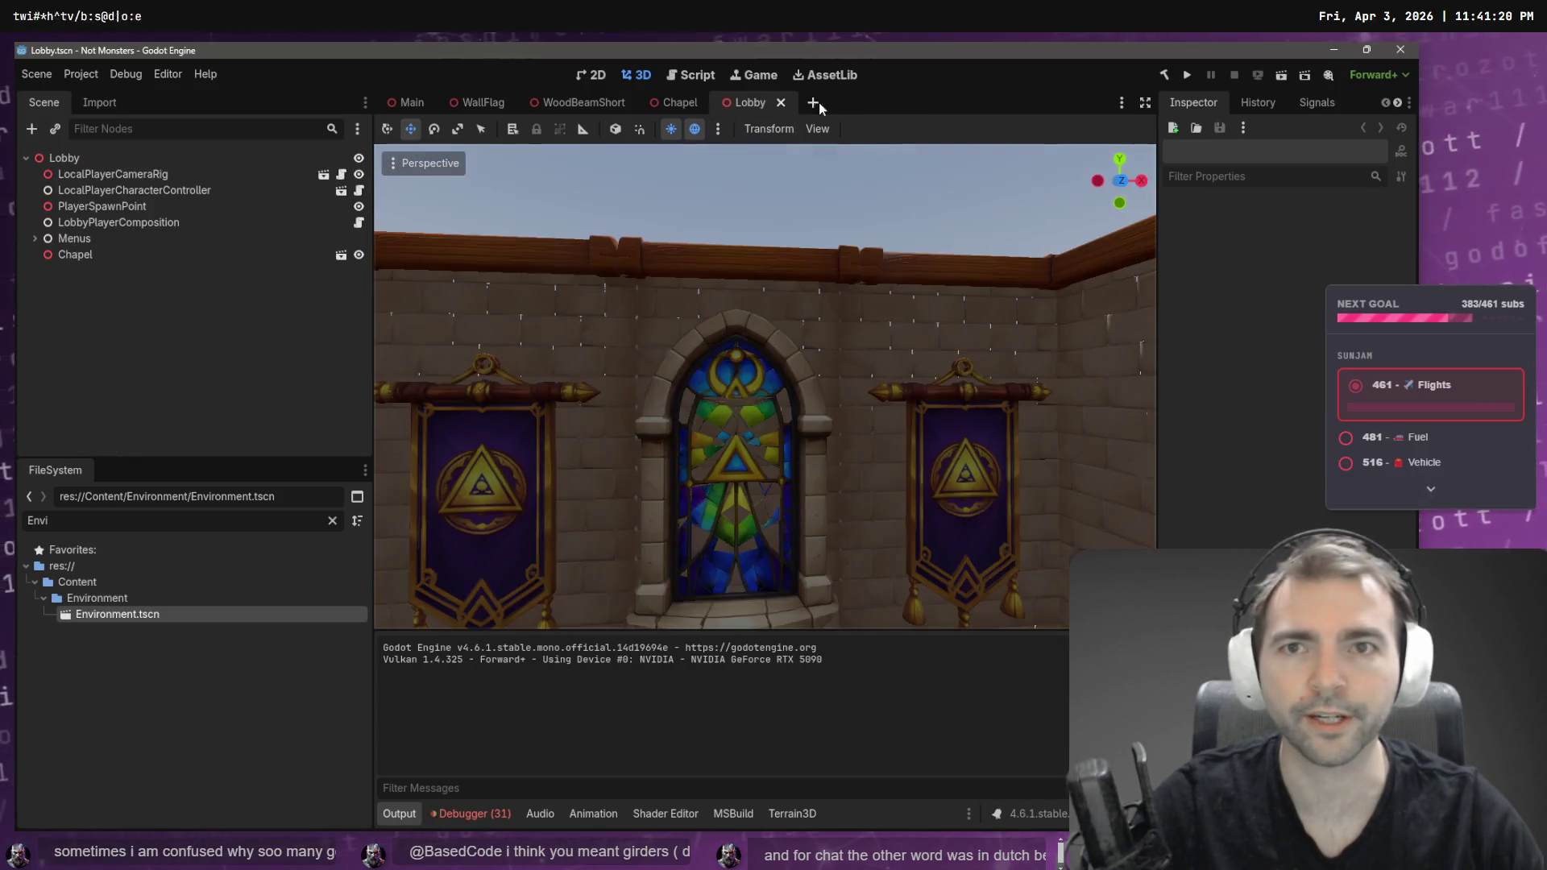
- Copy the Rendering node from Main's Environment and paste it under the Lobby root
{"action": "left_click", "coordinate": [412, 103]}
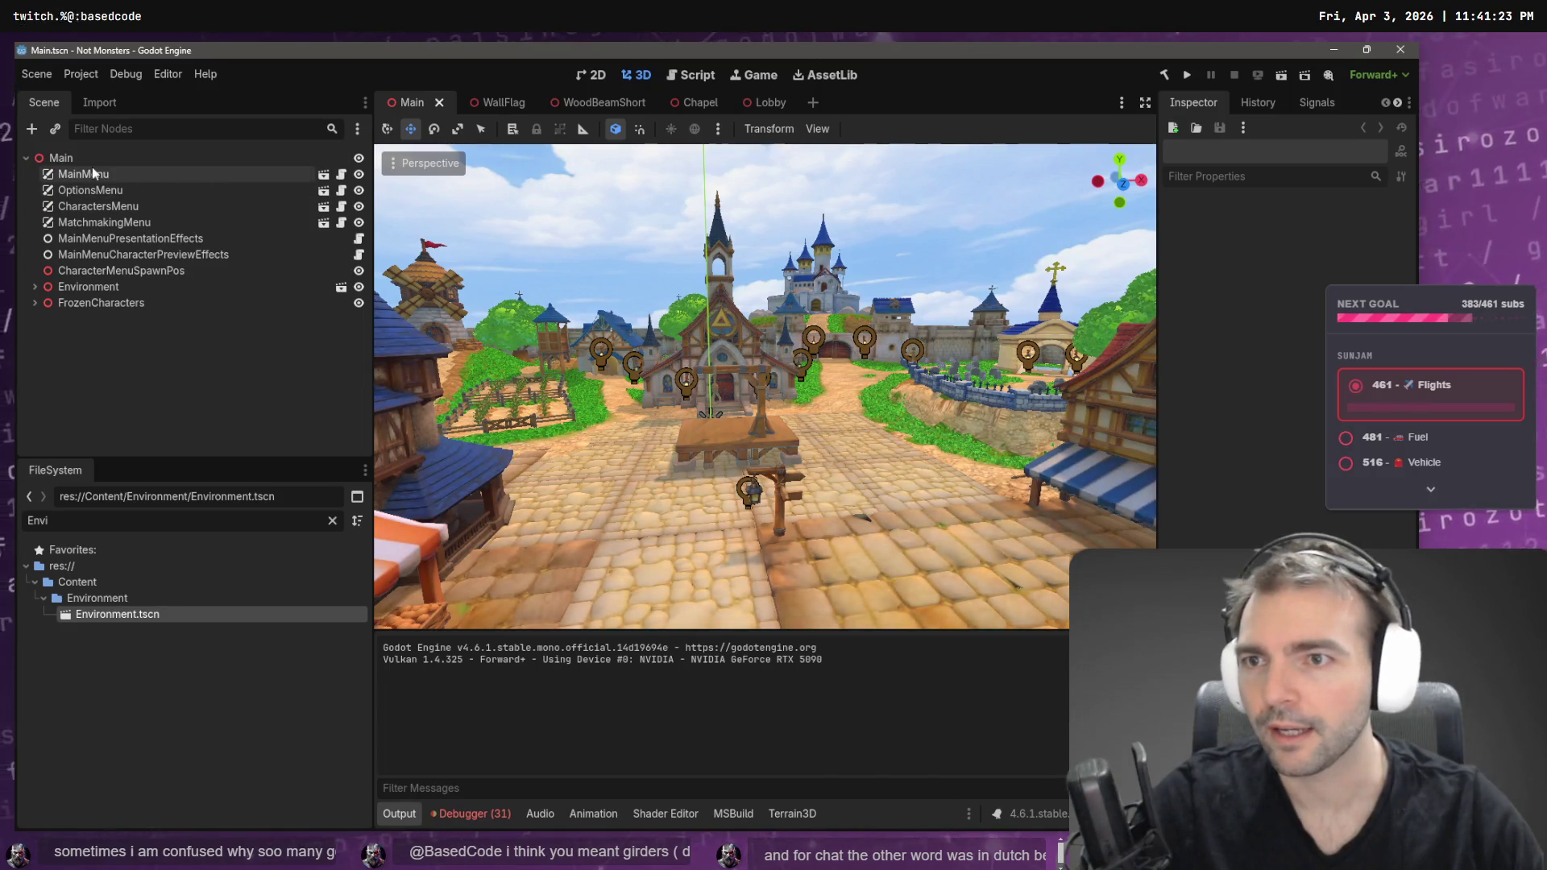
{"action": "left_click", "coordinate": [35, 287]}
{"action": "left_click", "coordinate": [91, 303]}
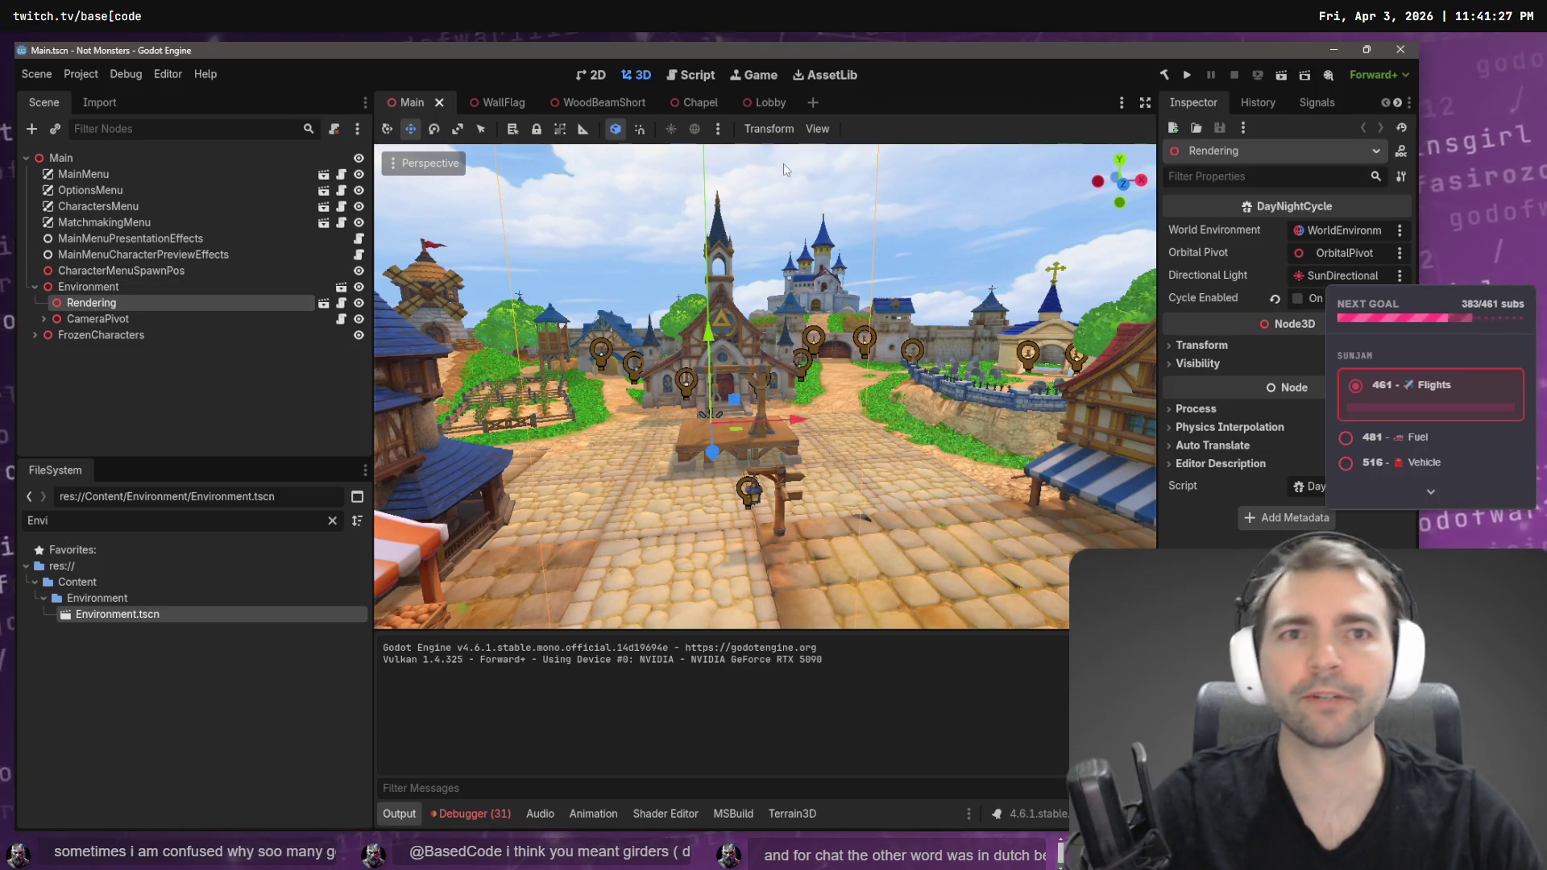
{"action": "left_click", "coordinate": [759, 109]}
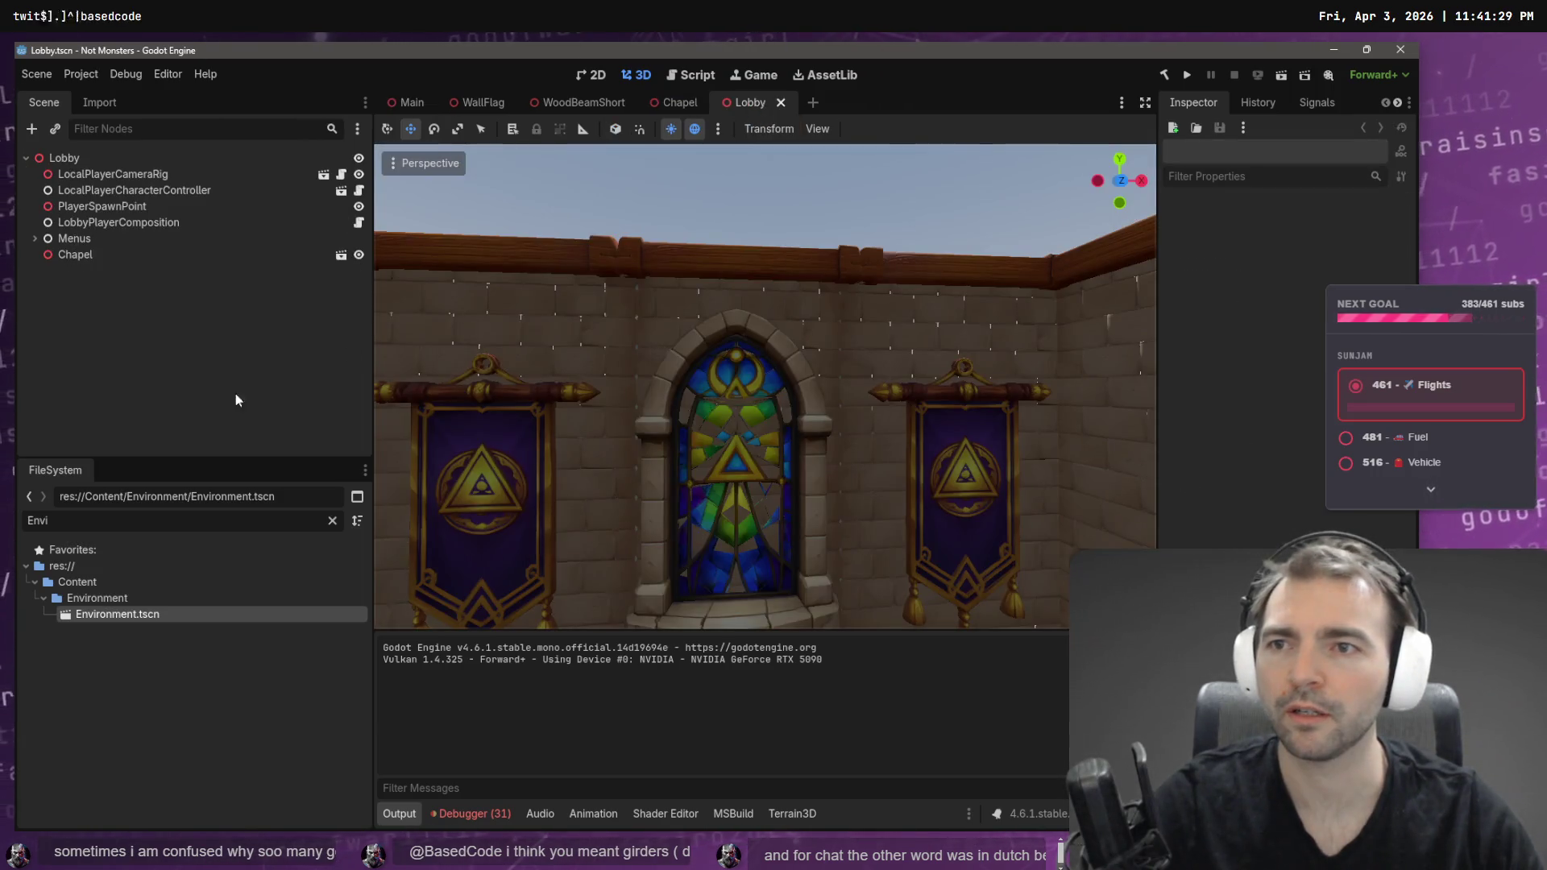
{"action": "left_click", "coordinate": [93, 157]}
{"action": "key", "text": "ctrl+v"}
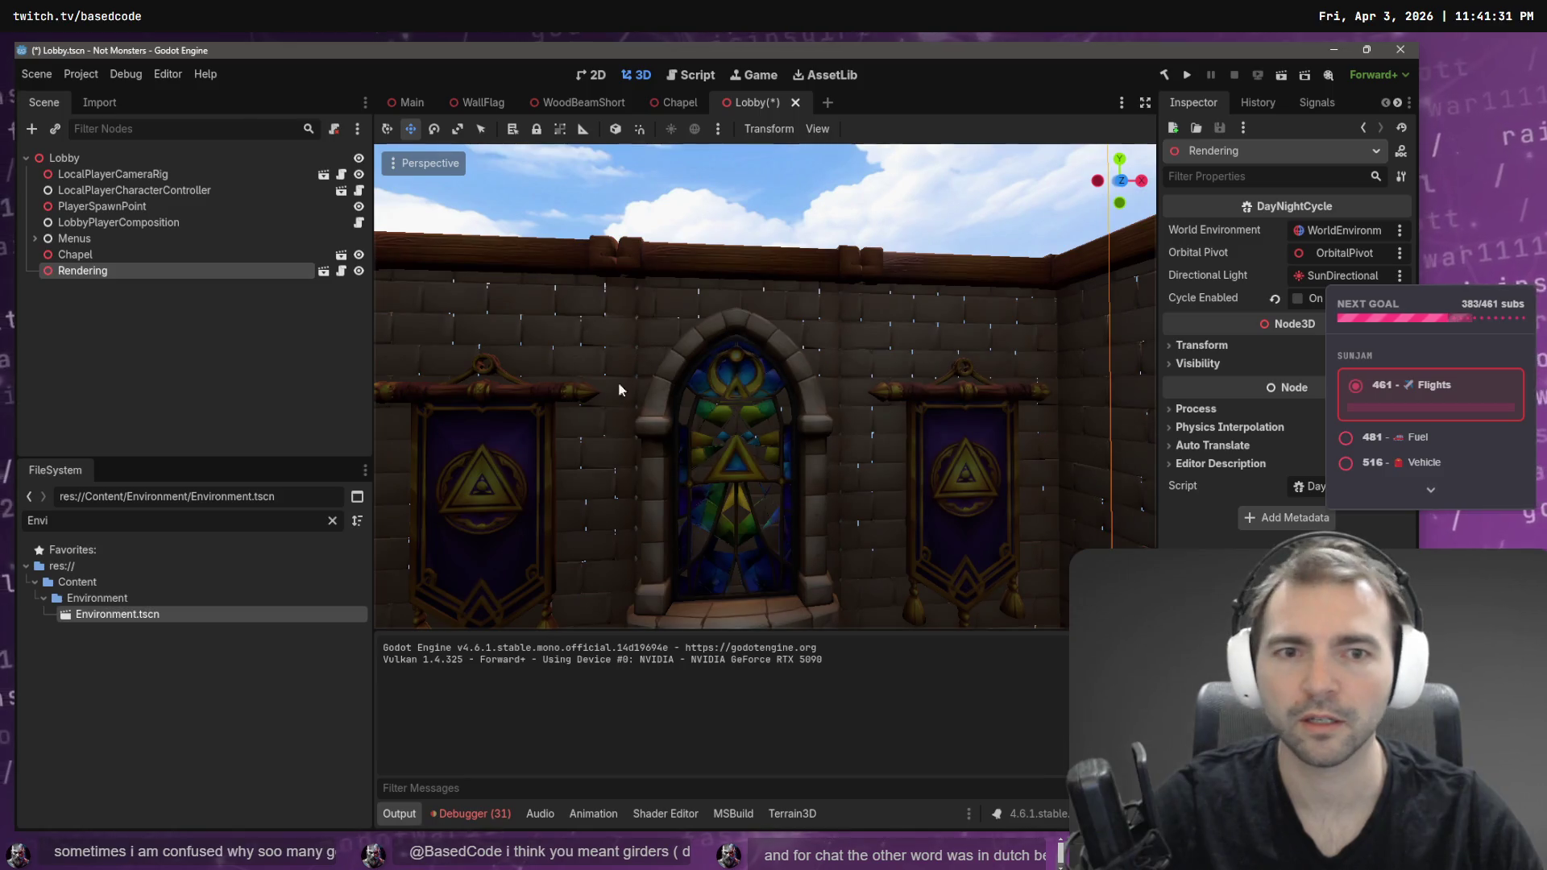
- Save the Lobby and fly around the chapel to check the daytime lighting
{"action": "scroll", "coordinate": [523, 389], "scroll_direction": "down", "scroll_amount": 10}
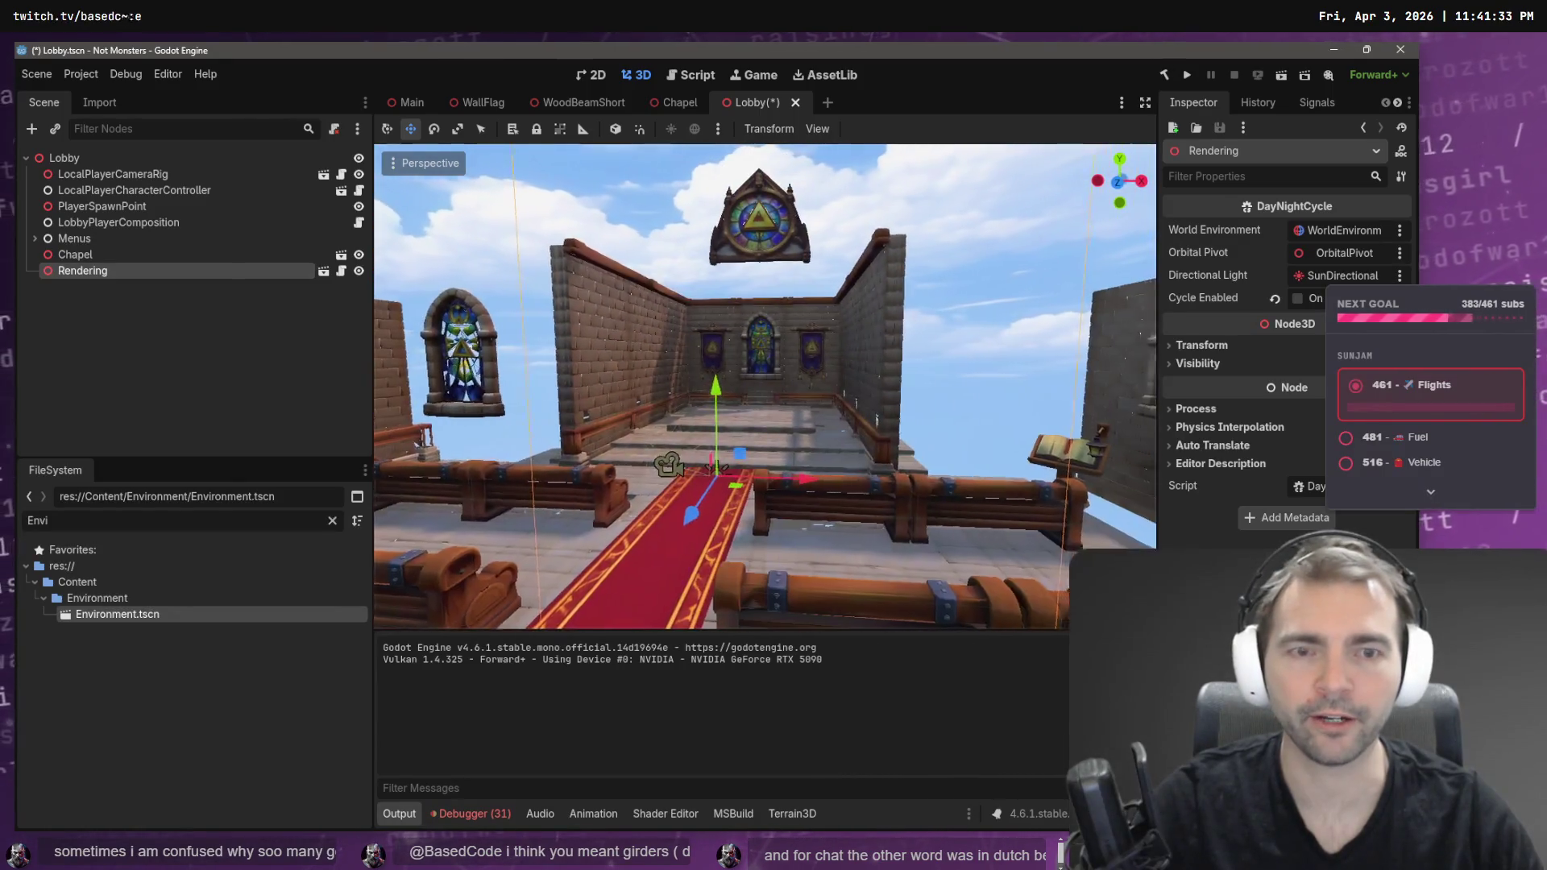
{"action": "key", "text": "f"}
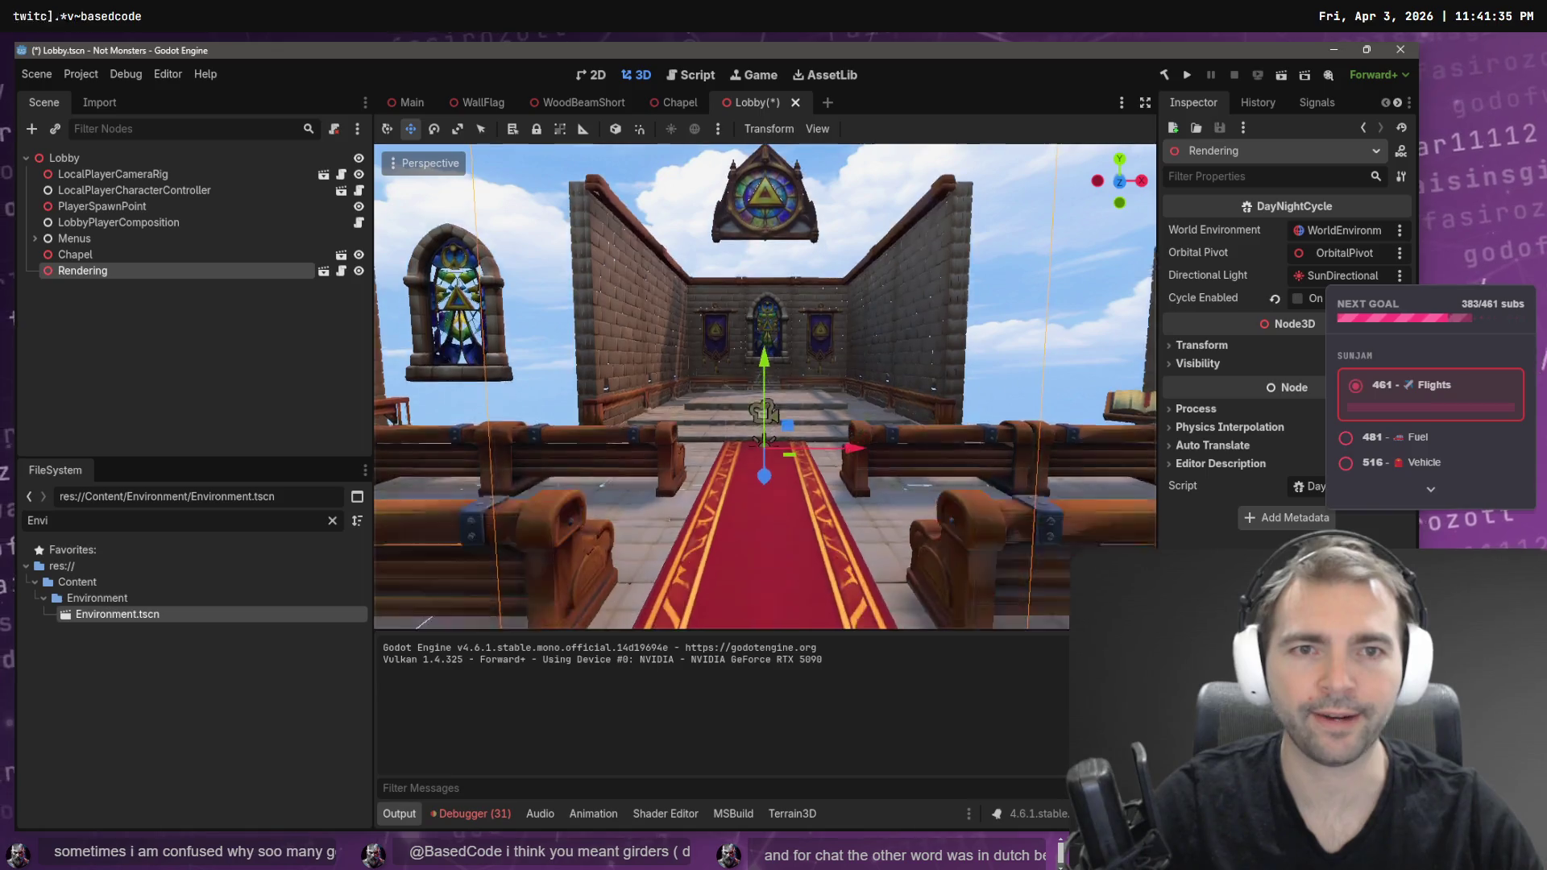
{"action": "left_click", "coordinate": [1037, 278]}
{"action": "key", "text": "ctrl+s"}
{"action": "key", "text": "w"}
{"action": "key", "text": "s"}
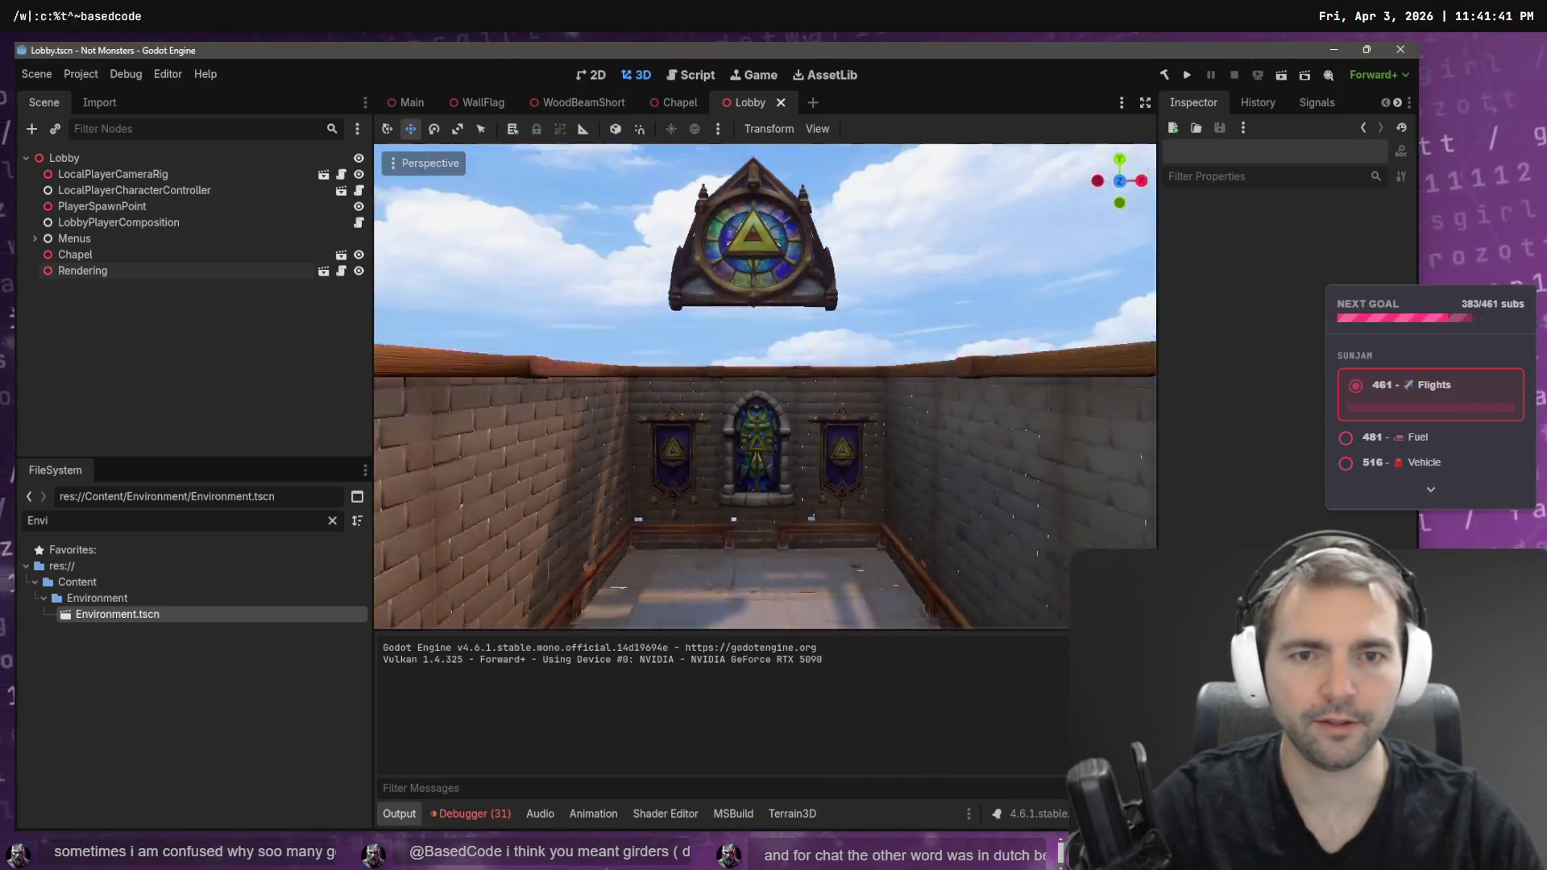
{"action": "key", "text": "w"}
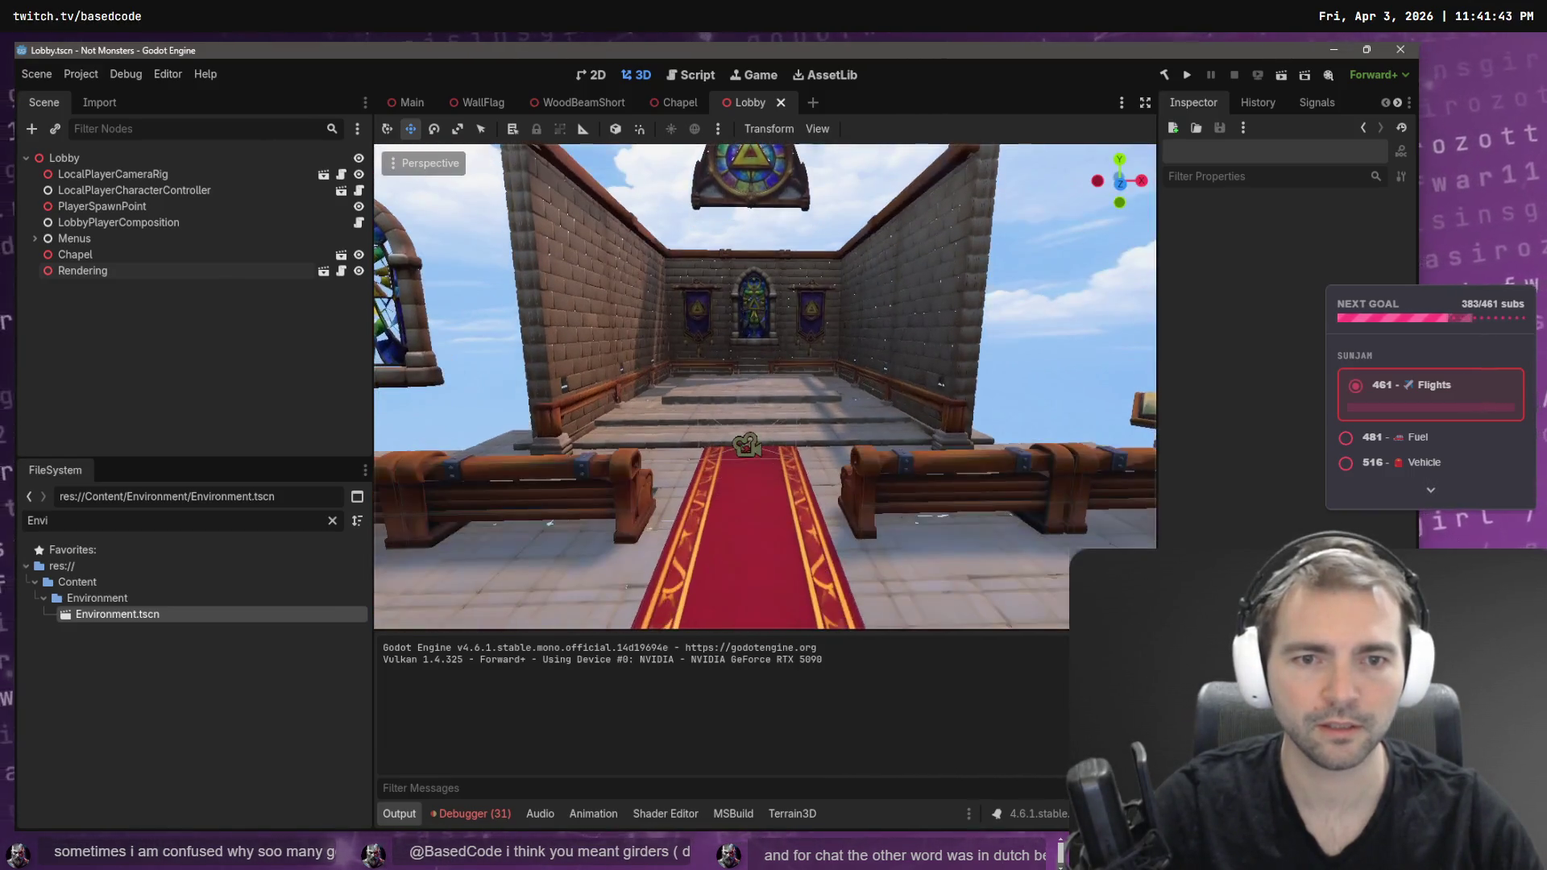
{"action": "left_click", "coordinate": [407, 103]}
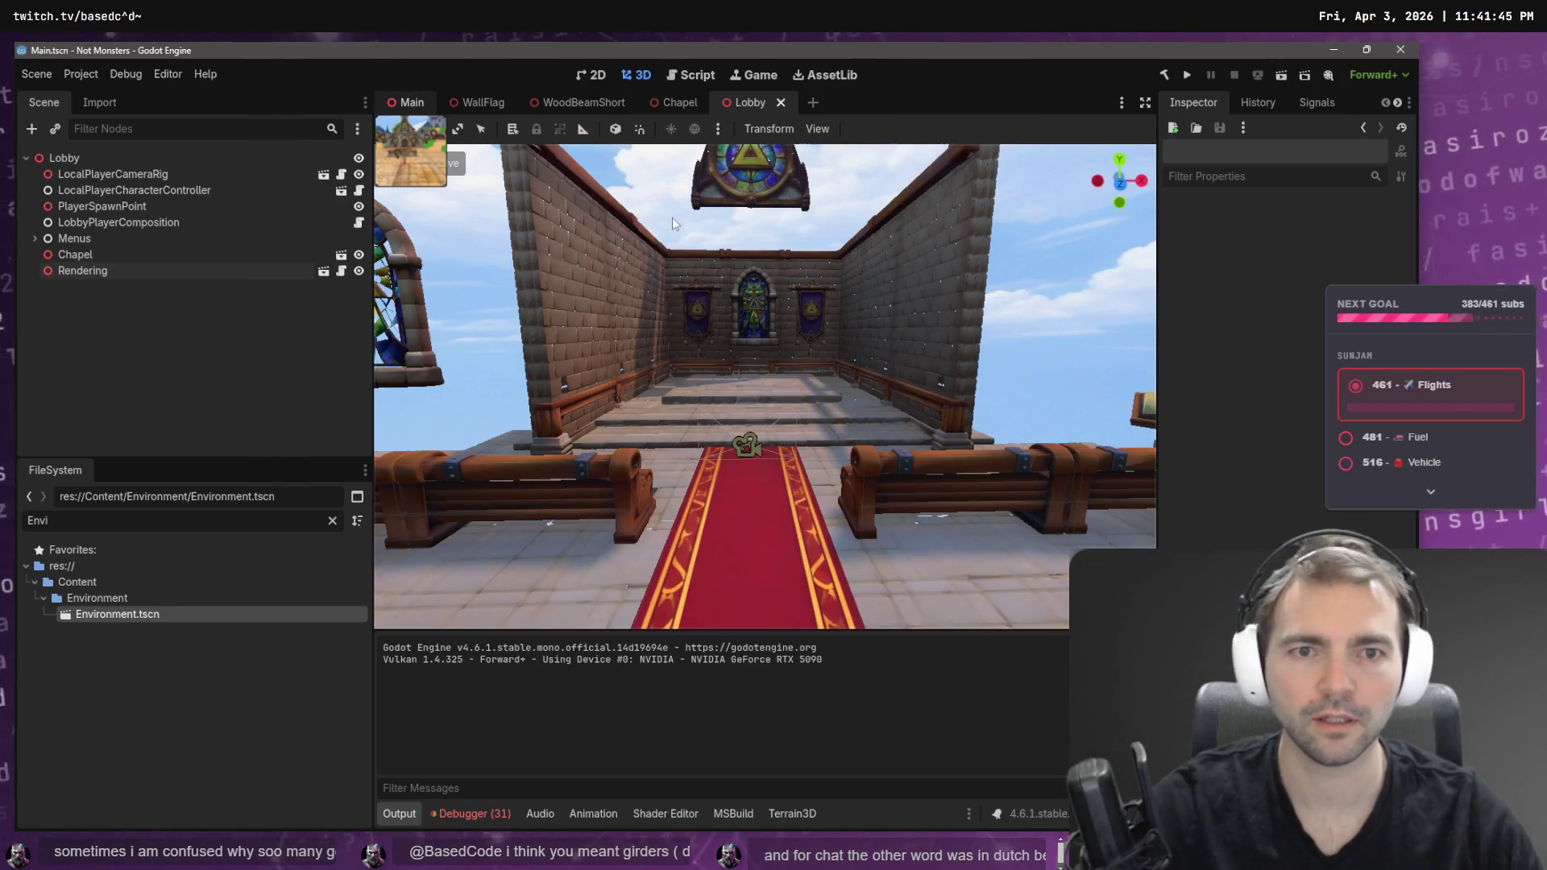
- Run the game, choose Butcher on the Characters screen, then open and close PLAY ONLINE
{"action": "key", "text": "F5"}
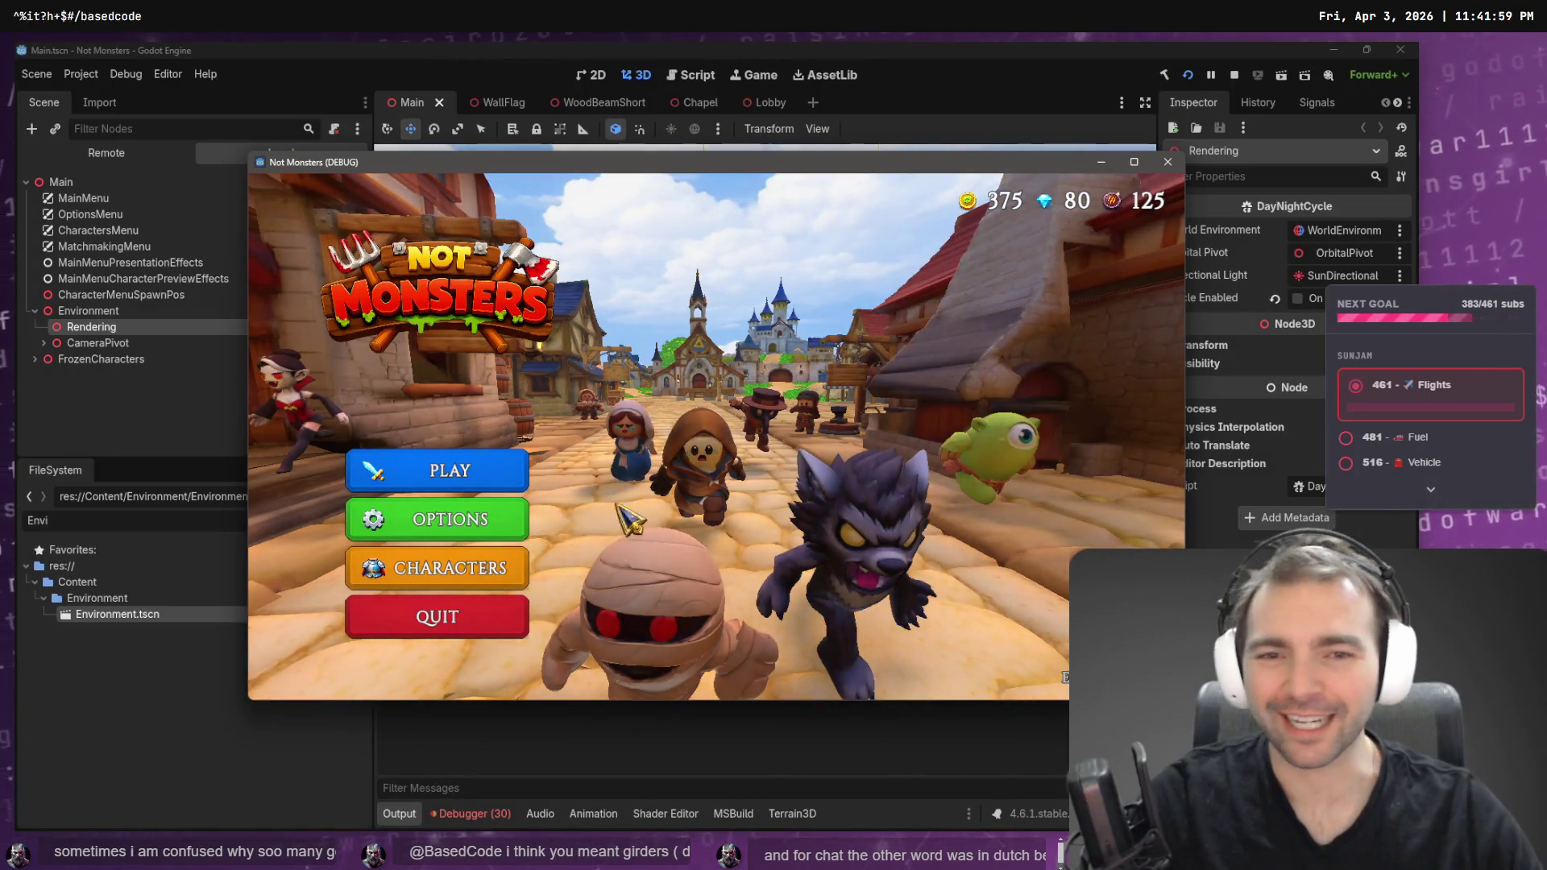
{"action": "left_click", "coordinate": [442, 574]}
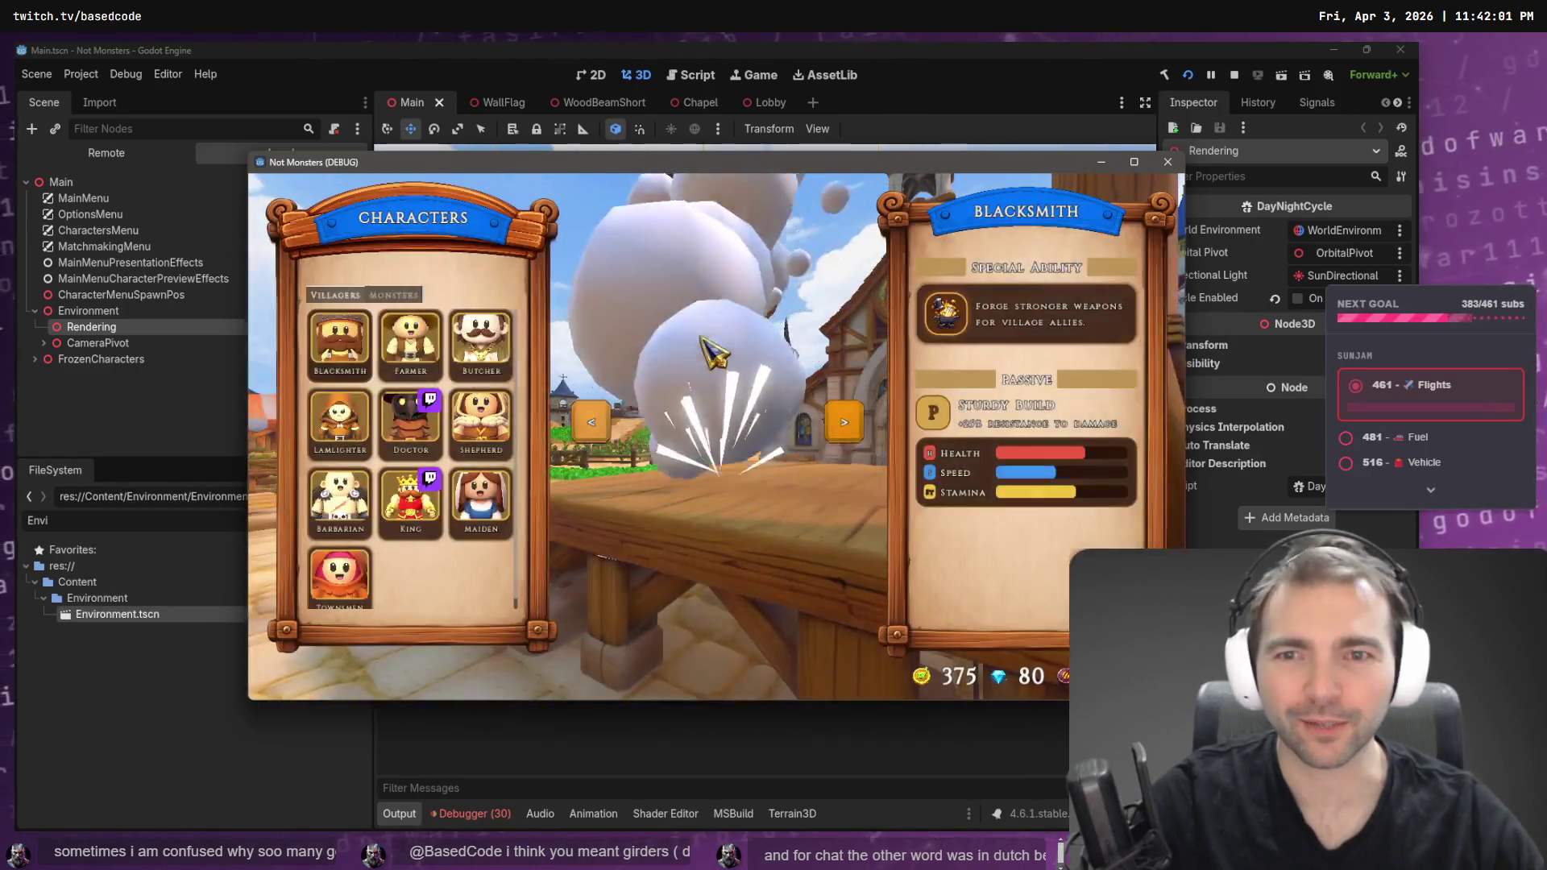
{"action": "left_click", "coordinate": [481, 342]}
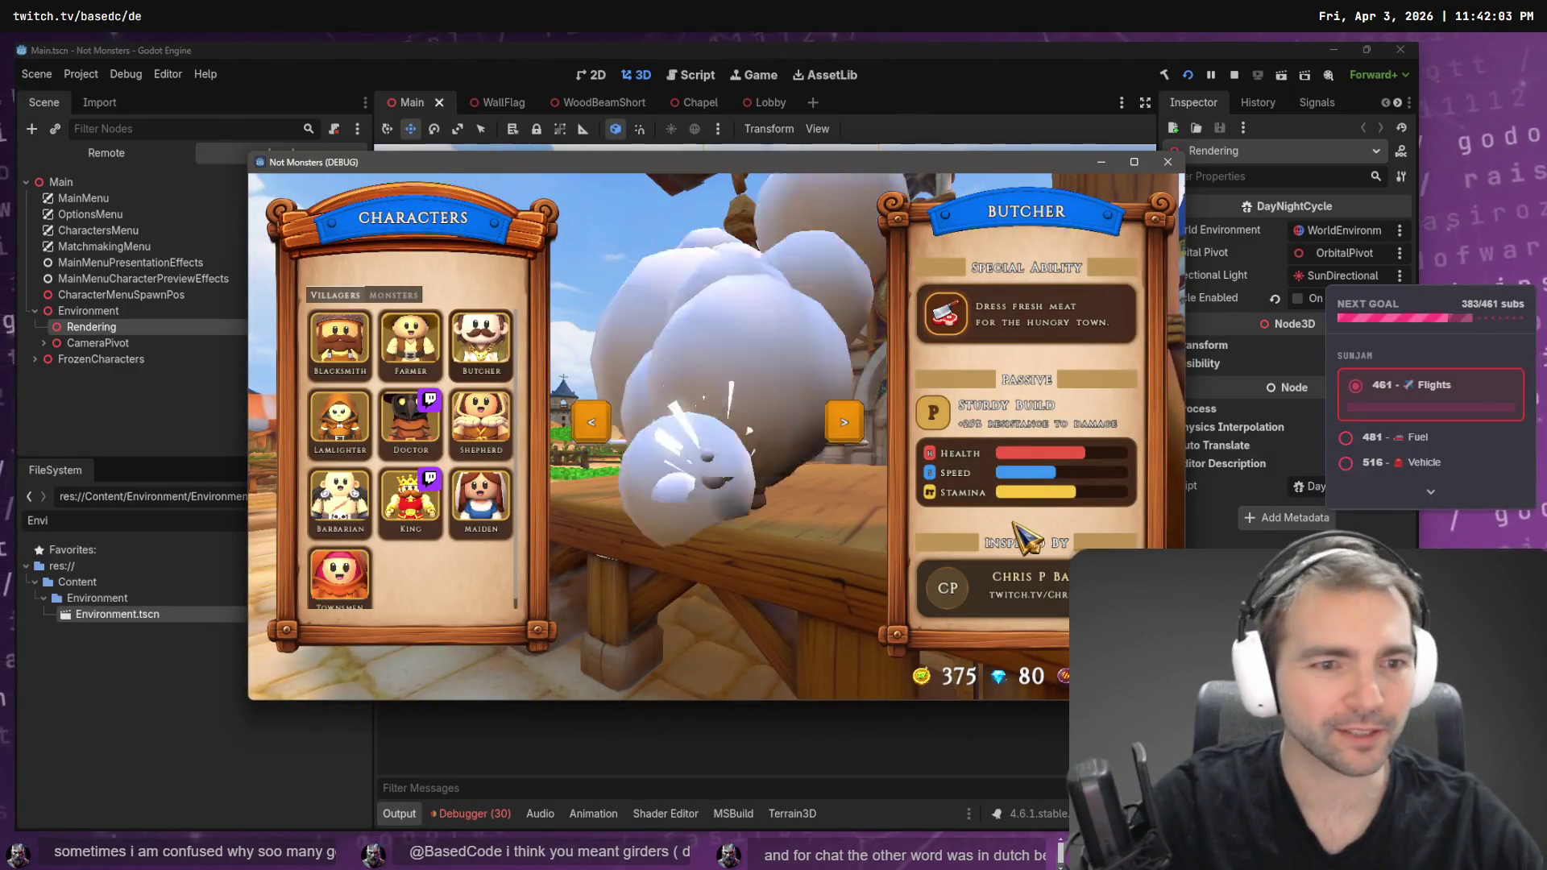
{"action": "key", "text": "Escape"}
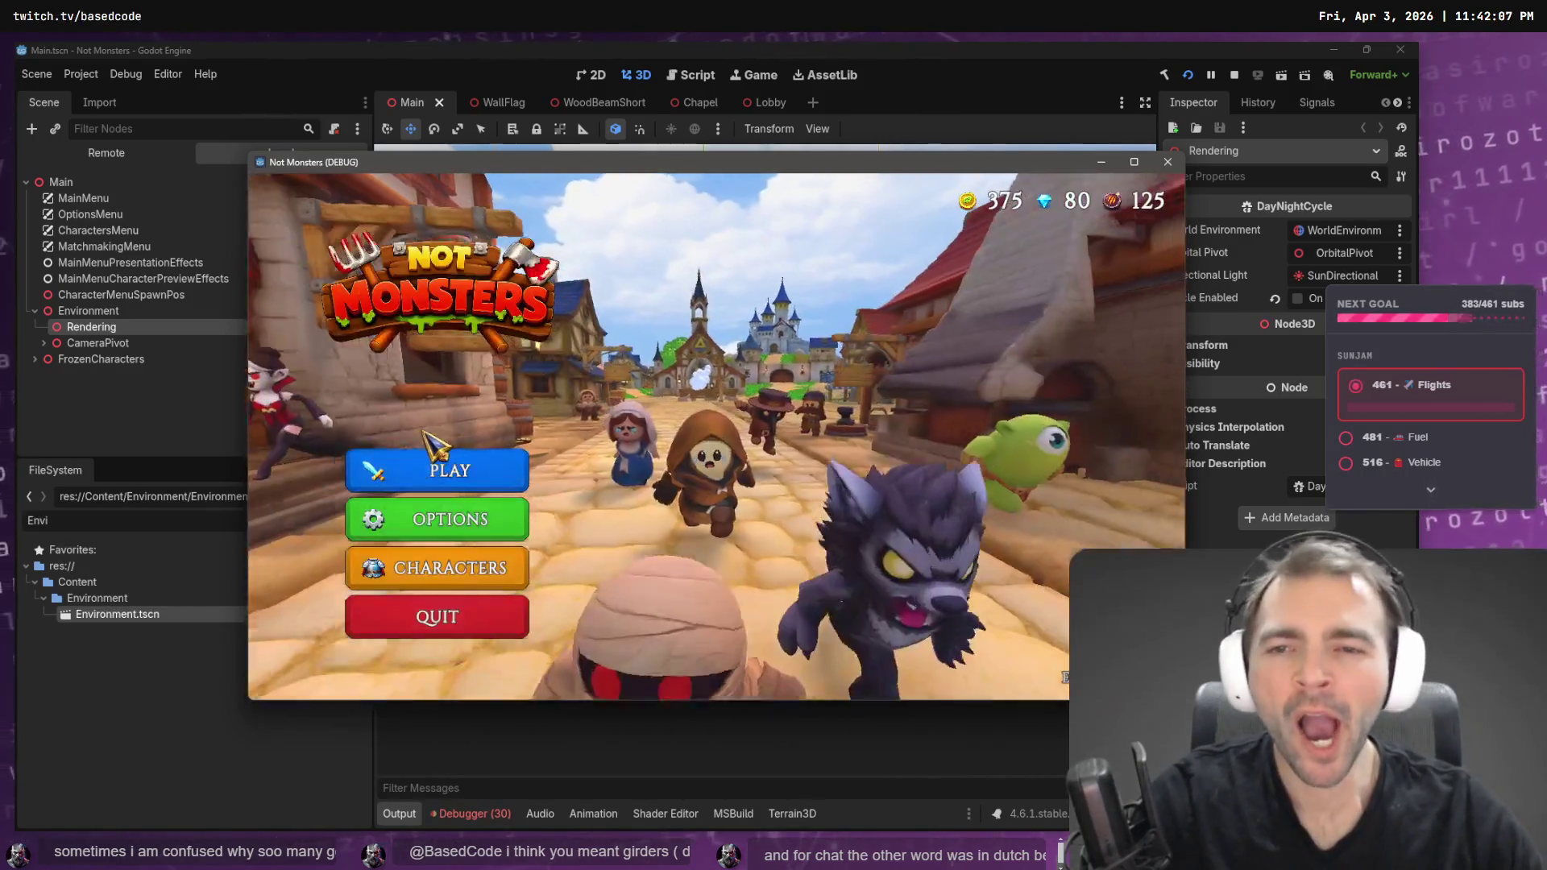
{"action": "left_click", "coordinate": [515, 468]}
{"action": "key", "text": "Escape"}
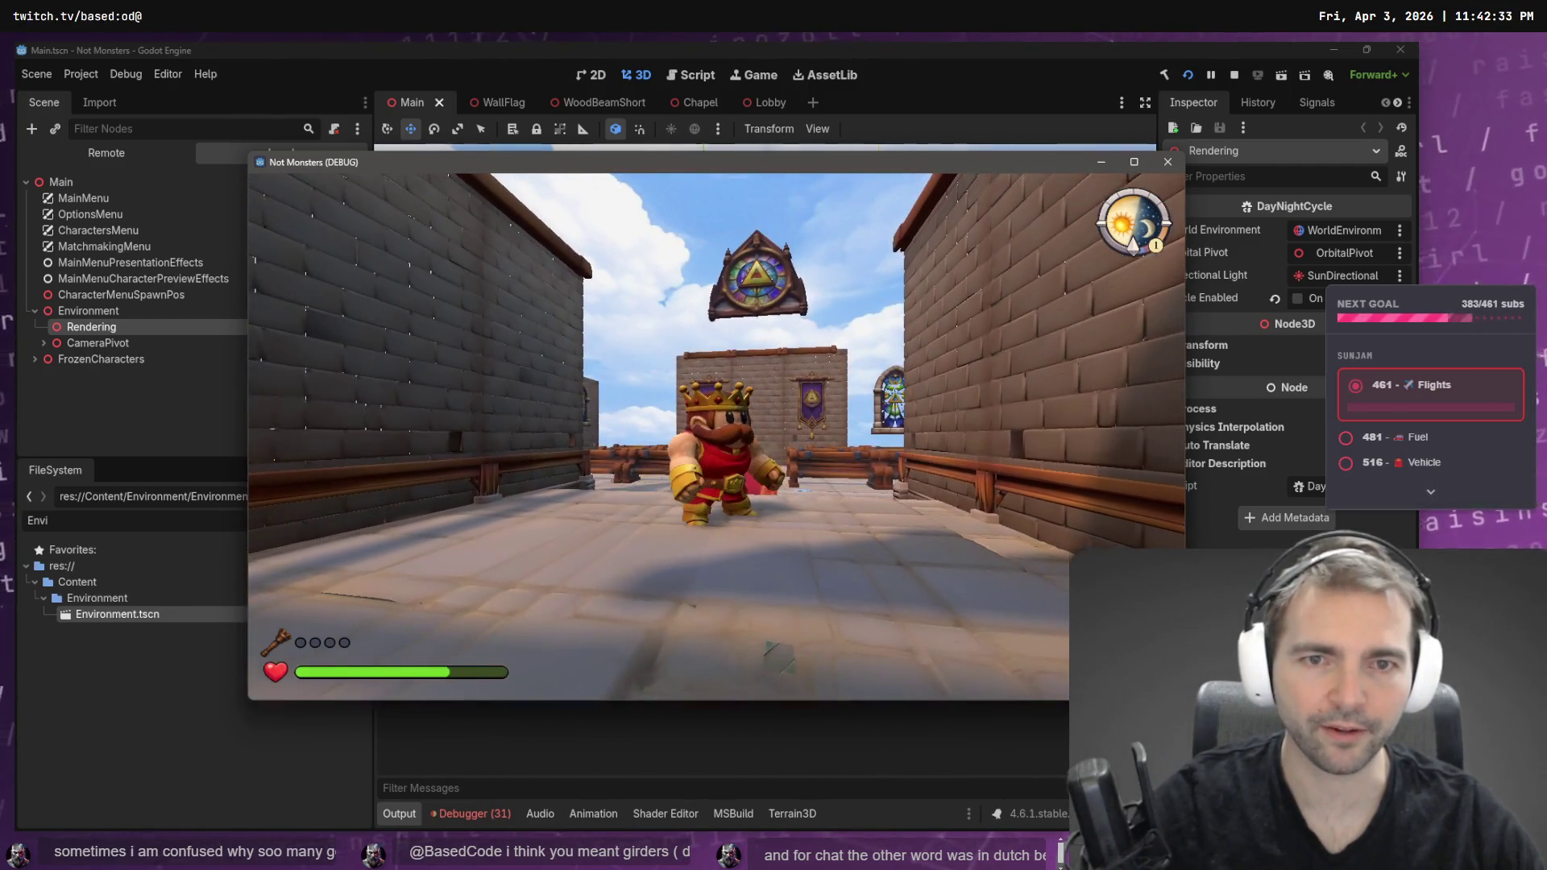
- Walk and sprint the crowned king forward along the red carpet, then step right among the pews
{"action": "key", "text": "w"}
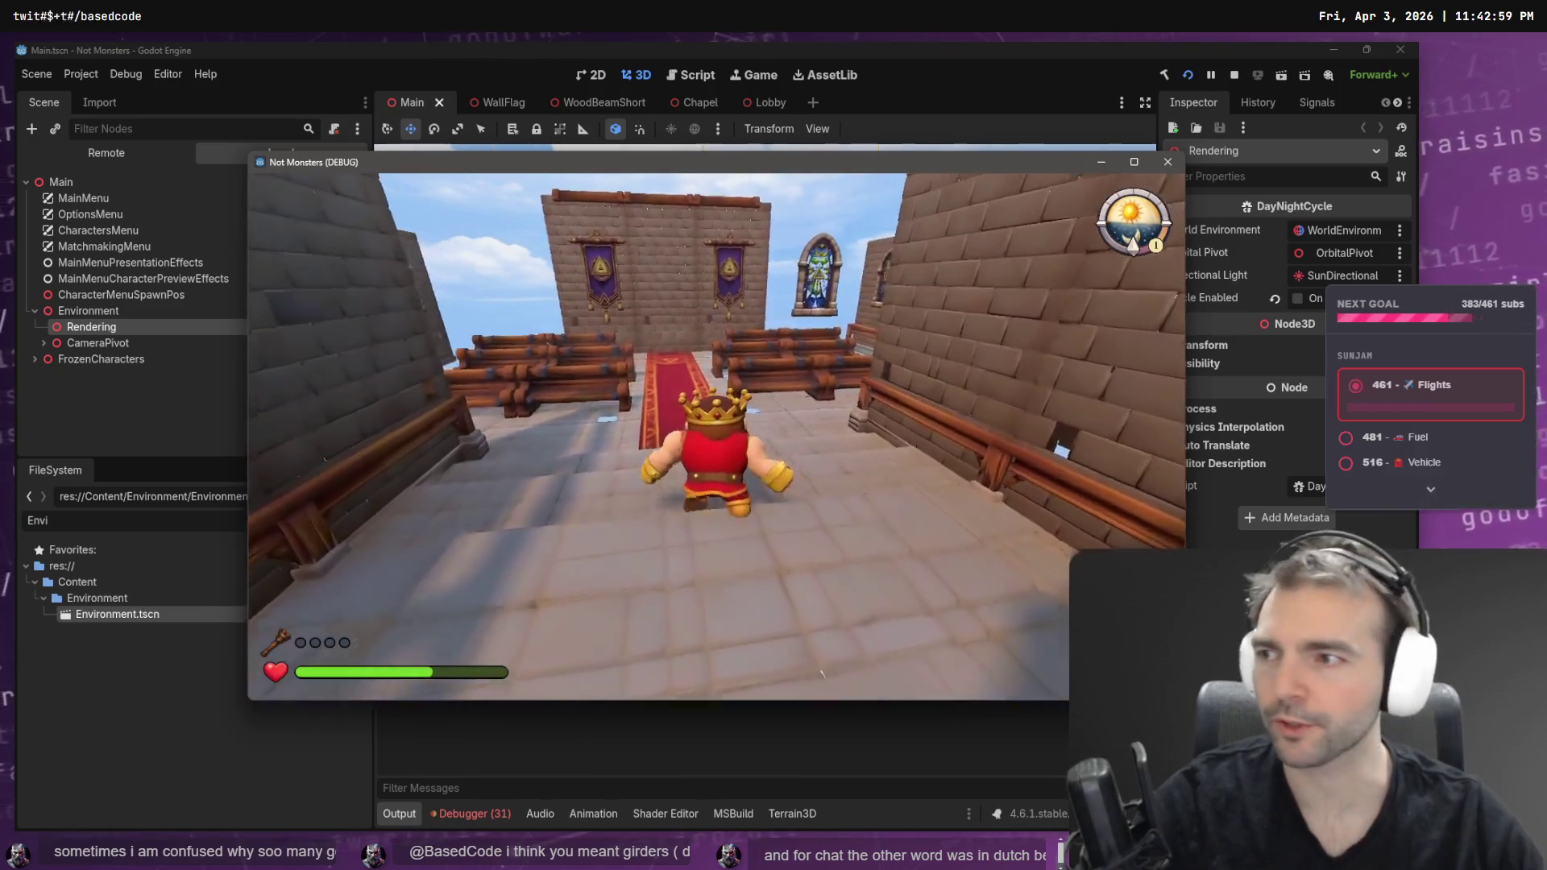
{"action": "key", "text": "w"}
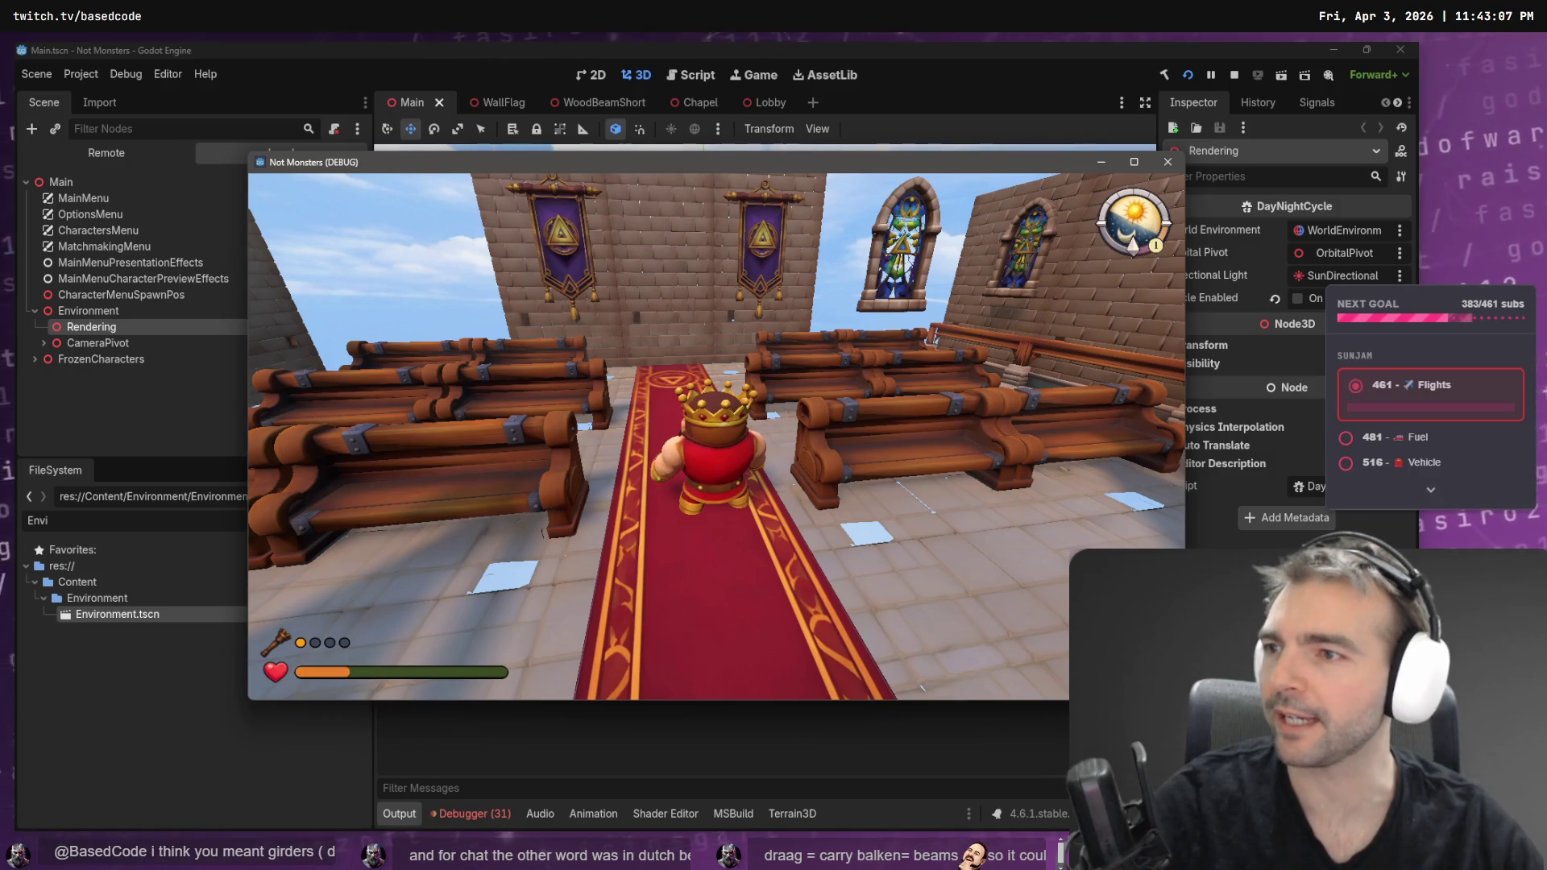
{"action": "key", "text": "shift+w"}
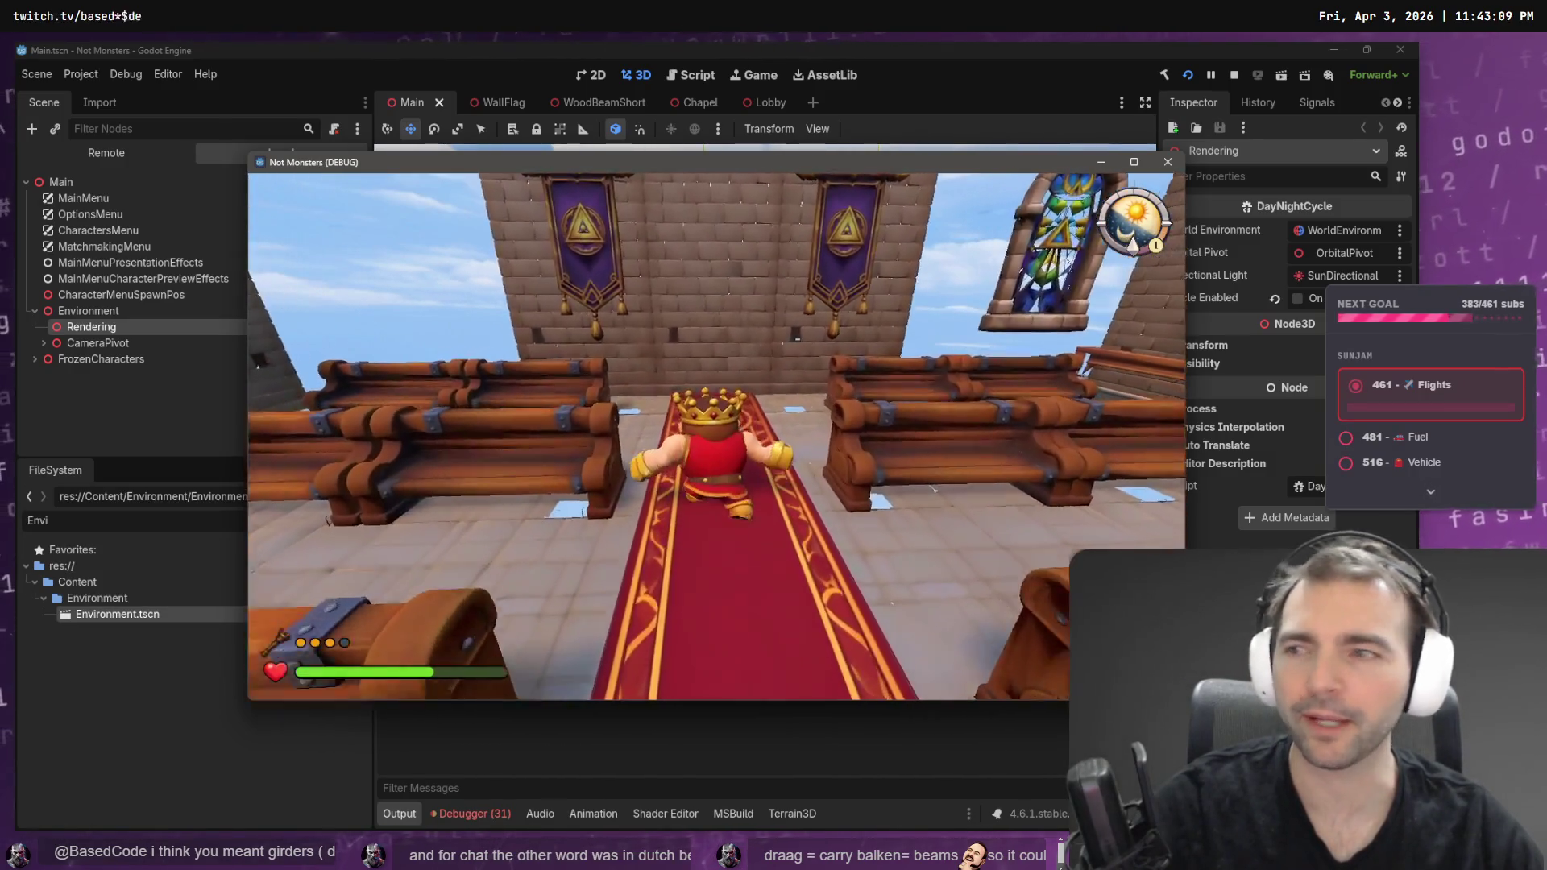
{"action": "key", "text": "d"}
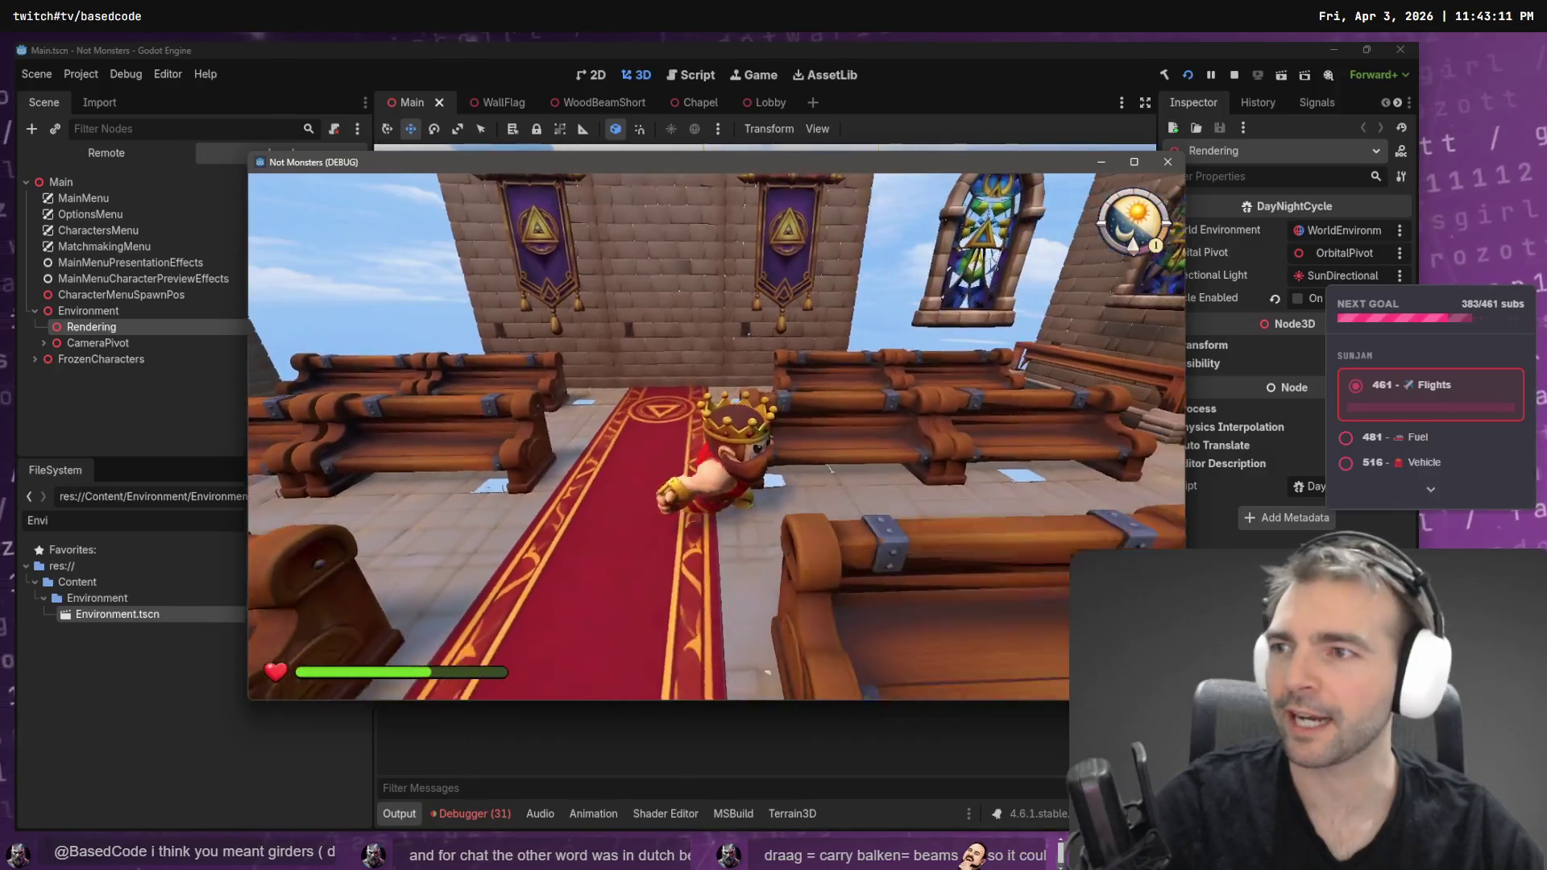